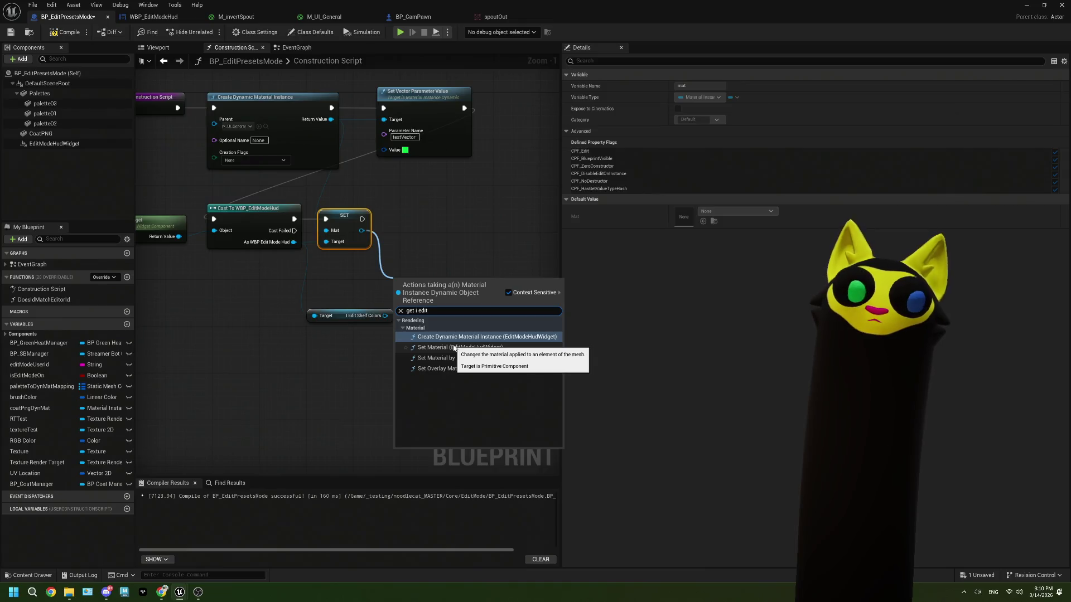
# Step: Remove the trial Set Material node and its widget getter from the construction script
pyautogui.click(454, 347)
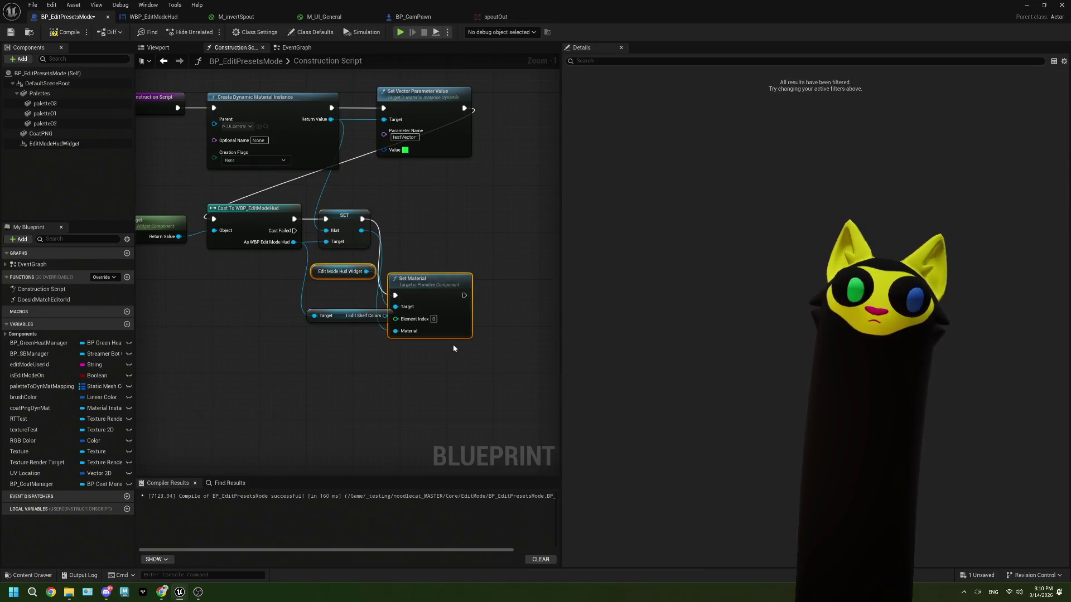
pyautogui.moveTo(425, 296)
pyautogui.mouseDown()
pyautogui.moveTo(450, 260)
pyautogui.moveTo(511, 240)
pyautogui.mouseUp()
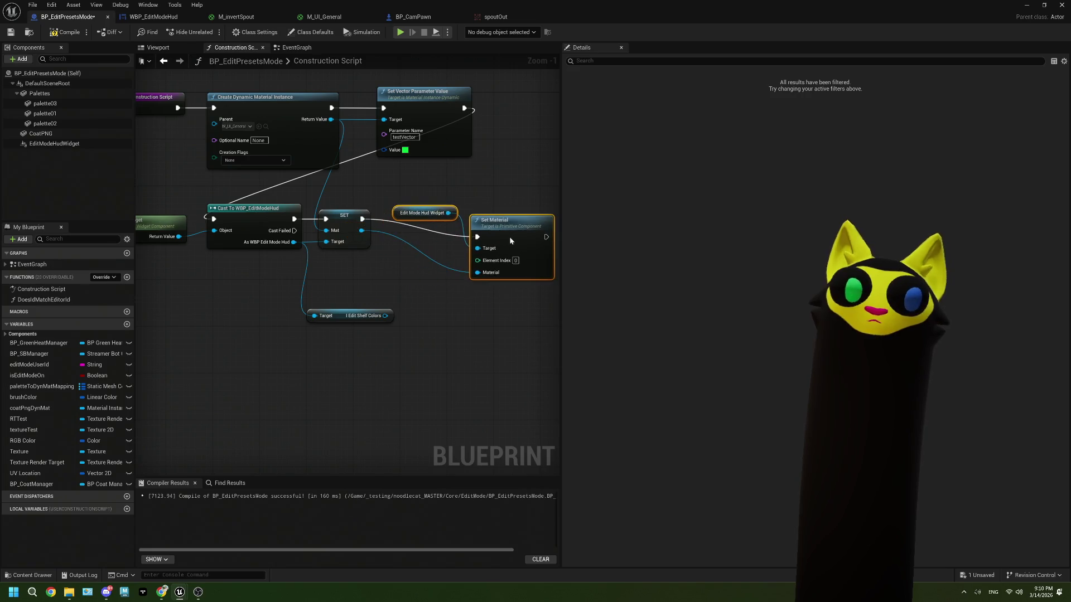
pyautogui.moveTo(512, 308)
pyautogui.mouseDown()
pyautogui.moveTo(491, 229)
pyautogui.moveTo(440, 201)
pyautogui.mouseUp()
pyautogui.press('Delete')
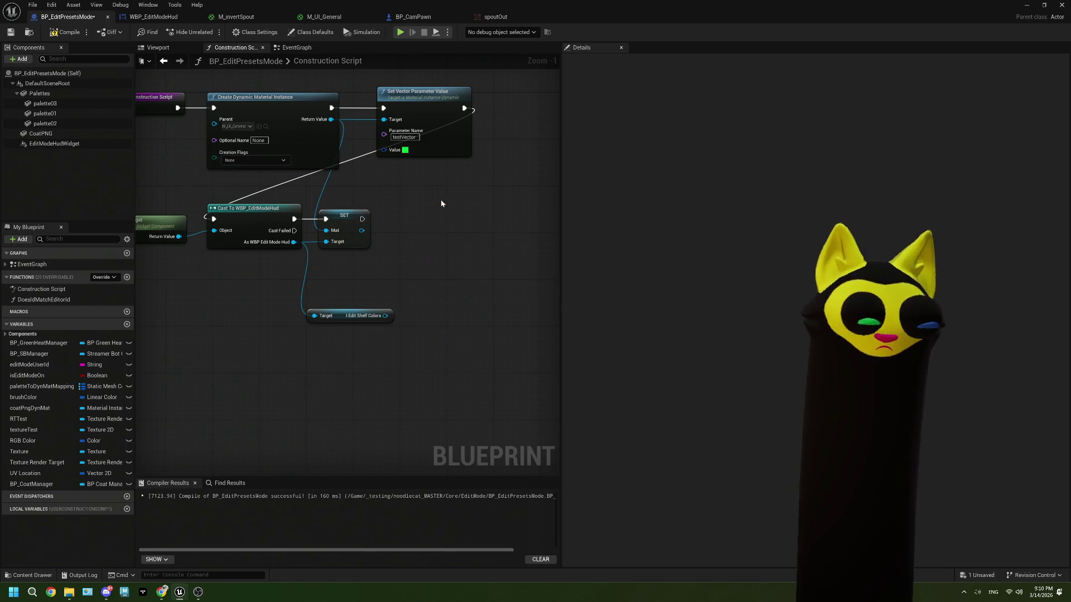
pyautogui.moveTo(445, 268); pyautogui.dragTo(489, 283)
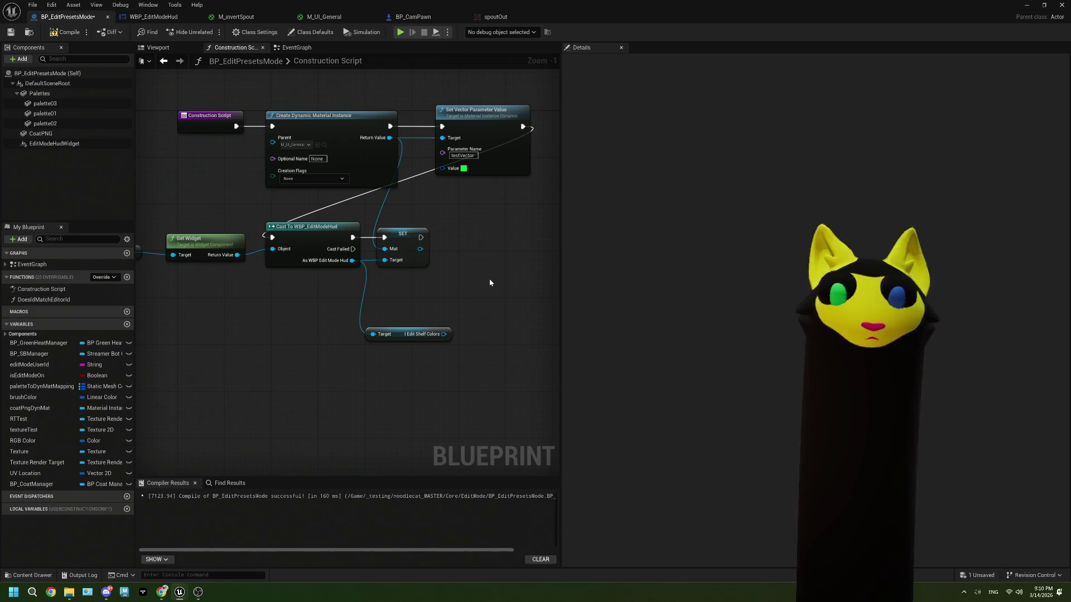
# Step: Delete the unused I Edit Shelf Colors getter node, then compile and save the blueprint
pyautogui.moveTo(443, 334); pyautogui.dragTo(462, 306)
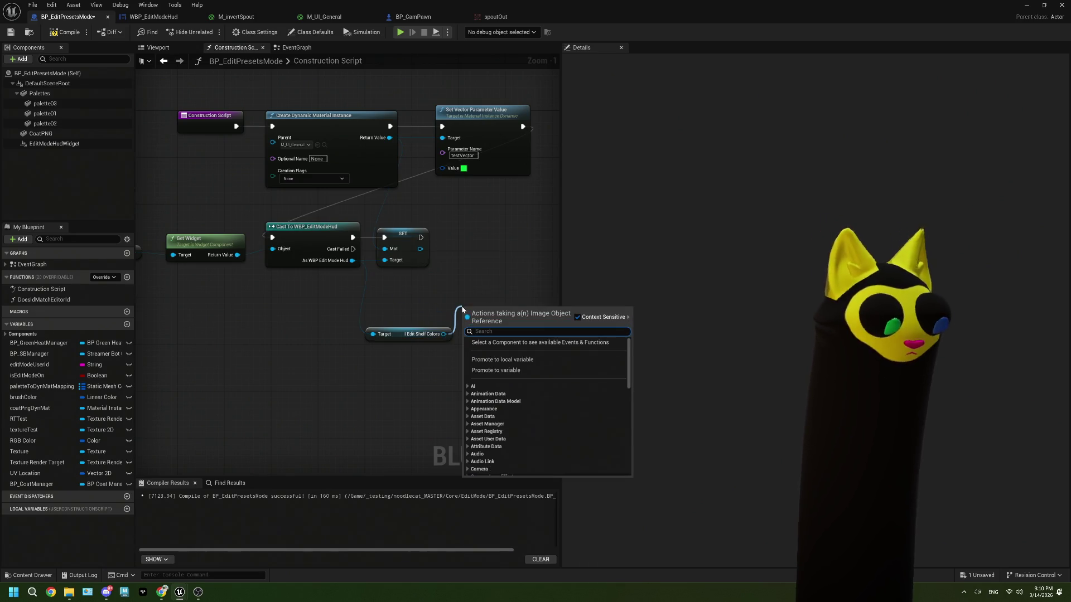
pyautogui.write('get i r')
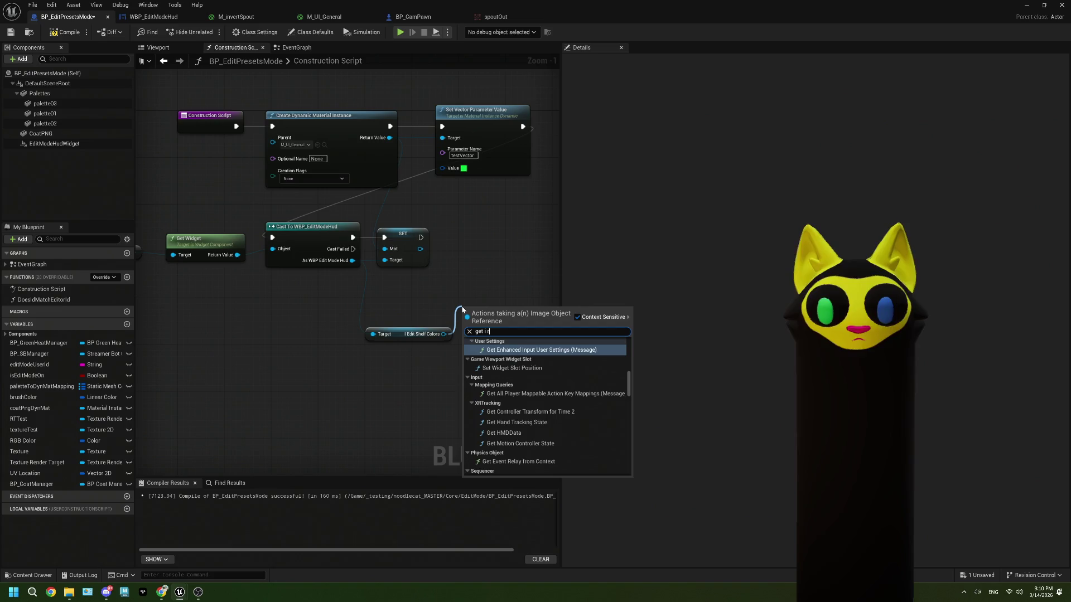
pyautogui.press('BackSpace')
pyautogui.write('edit')
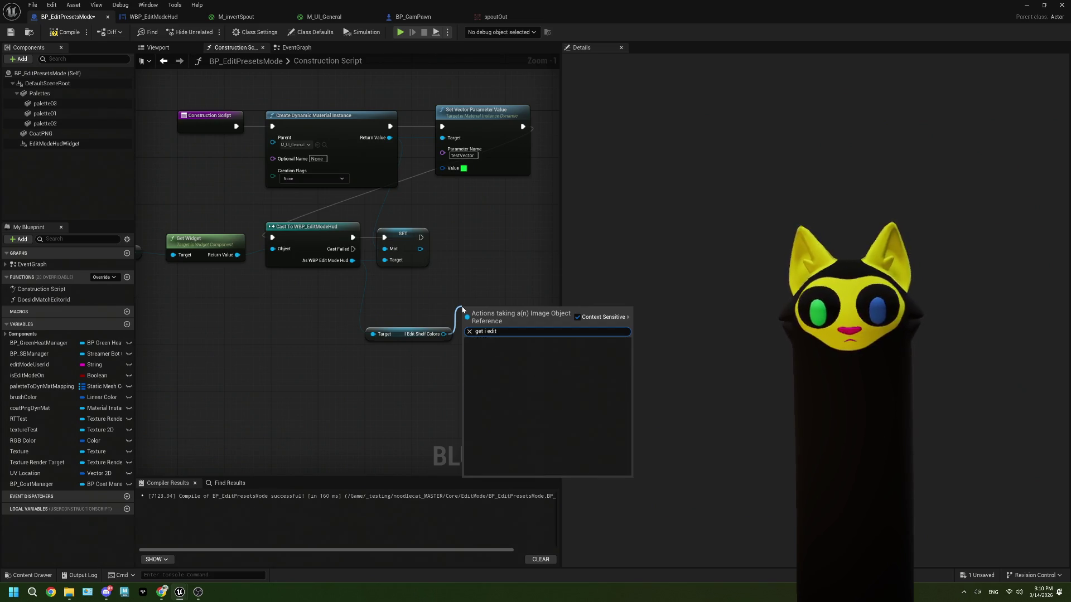
pyautogui.press('Escape')
pyautogui.click(399, 334)
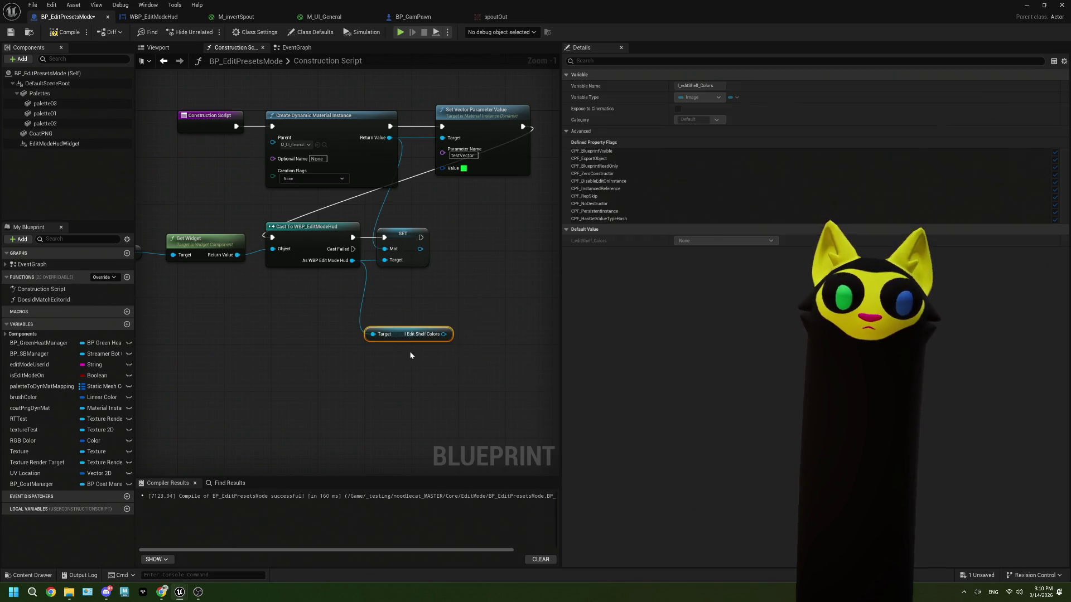
pyautogui.press('Delete')
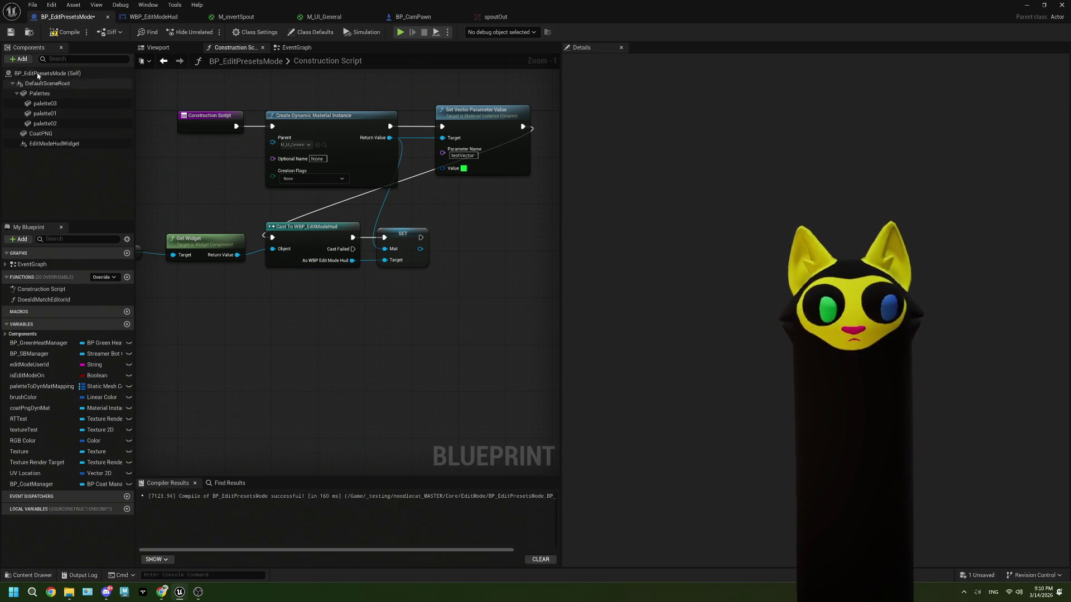
pyautogui.click(57, 32)
pyautogui.click(11, 31)
# Step: Play-test the level with the spoutOut render target preview open, then stop and close the preview
pyautogui.moveTo(895, 17)
pyautogui.mouseDown()
pyautogui.moveTo(896, 58)
pyautogui.moveTo(867, 82)
pyautogui.mouseUp()
pyautogui.click(769, 81)
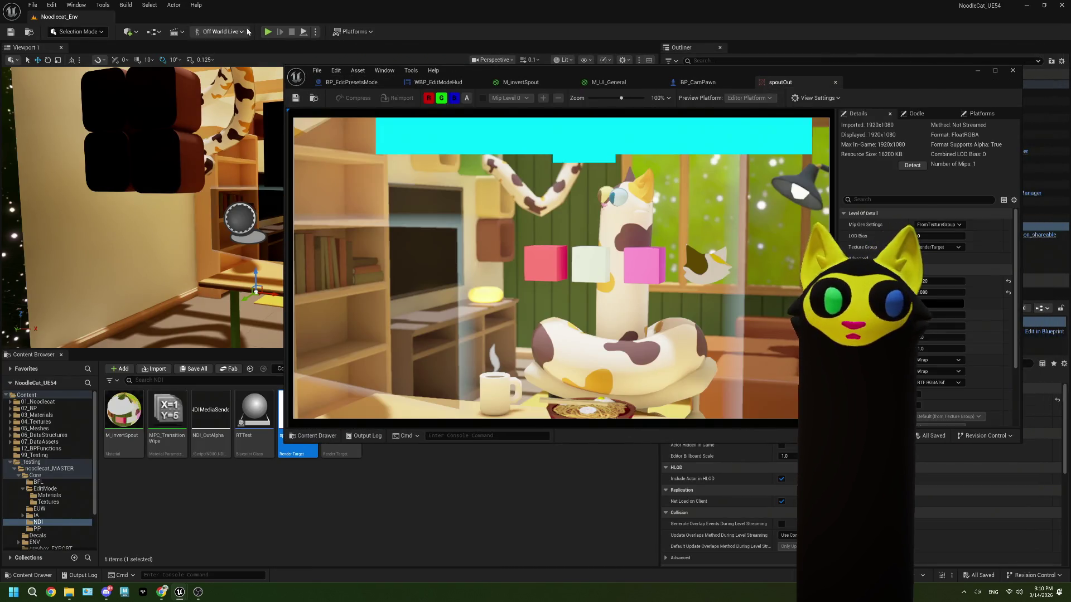
pyautogui.click(268, 32)
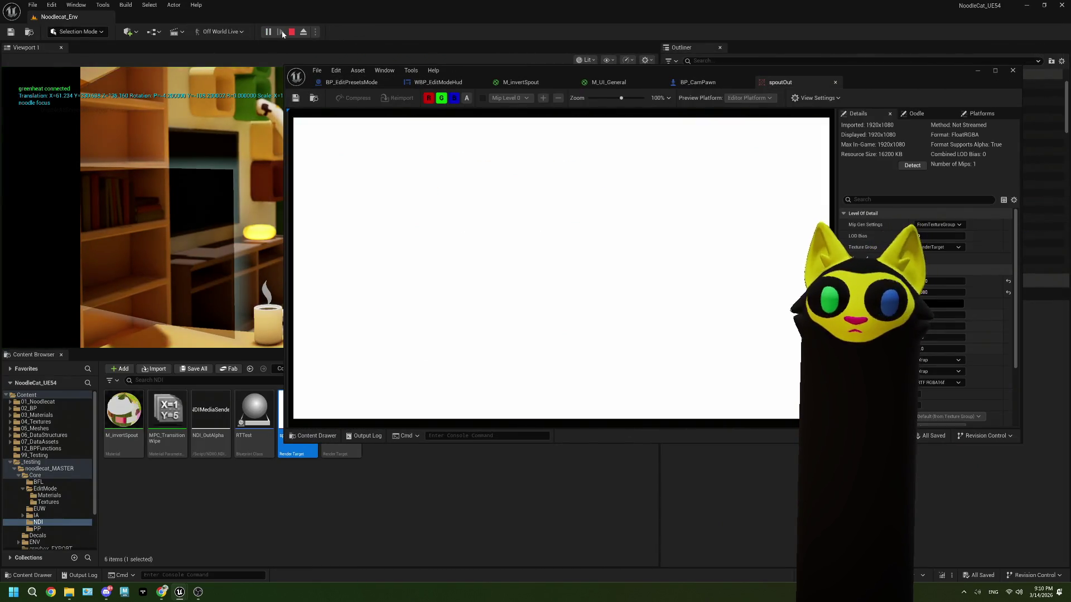
pyautogui.click(292, 32)
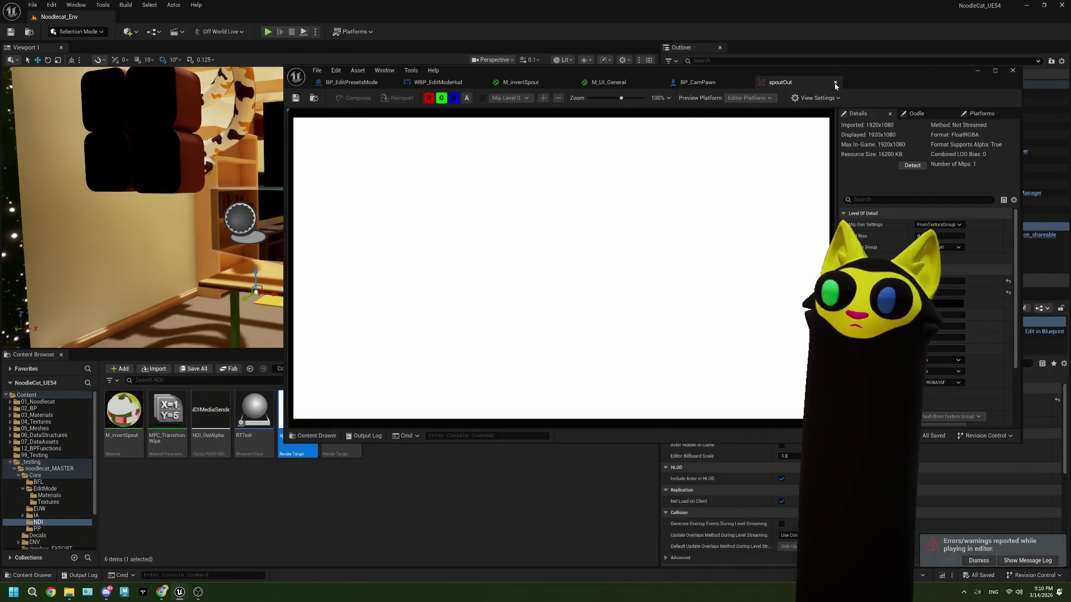
pyautogui.click(835, 82)
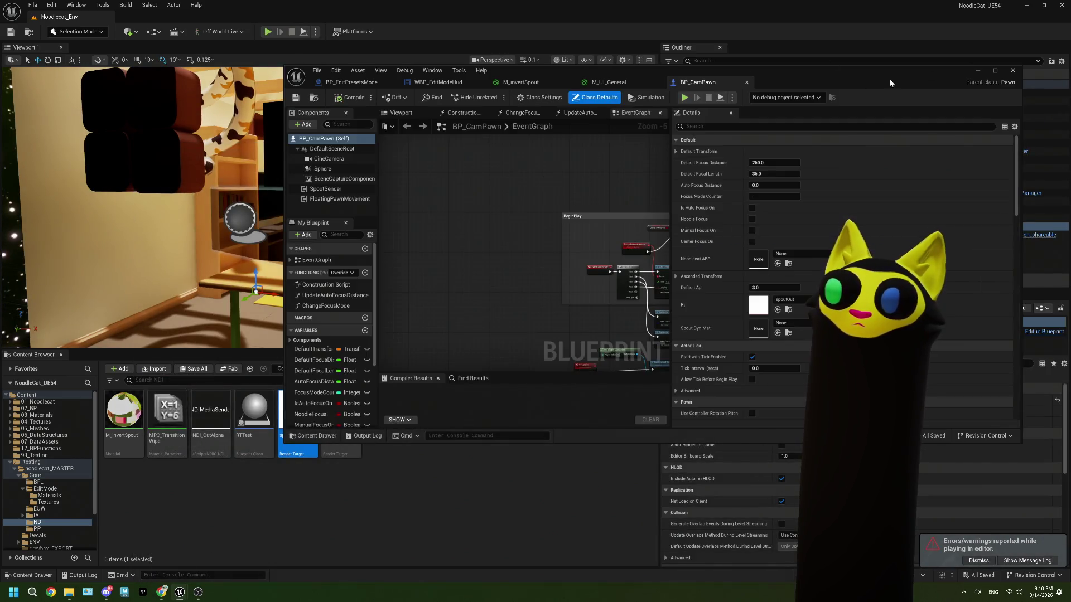
pyautogui.click(995, 70)
pyautogui.click(216, 17)
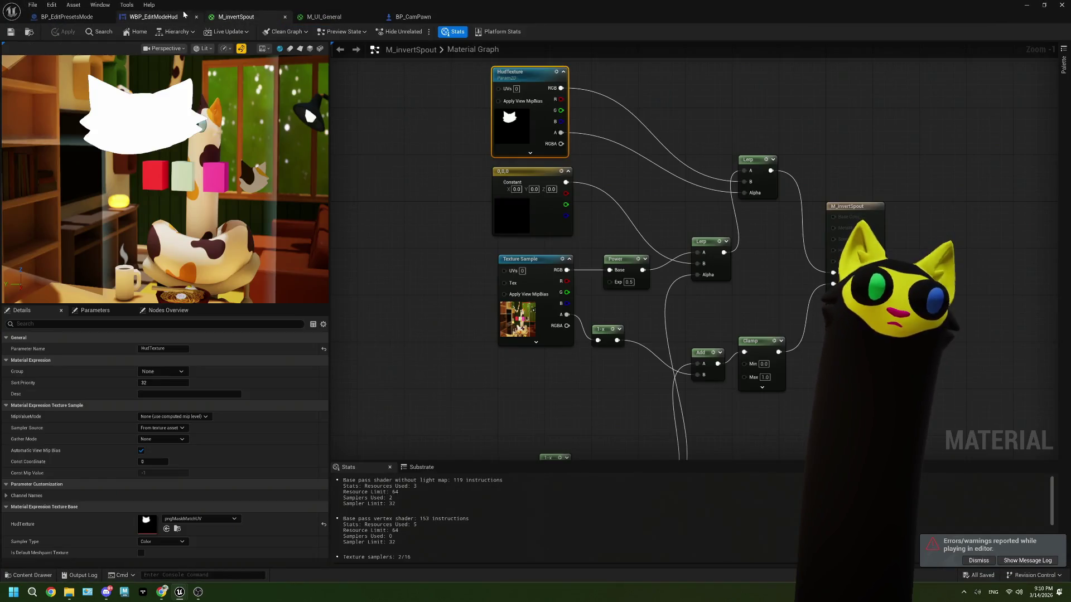
# Step: Delete the Get_I_editShelf_Colors_Brush function in WBP_EditModeHud, check the Designer bindings, and save
pyautogui.click(184, 15)
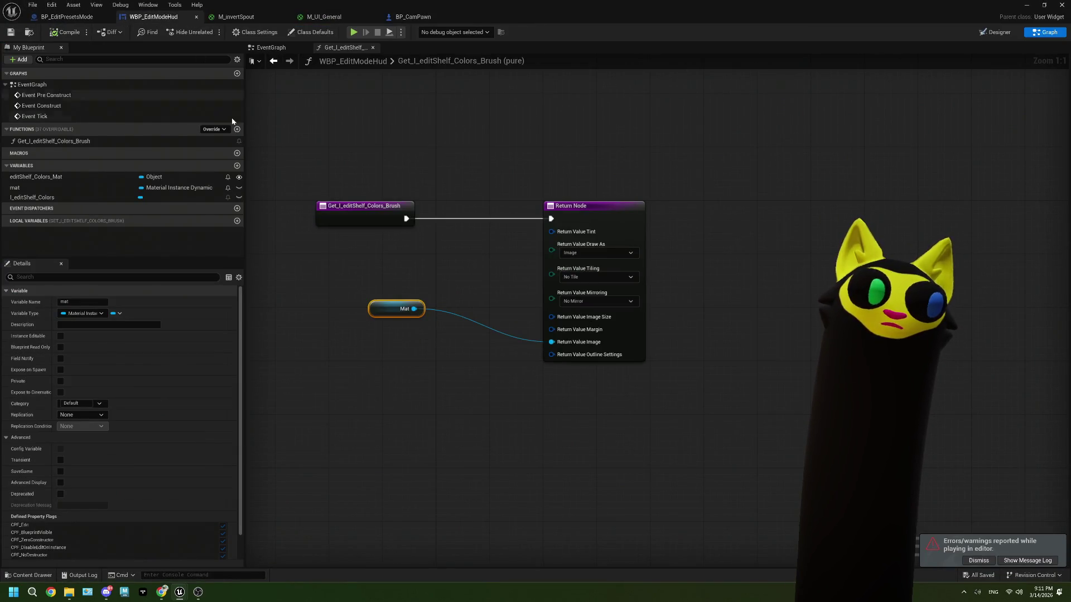
pyautogui.click(375, 279)
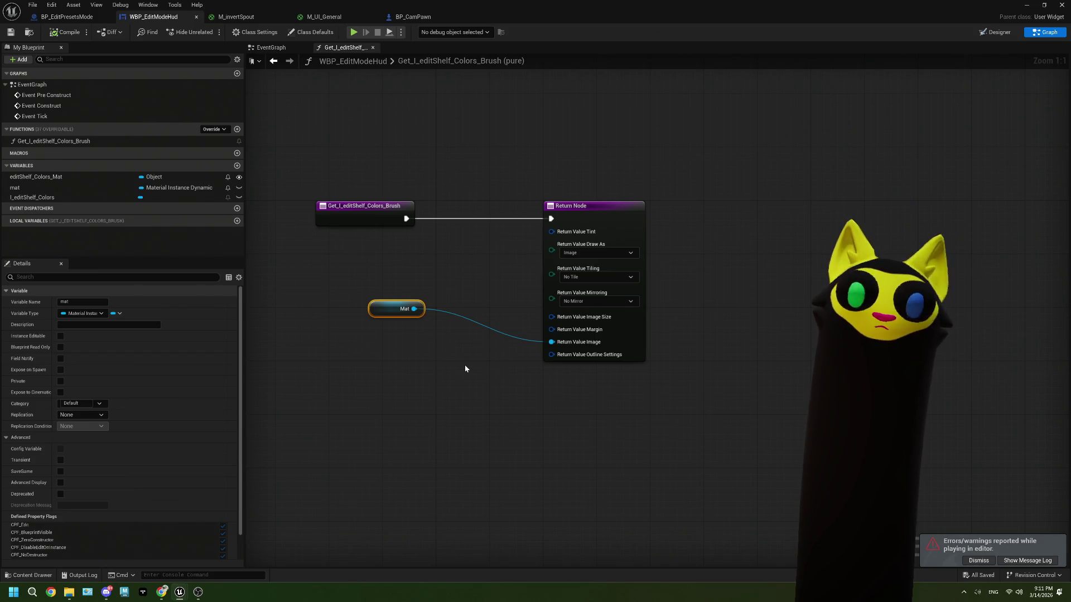
pyautogui.hotkey('ctrl', 'a')
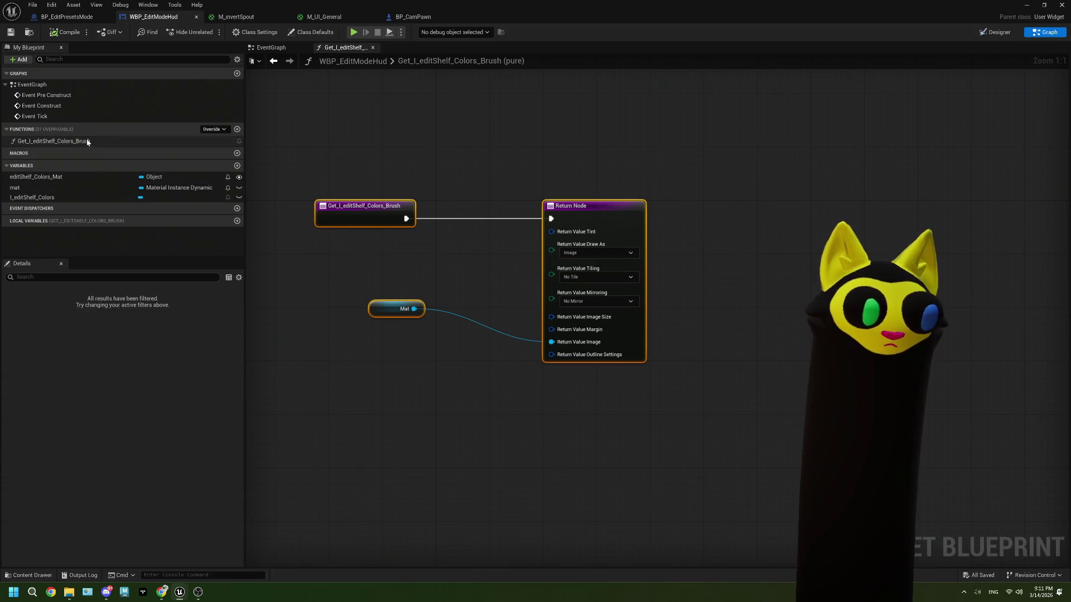
pyautogui.rightClick(86, 143)
pyautogui.click(115, 222)
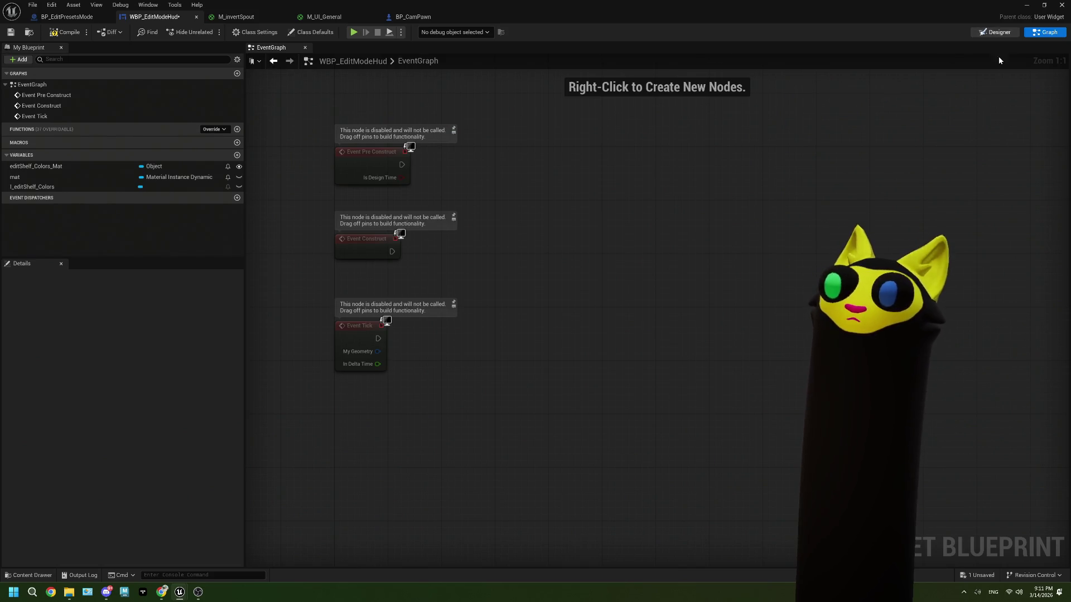
pyautogui.click(996, 32)
pyautogui.click(1029, 204)
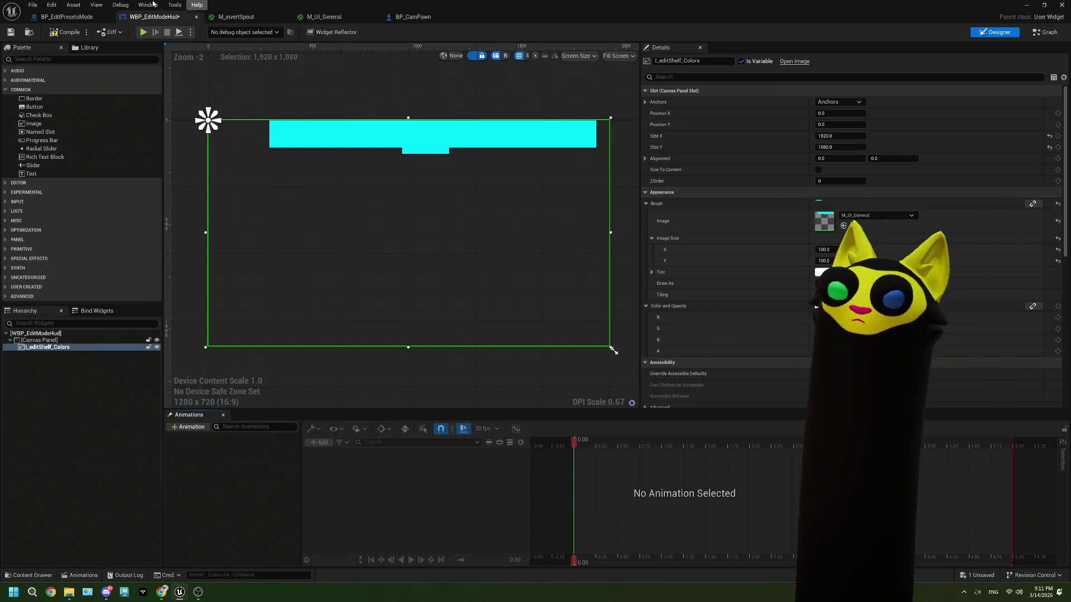
pyautogui.click(6, 33)
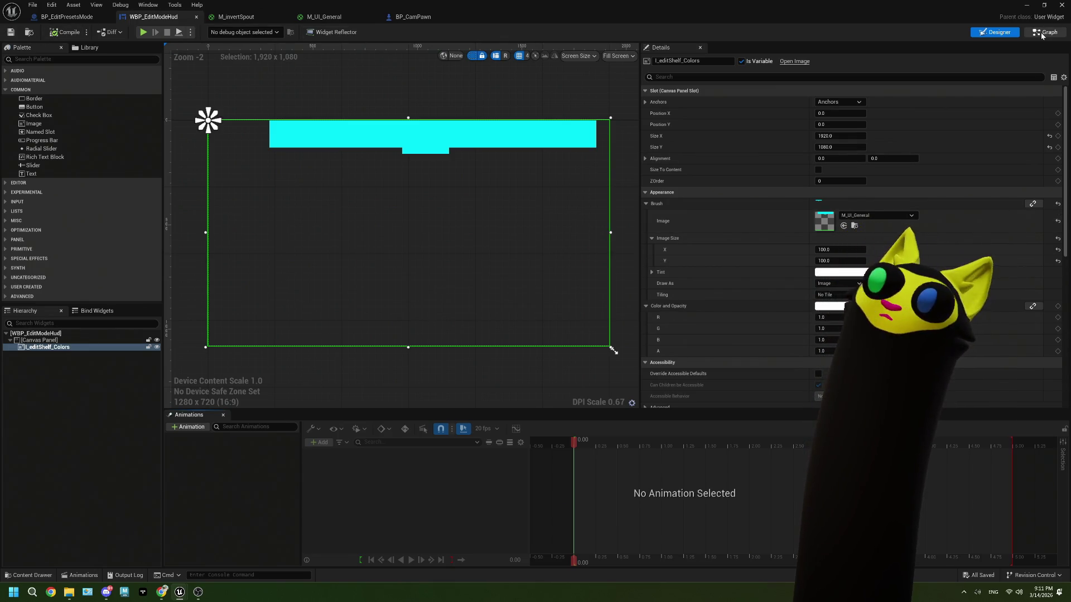
pyautogui.doubleClick(492, 201)
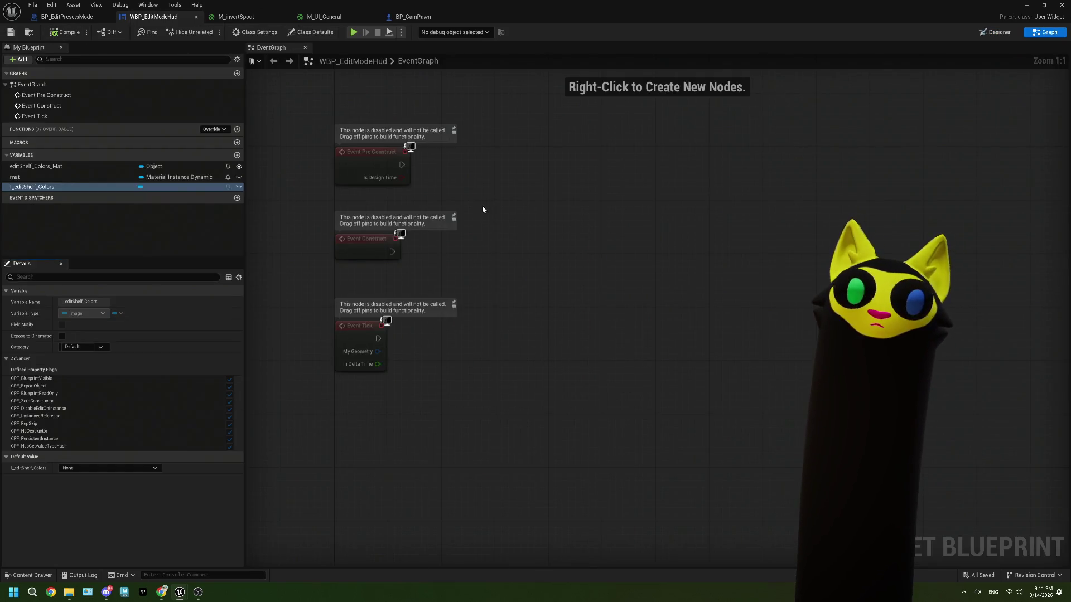
# Step: Create a SetColorsMat custom event with a Mat input parameter
pyautogui.rightClick(463, 247)
pyautogui.write('custom')
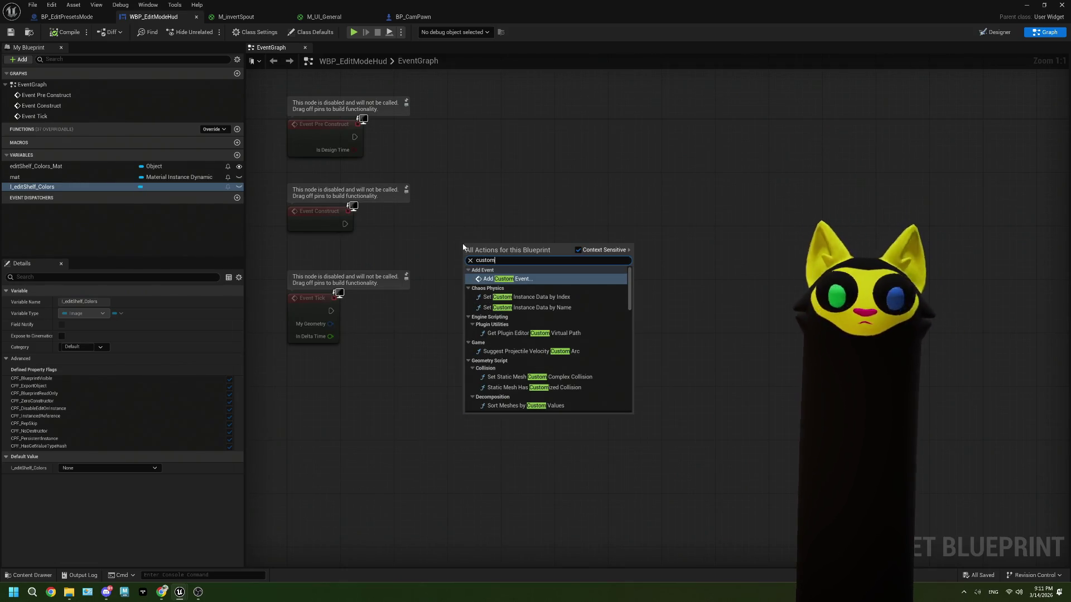
pyautogui.click(507, 280)
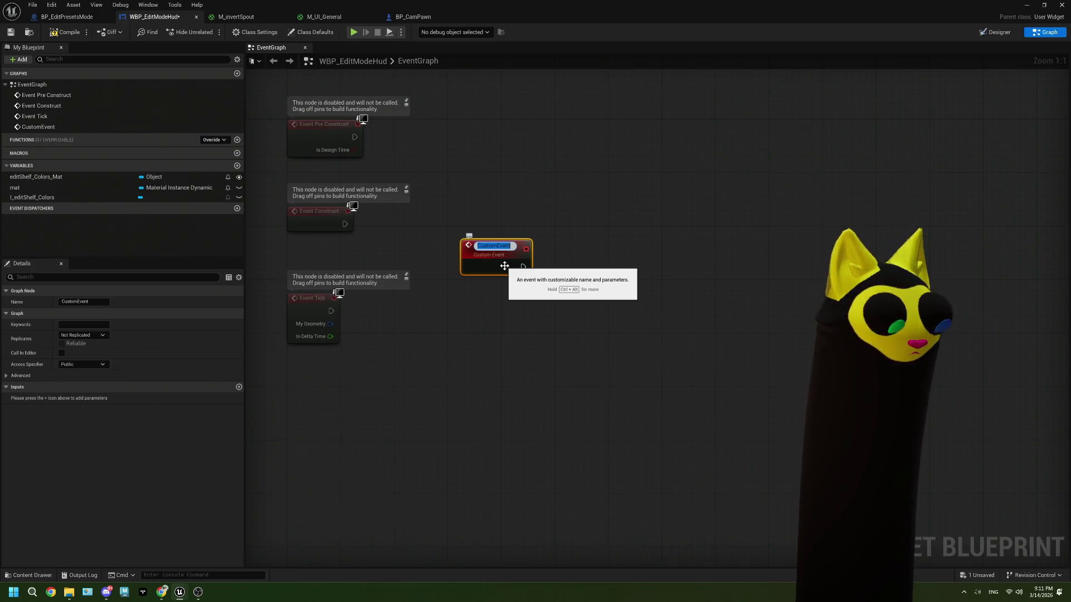
pyautogui.write('Set')
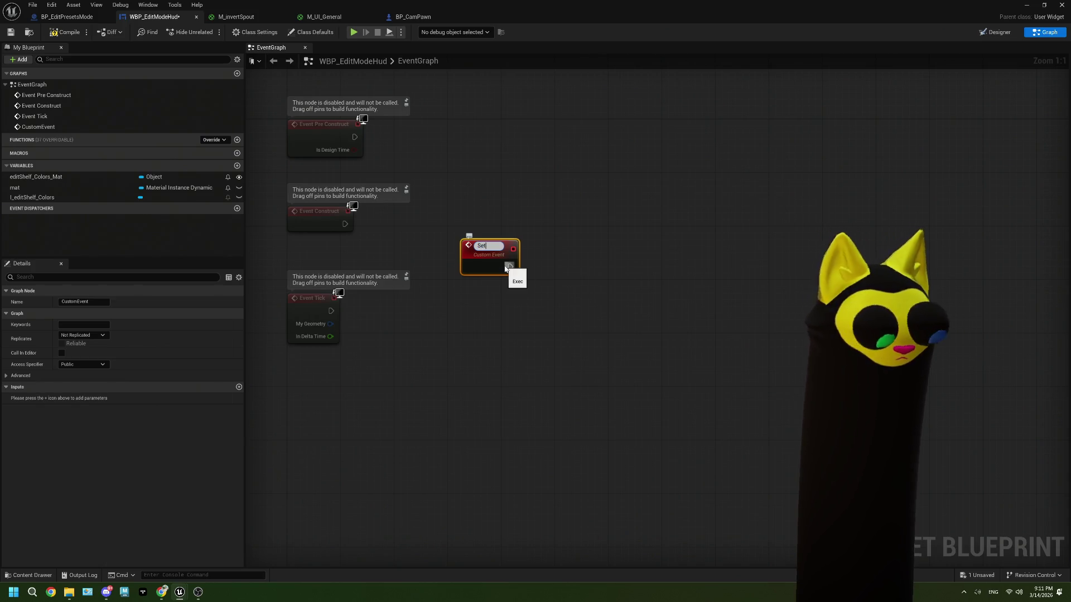
pyautogui.write('ColorsMat')
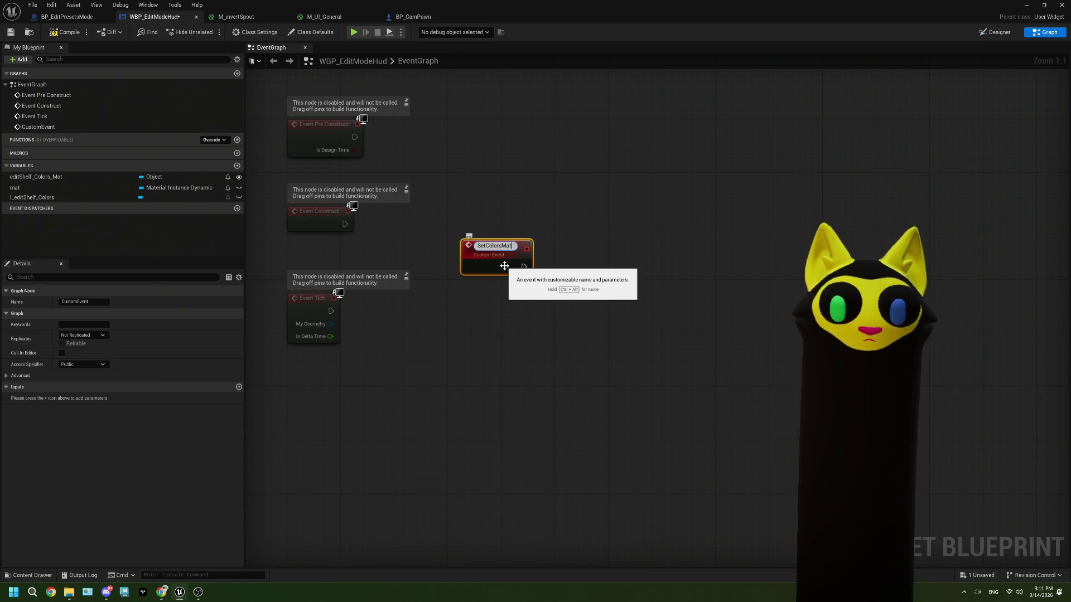
pyautogui.press('Return')
pyautogui.click(147, 313)
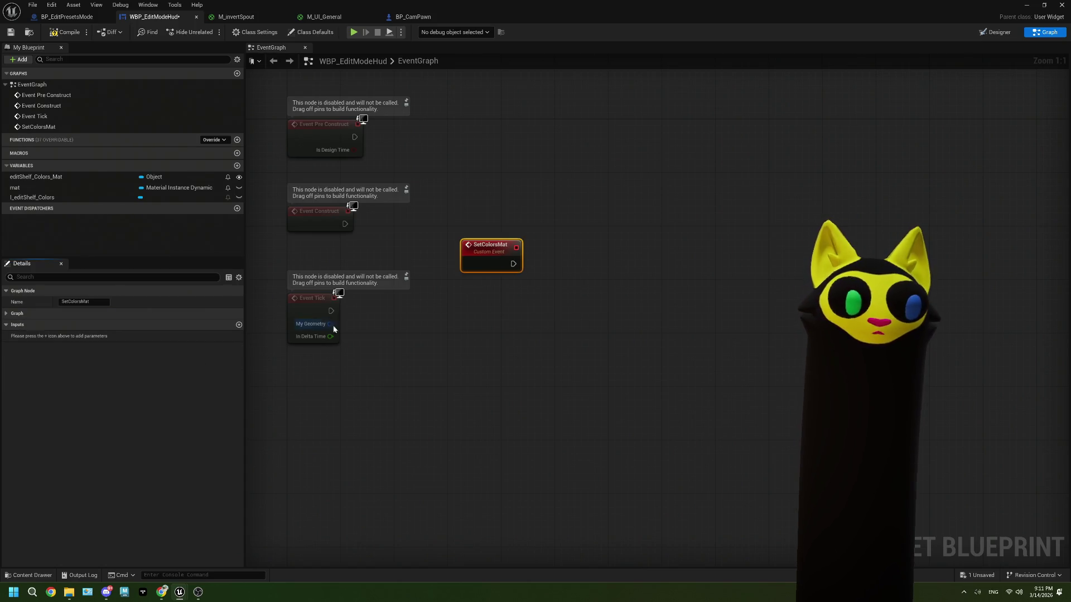
pyautogui.click(239, 325)
pyautogui.write('Mat')
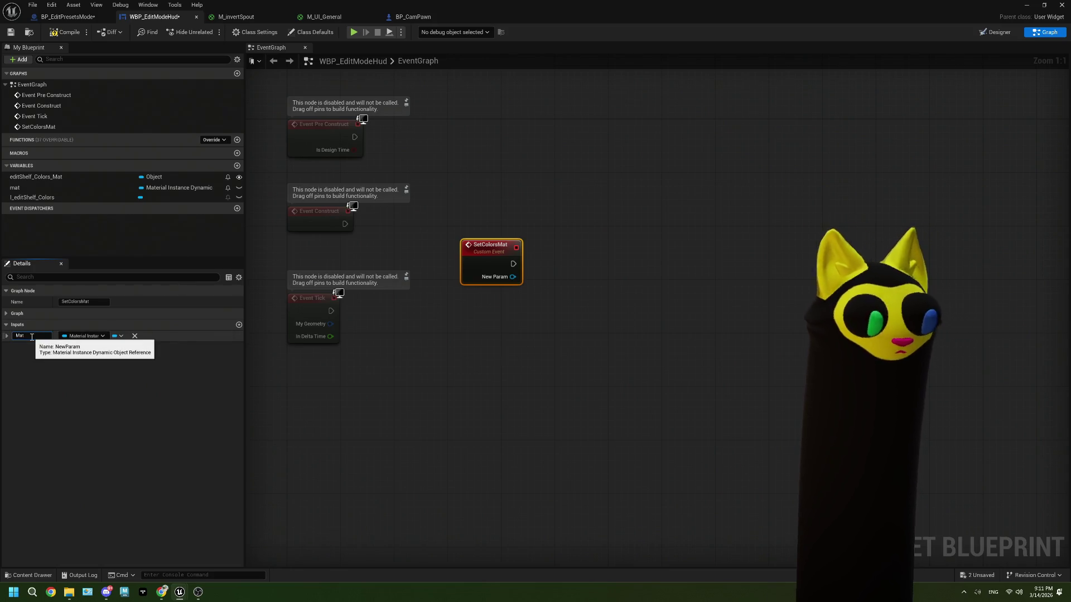
pyautogui.click(580, 402)
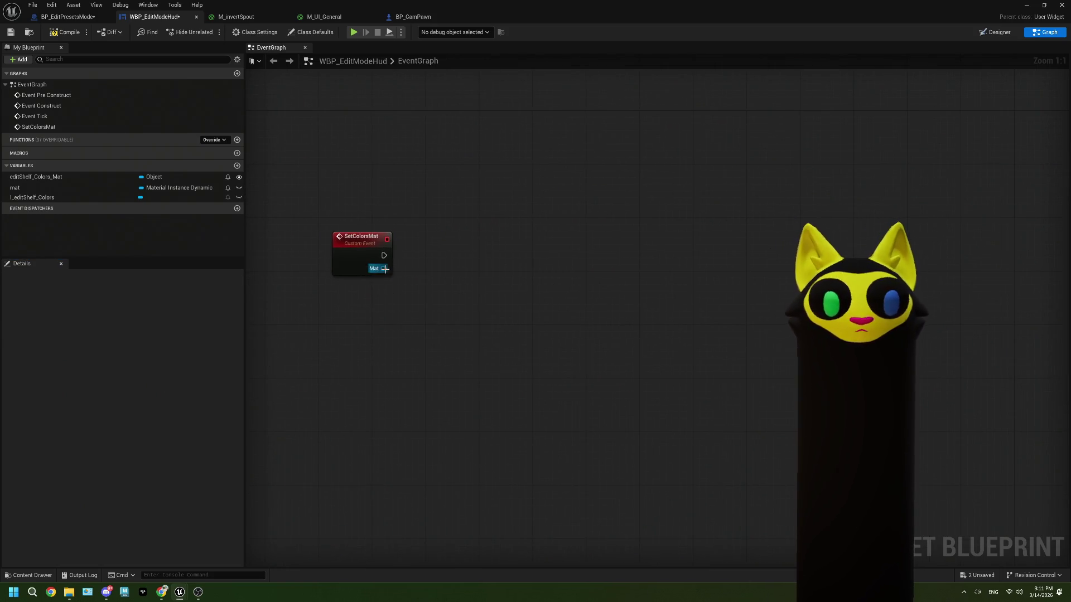
# Step: Have SetColorsMat call Set Brush from Material on l_editShelf_Colors with Mat, then compile
pyautogui.click(79, 199)
pyautogui.moveTo(78, 199)
pyautogui.mouseDown()
pyautogui.moveTo(322, 306)
pyautogui.moveTo(405, 305)
pyautogui.mouseUp()
pyautogui.click(359, 324)
pyautogui.write('set')
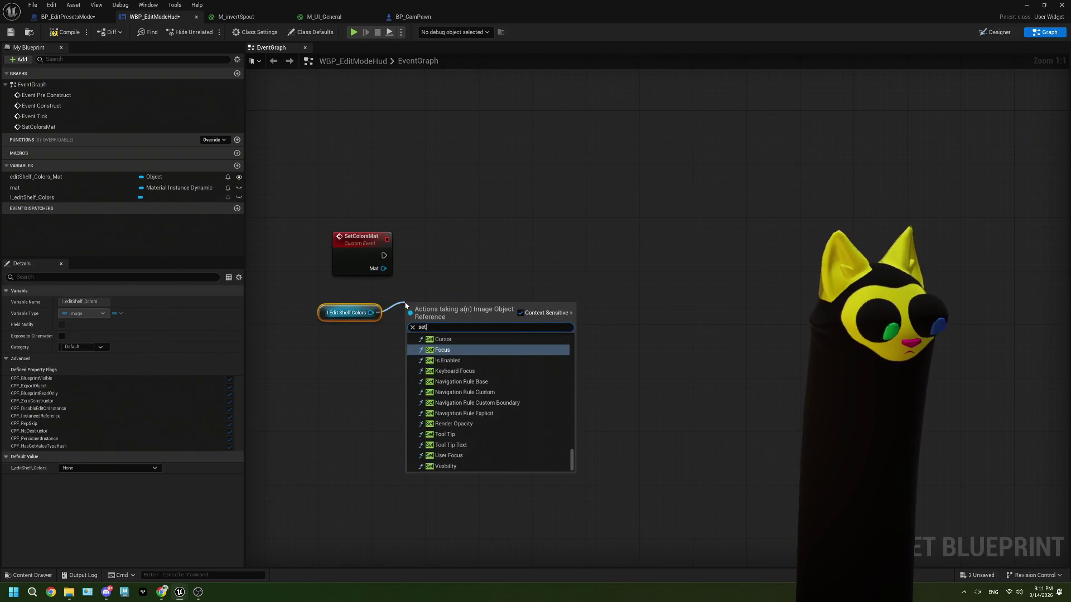
pyautogui.write(' brush')
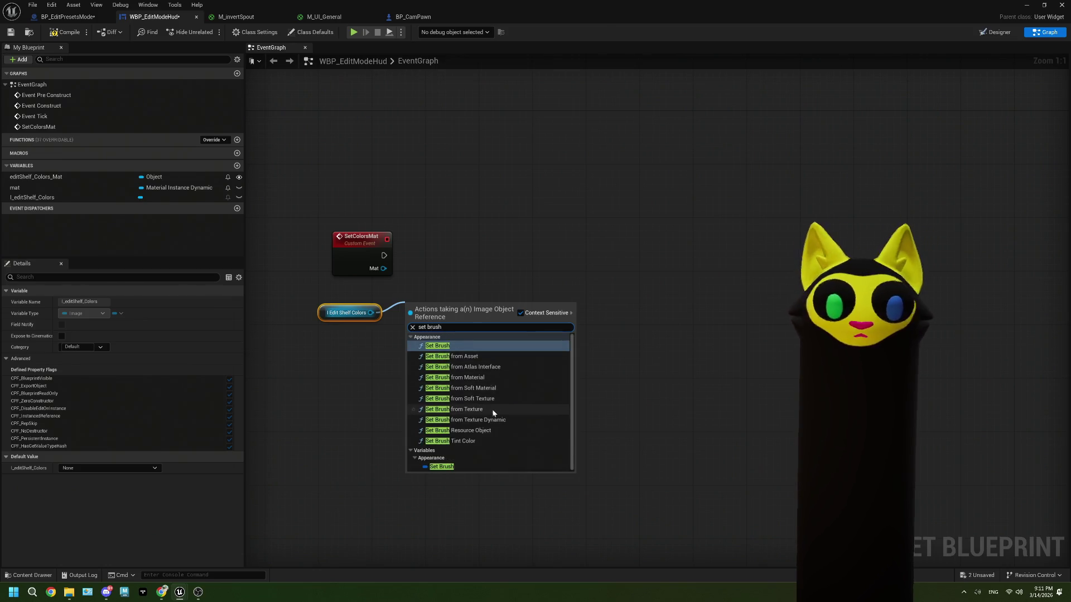
pyautogui.click(499, 380)
pyautogui.moveTo(383, 256)
pyautogui.mouseDown()
pyautogui.moveTo(413, 318)
pyautogui.moveTo(460, 255)
pyautogui.mouseUp()
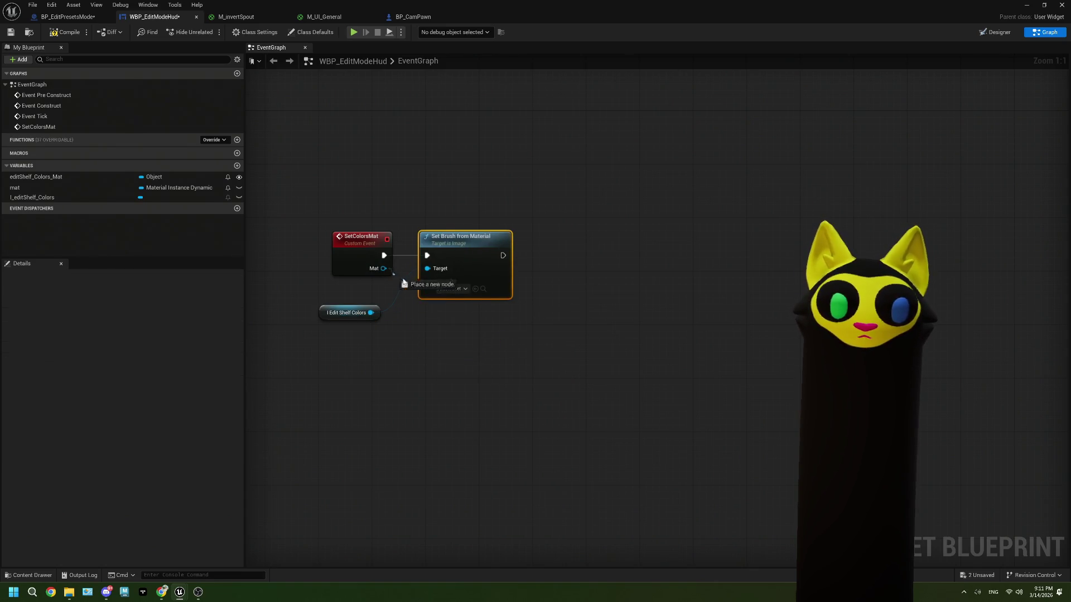
pyautogui.moveTo(395, 279); pyautogui.dragTo(432, 283)
pyautogui.moveTo(361, 317); pyautogui.dragTo(374, 296)
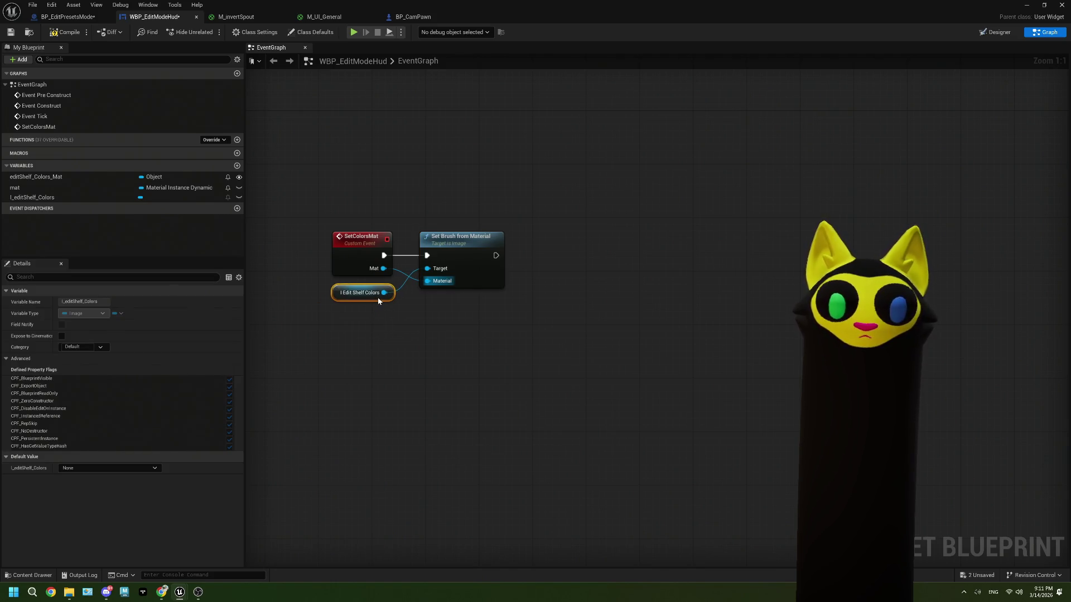
pyautogui.click(65, 33)
pyautogui.click(58, 18)
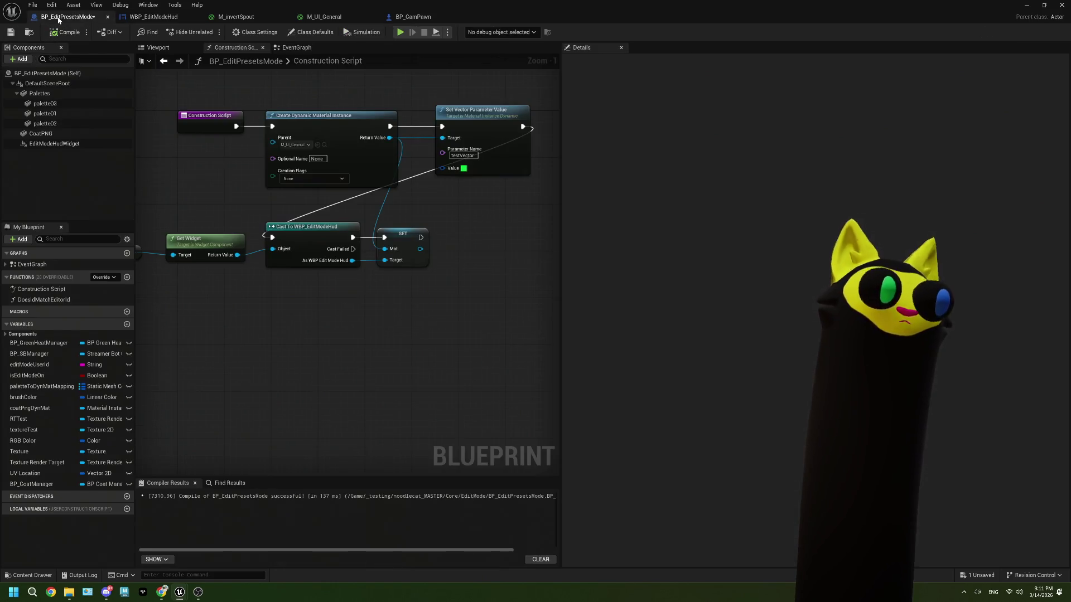
# Step: Replace the SET node with a Set Colors Mat call on the cast HUD, fed the dynamic material, and save
pyautogui.click(402, 245)
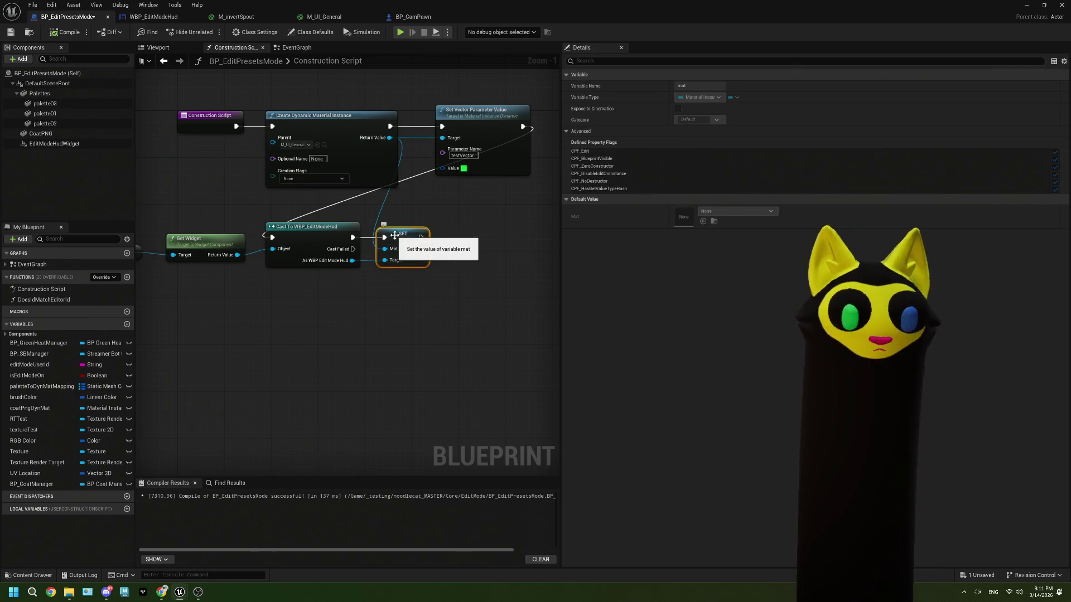
pyautogui.press('Delete')
pyautogui.moveTo(352, 261); pyautogui.dragTo(407, 278)
pyautogui.write('setco')
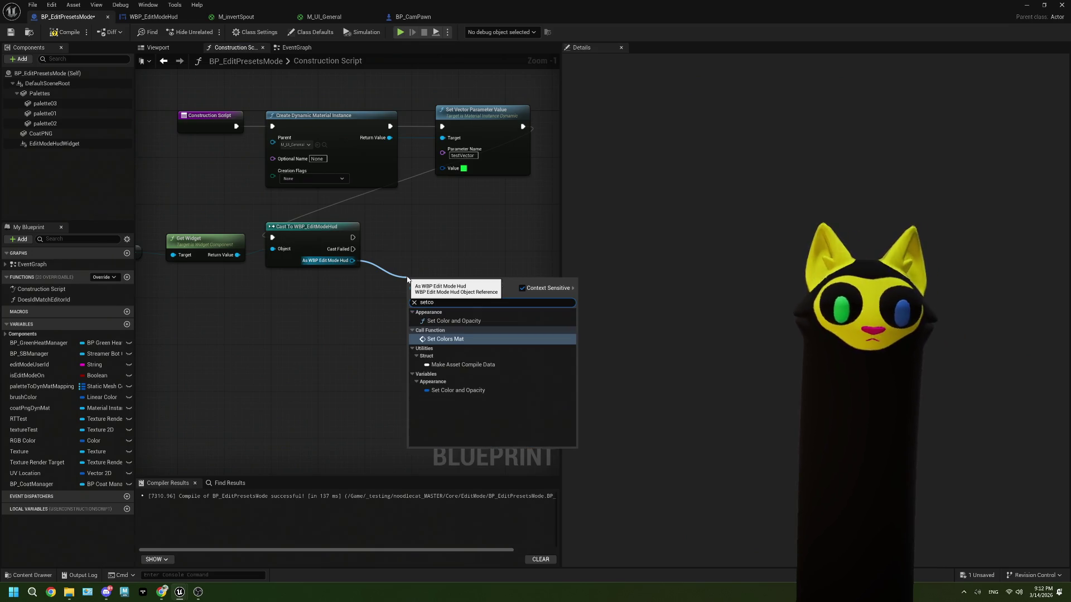
pyautogui.click(459, 338)
pyautogui.moveTo(440, 289); pyautogui.dragTo(408, 230)
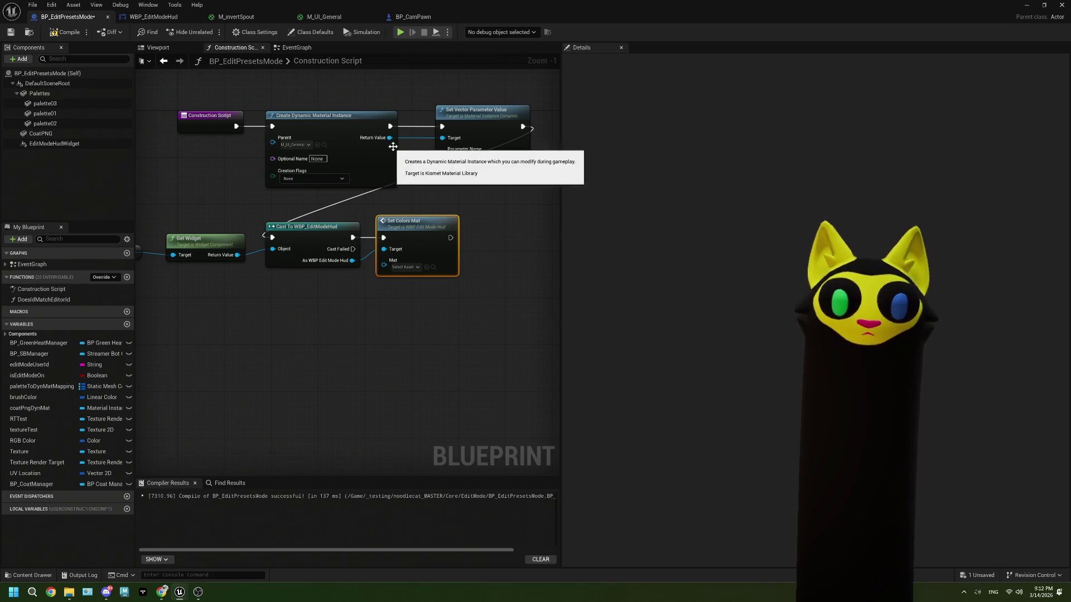
pyautogui.moveTo(389, 138)
pyautogui.mouseDown()
pyautogui.moveTo(388, 267)
pyautogui.moveTo(384, 260)
pyautogui.mouseUp()
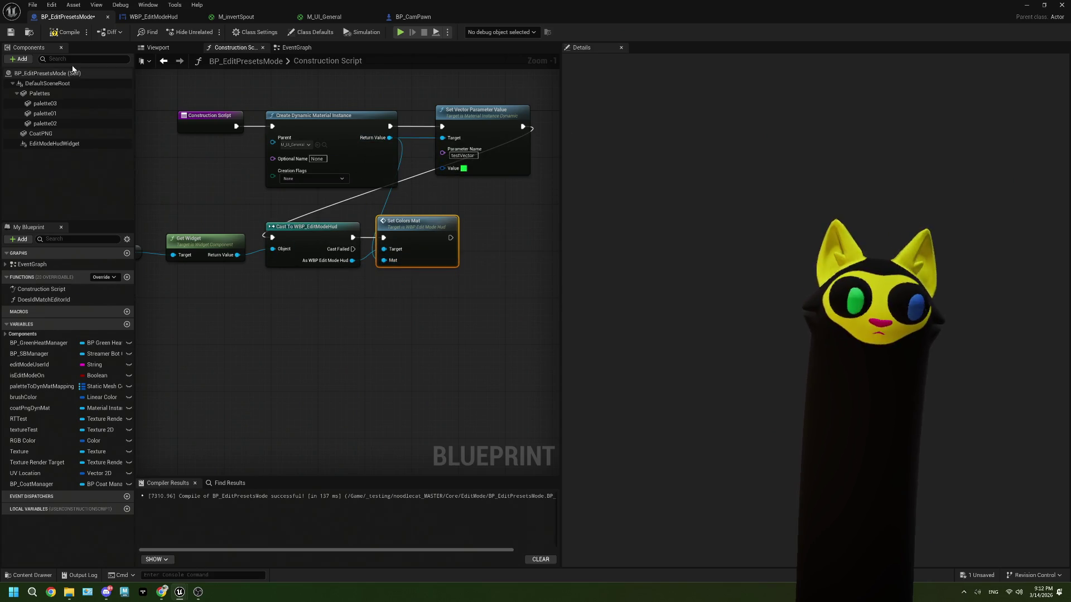
pyautogui.click(16, 33)
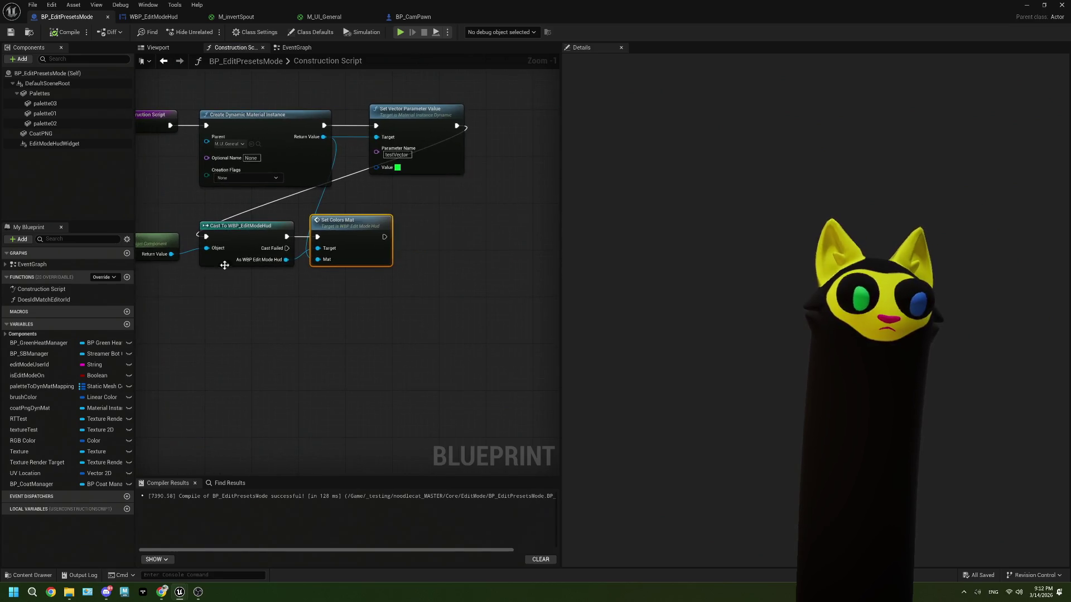
# Step: Play the level and check the cyan bar in OBS and the spoutOut preview
pyautogui.click(1025, 5)
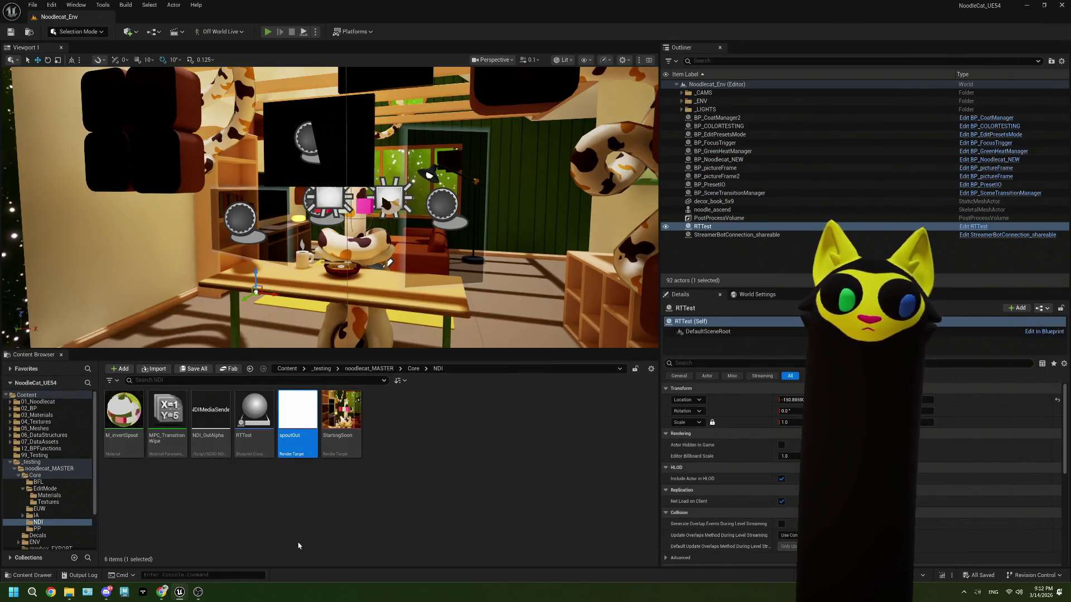
pyautogui.hotkey('alt', 'p')
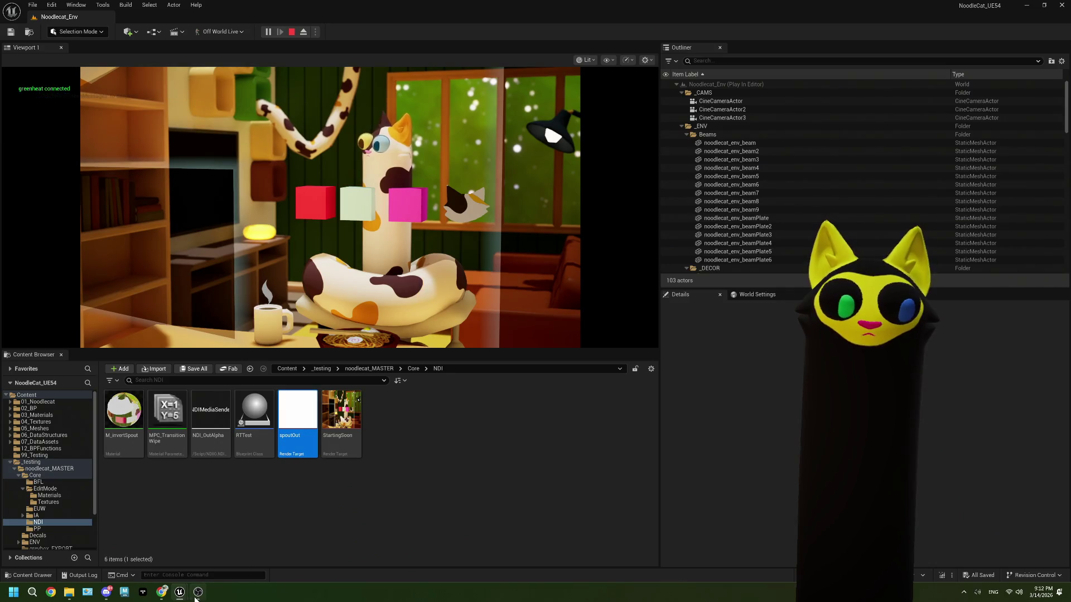
pyautogui.click(195, 599)
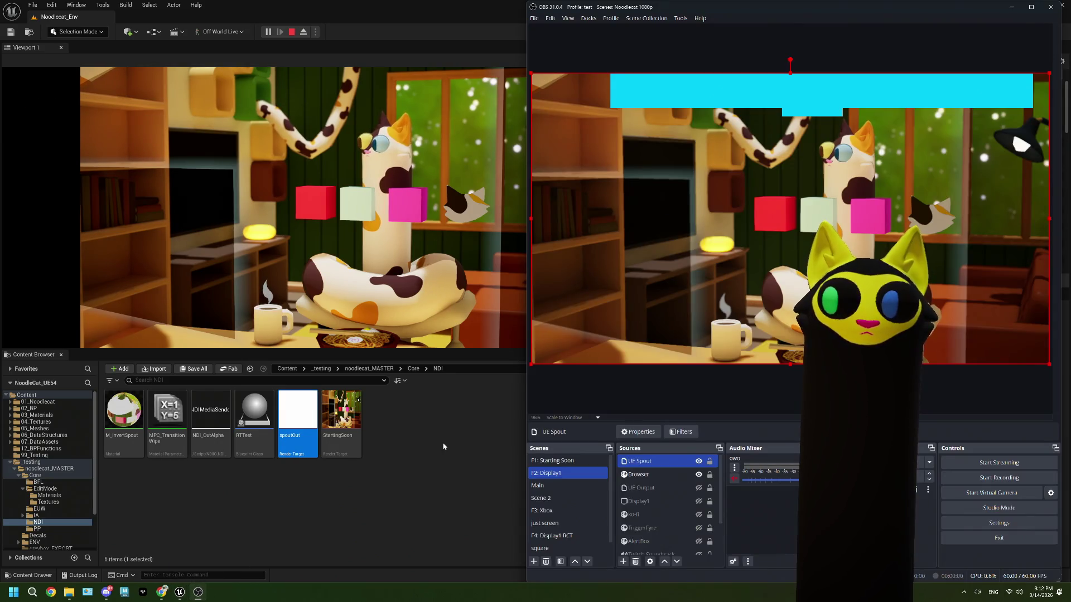
pyautogui.doubleClick(308, 419)
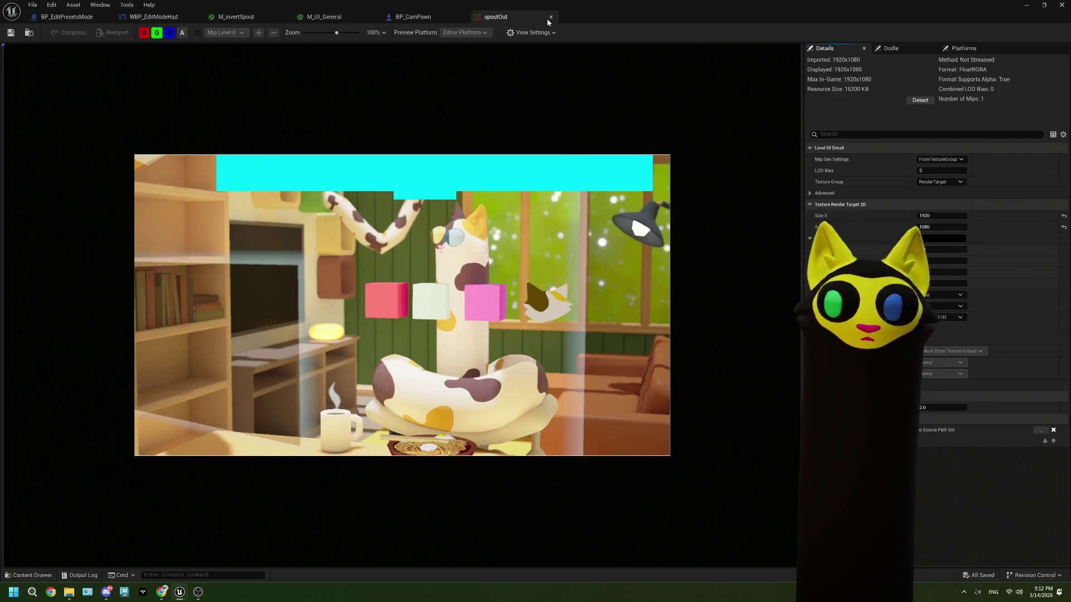
# Step: Close spoutOut, stop the play session, and open BP_EditPresetsMode from Core/EditMode
pyautogui.click(550, 17)
pyautogui.click(1026, 4)
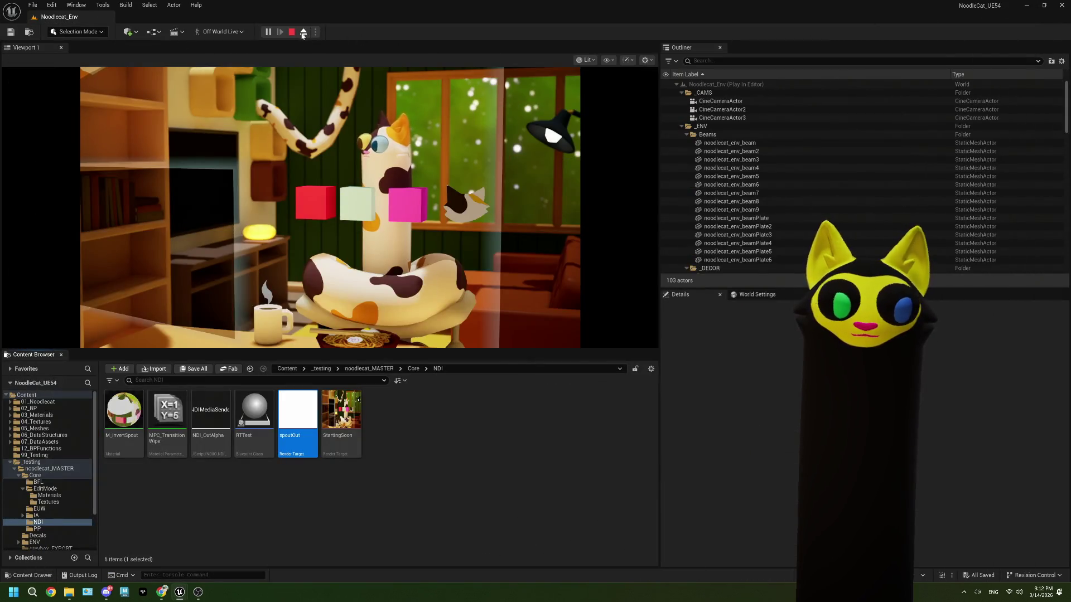
pyautogui.press('Escape')
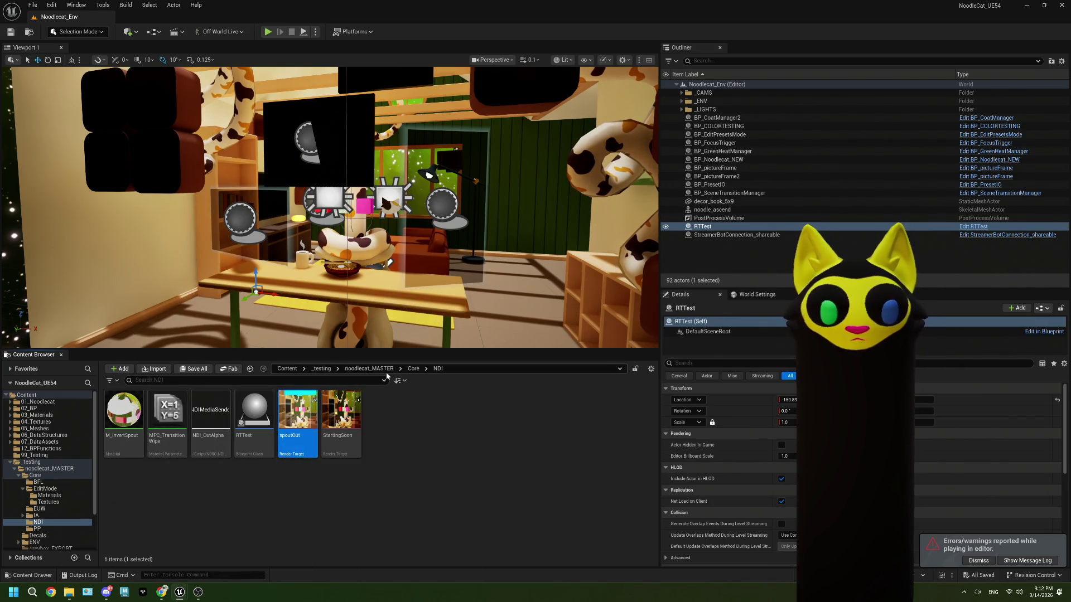
pyautogui.click(413, 369)
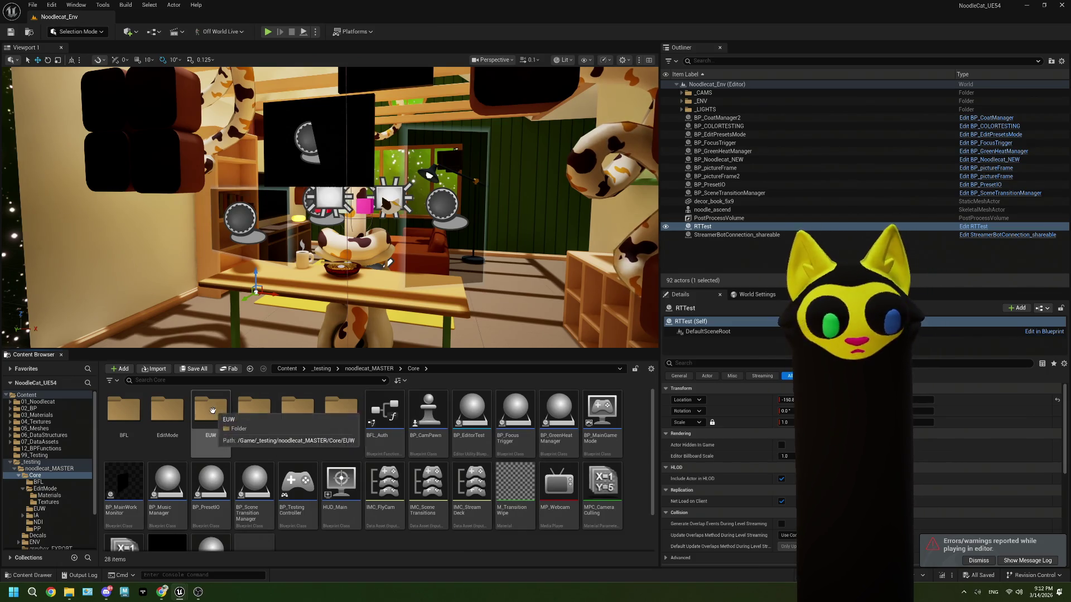
pyautogui.doubleClick(168, 410)
pyautogui.doubleClick(210, 419)
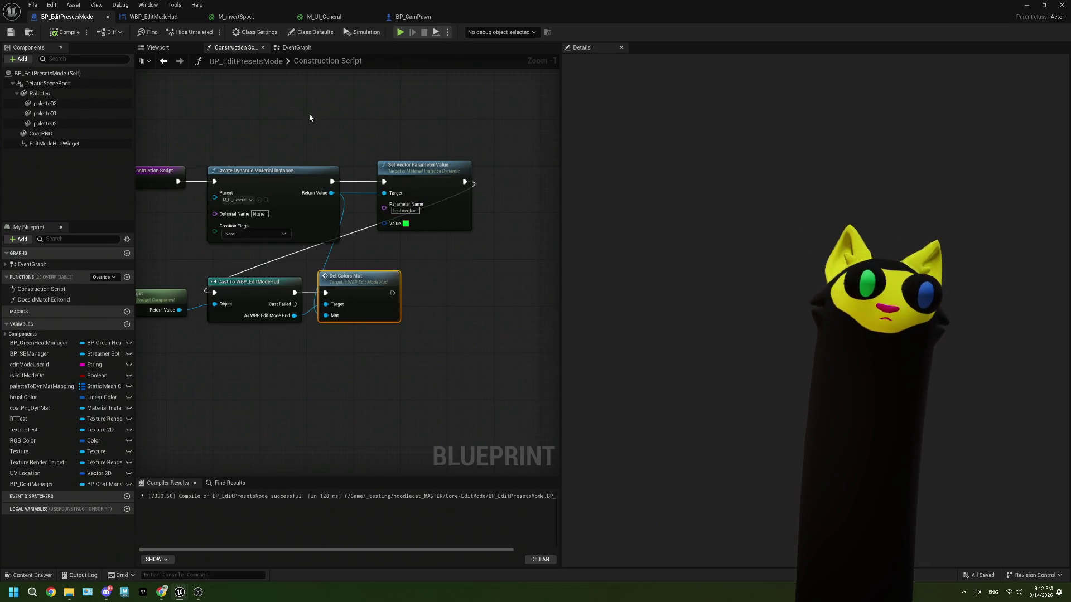
# Step: Check the testVector parameter in M_UI_General and the HUD graph, then return to the construction script
pyautogui.click(330, 17)
pyautogui.click(447, 369)
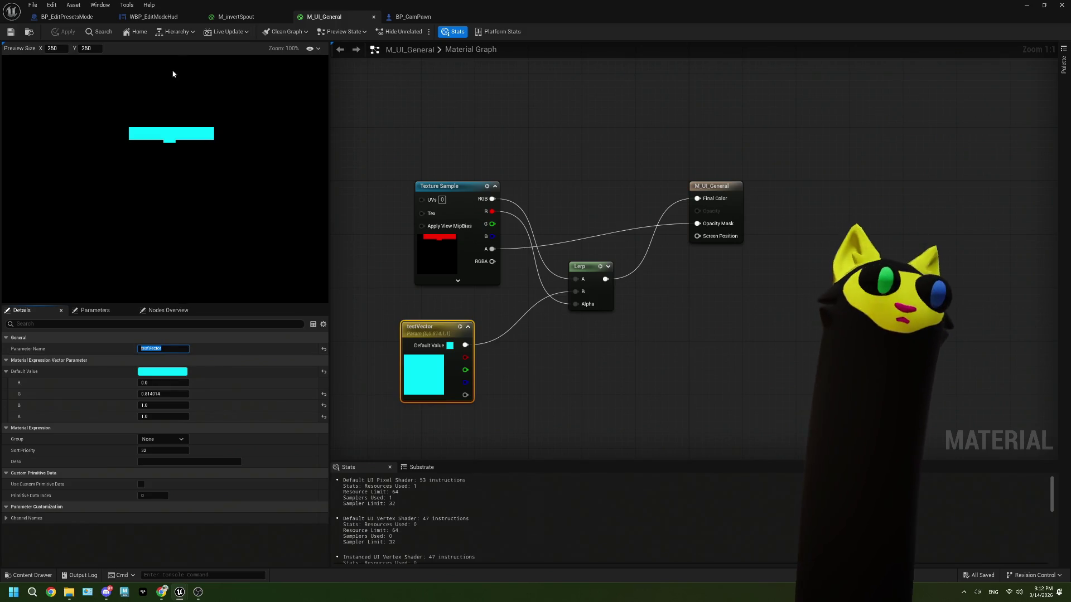
pyautogui.click(234, 17)
pyautogui.click(154, 18)
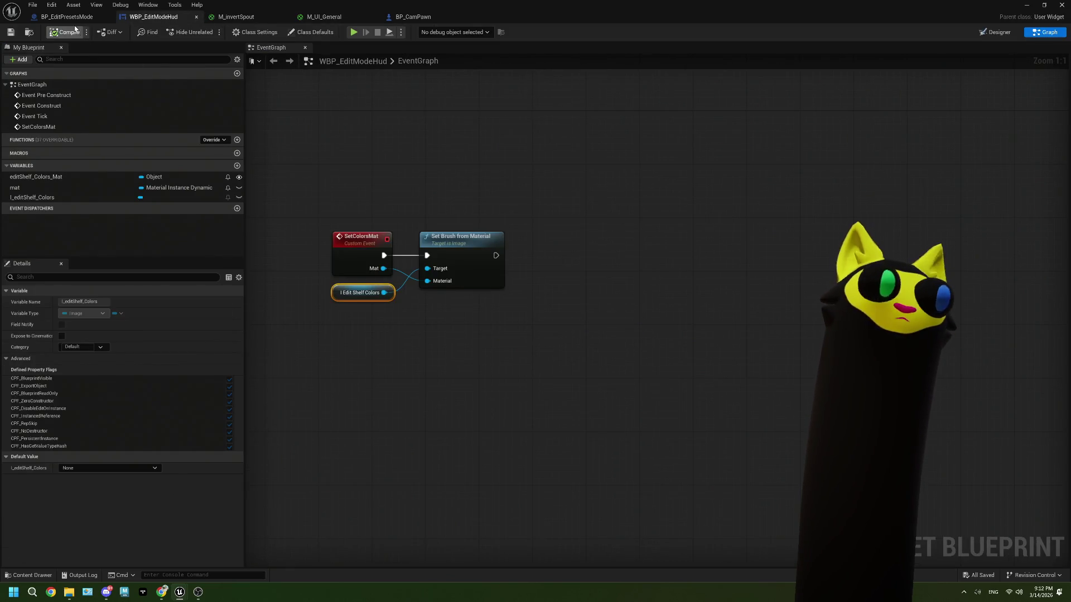
pyautogui.click(73, 18)
pyautogui.click(405, 211)
pyautogui.click(458, 249)
pyautogui.moveTo(389, 273); pyautogui.dragTo(436, 258)
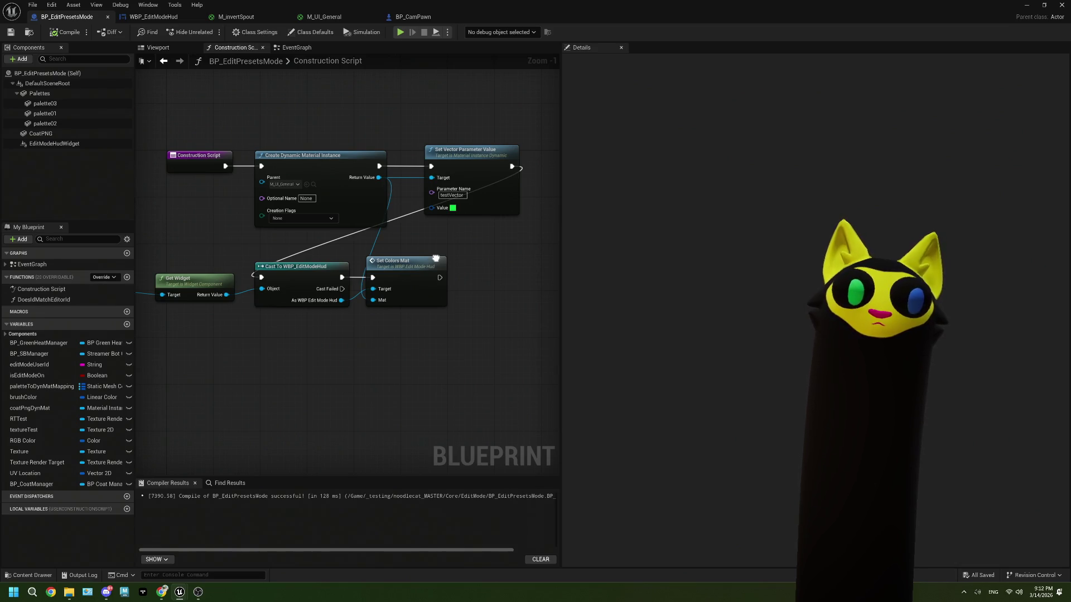
# Step: Break the link into Set Colors Mat's Mat pin, leaving the Select Asset choice empty
pyautogui.click(420, 272)
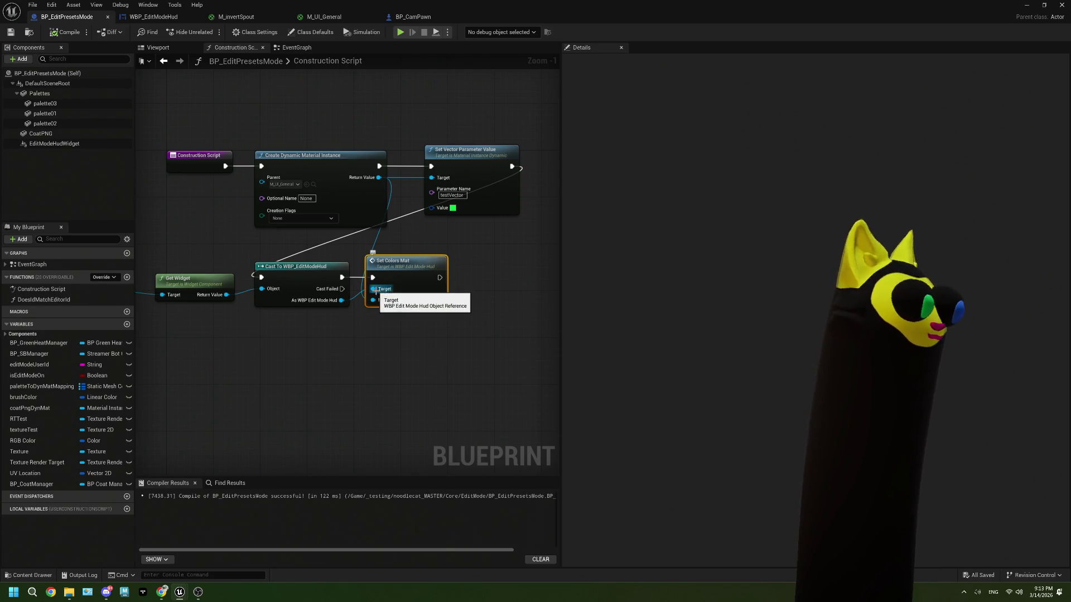
pyautogui.rightClick(373, 301)
pyautogui.click(403, 337)
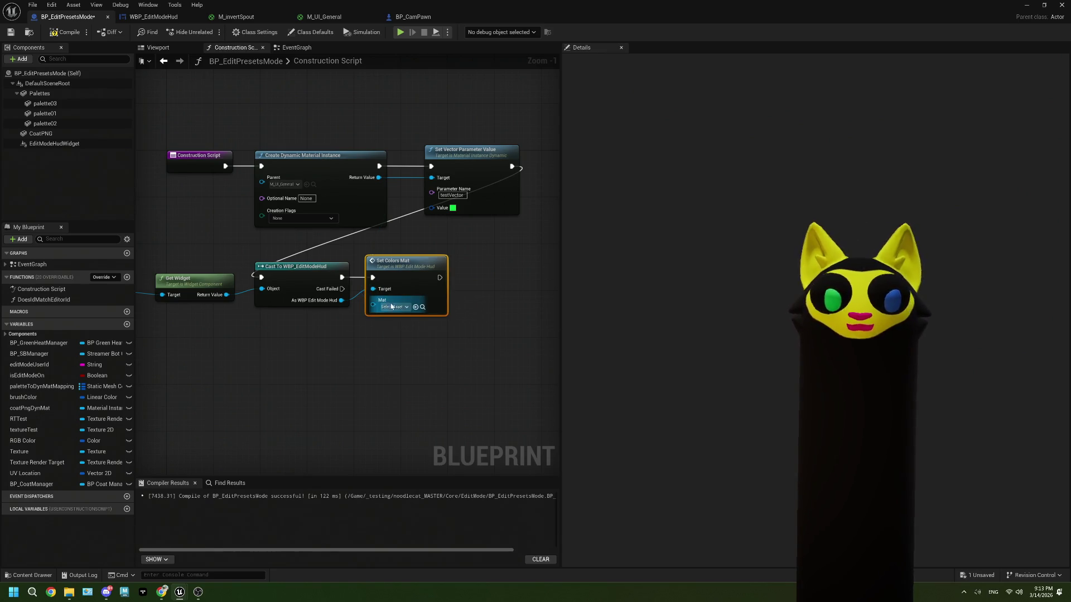
pyautogui.click(394, 307)
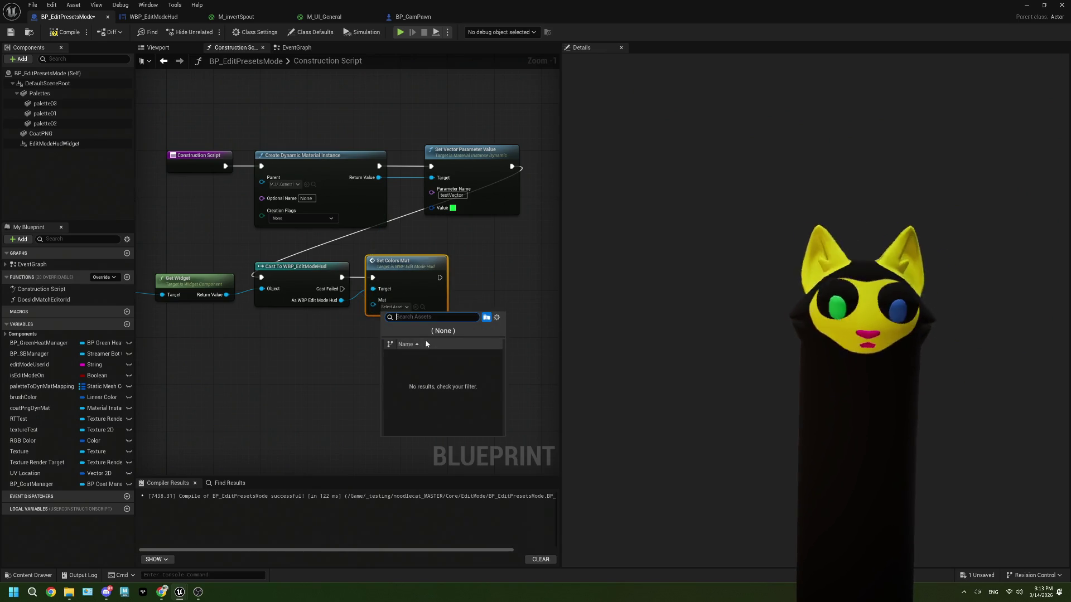
pyautogui.click(344, 346)
pyautogui.click(406, 307)
pyautogui.click(408, 310)
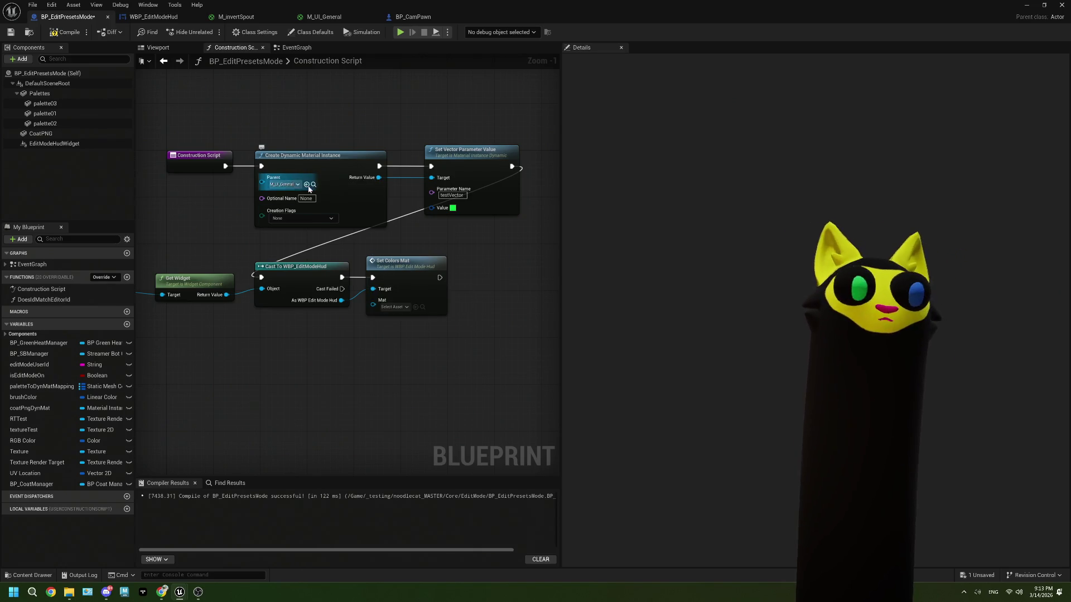
# Step: Duplicate the Create Dynamic Material Instance node, chain its execution, and parent it to M_UnlitText_01
pyautogui.click(340, 183)
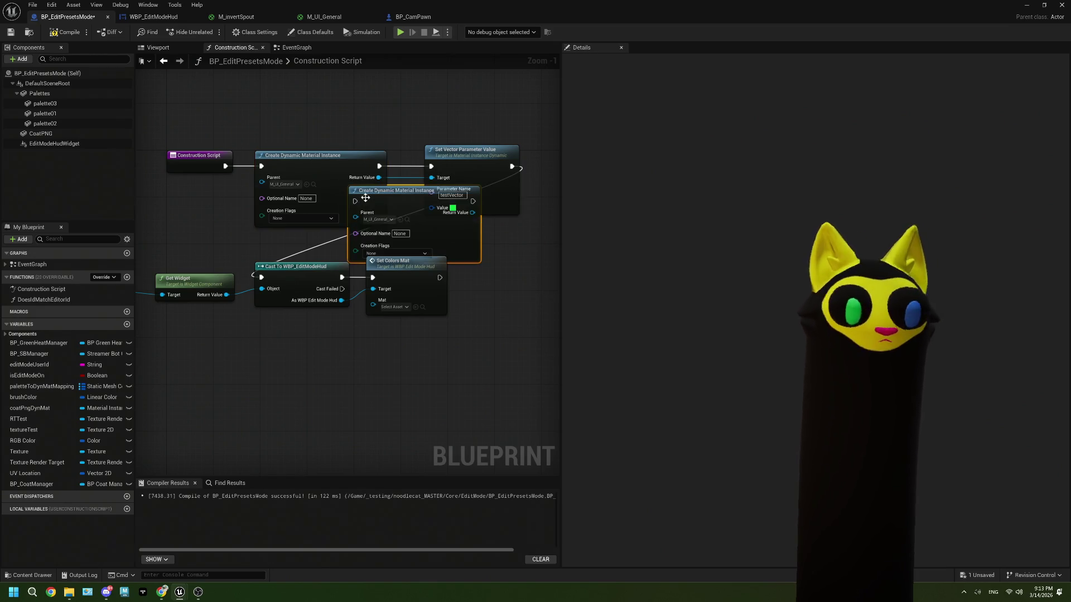
pyautogui.hotkey('ctrl', 'd')
pyautogui.moveTo(378, 165); pyautogui.dragTo(191, 346)
pyautogui.click(214, 366)
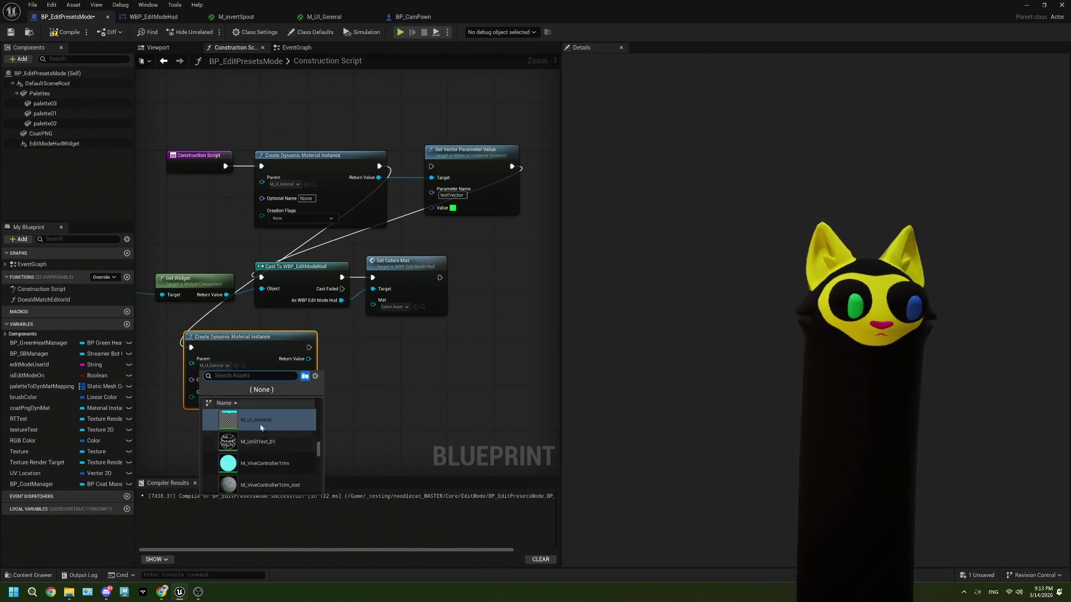
pyautogui.scroll(-5, 261, 435)
pyautogui.scroll(-5, 263, 447)
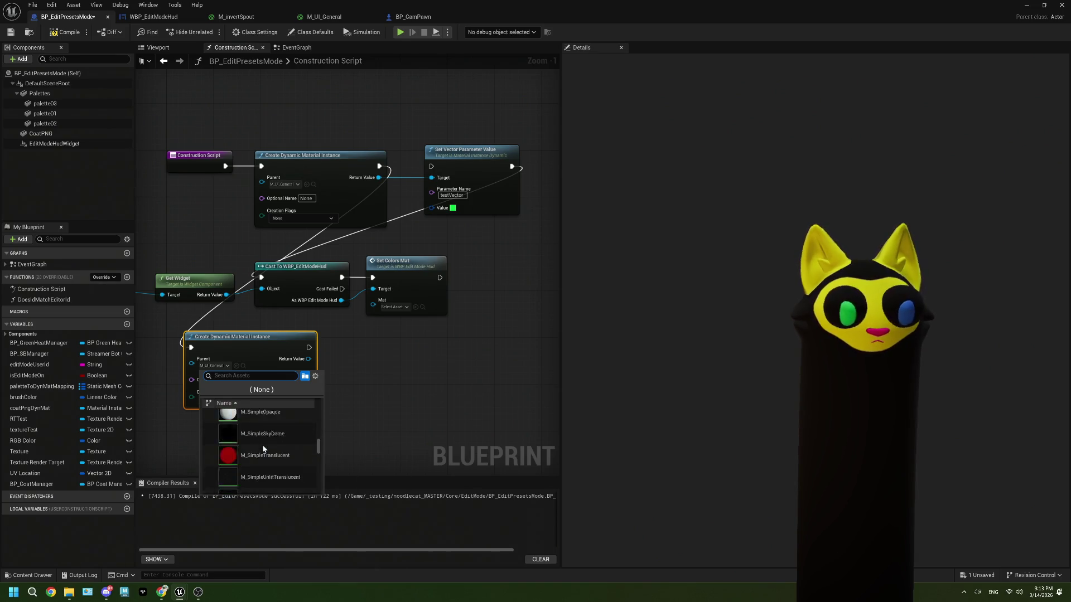
pyautogui.click(291, 349)
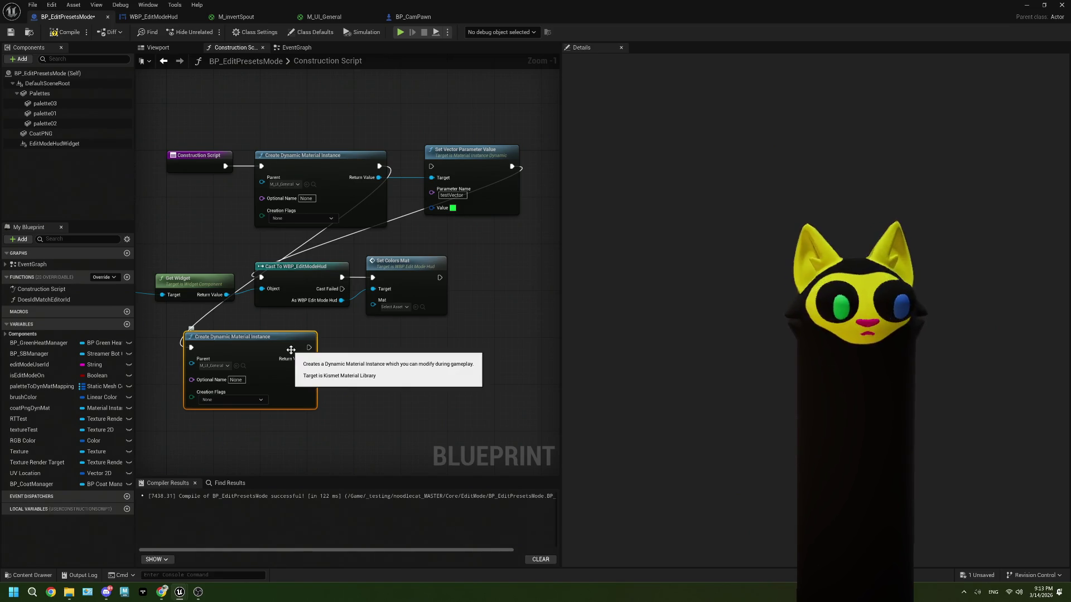
pyautogui.click(214, 366)
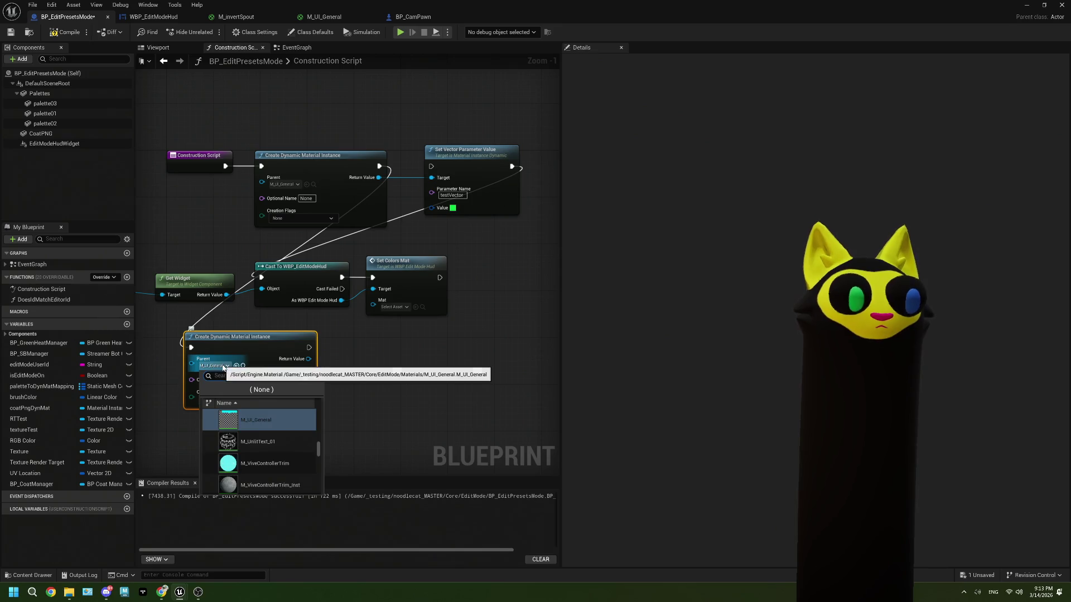
pyautogui.click(265, 423)
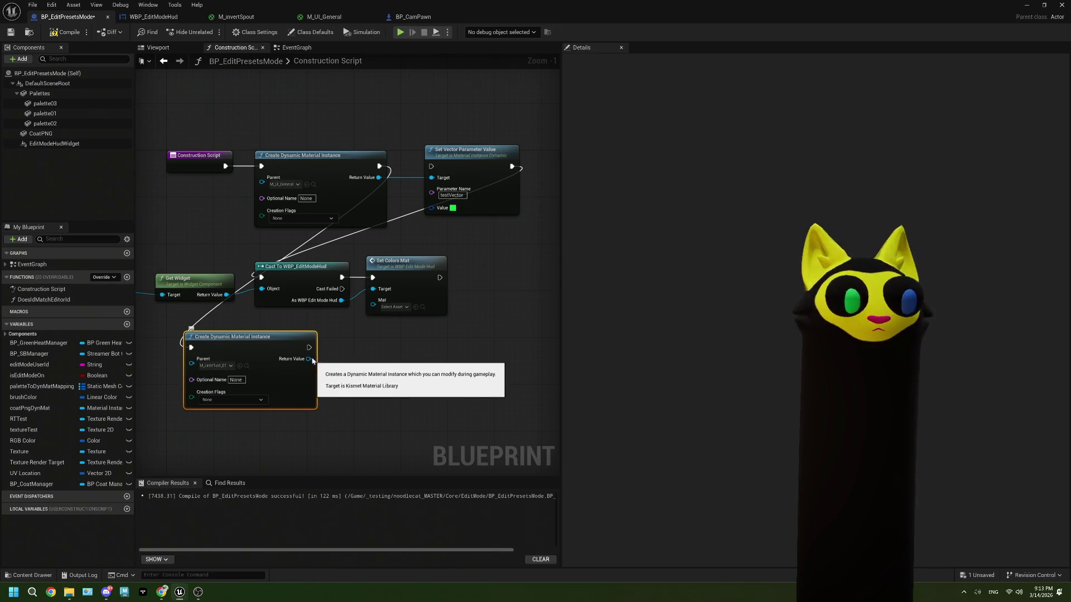
# Step: Run the second instance before the cast, feed its Return Value into Mat, and save
pyautogui.moveTo(307, 349); pyautogui.dragTo(262, 277)
pyautogui.moveTo(308, 358)
pyautogui.mouseDown()
pyautogui.moveTo(335, 357)
pyautogui.moveTo(382, 307)
pyautogui.mouseUp()
pyautogui.hotkey('ctrl', 's')
pyautogui.hotkey('alt', 'Tab')
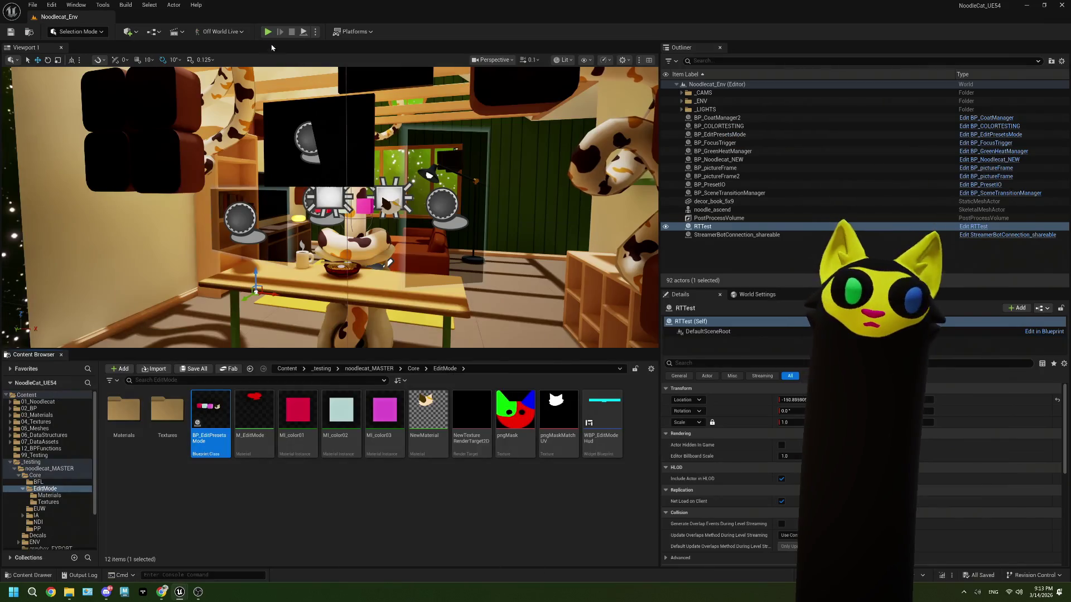
# Step: Play-test the level, stop it after the error, and delete the second material instance node
pyautogui.hotkey('alt', 'p')
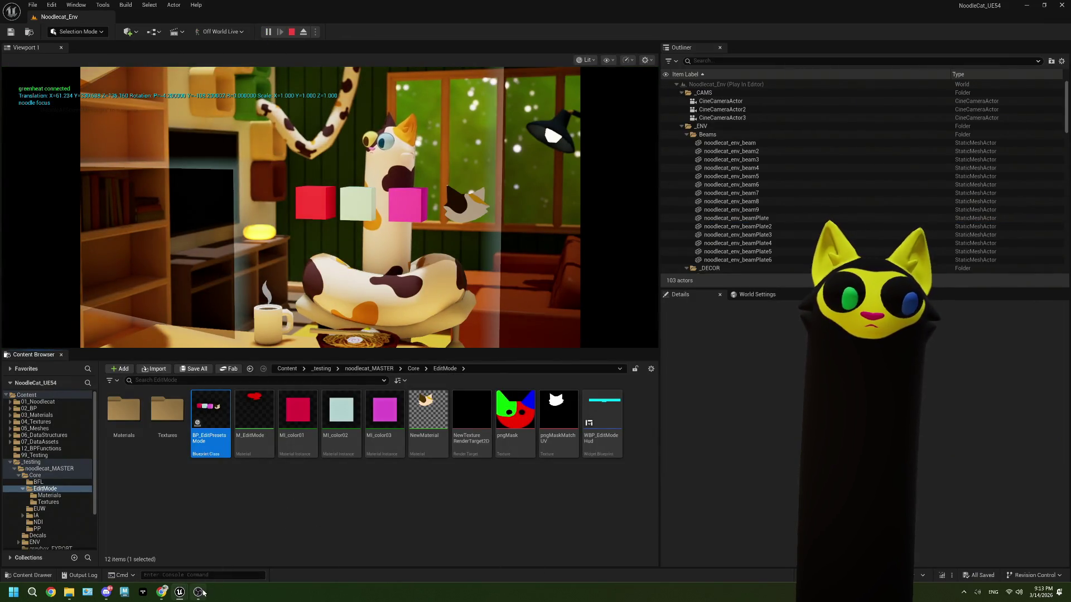
pyautogui.click(198, 592)
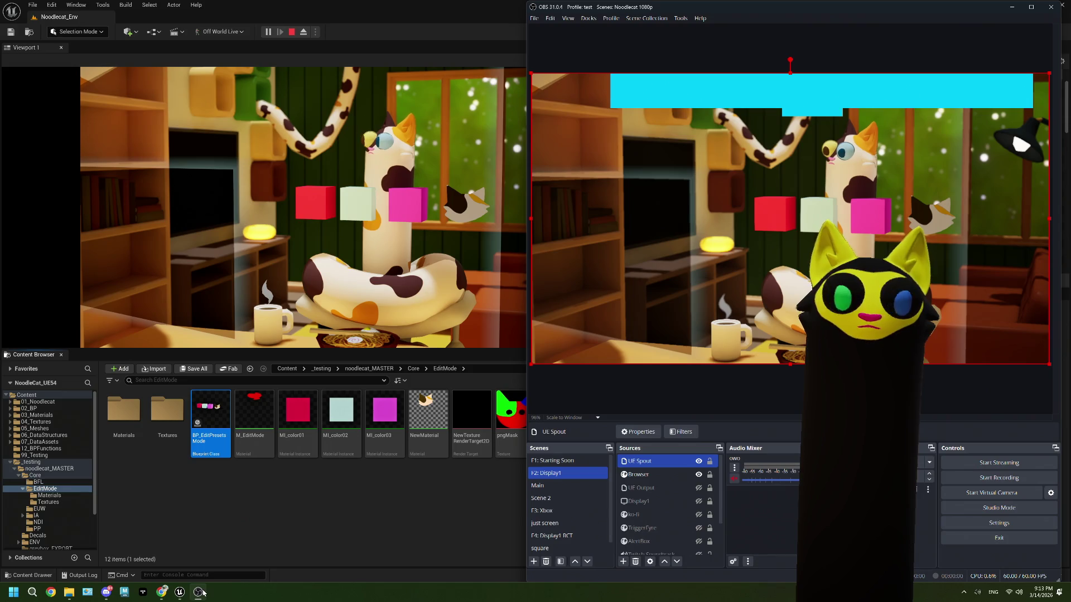
pyautogui.click(291, 32)
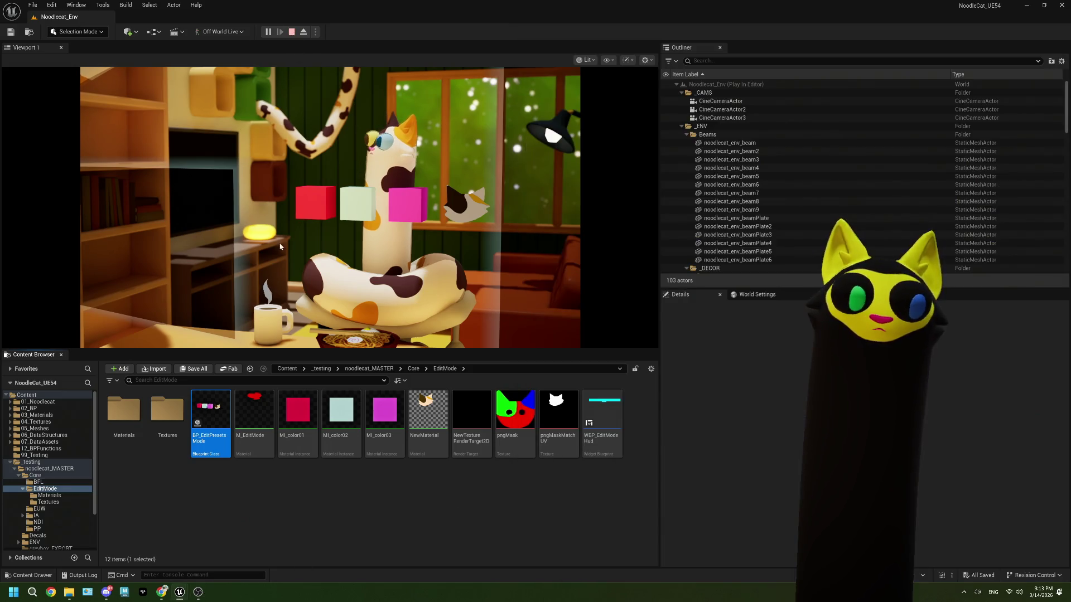
pyautogui.click(814, 142)
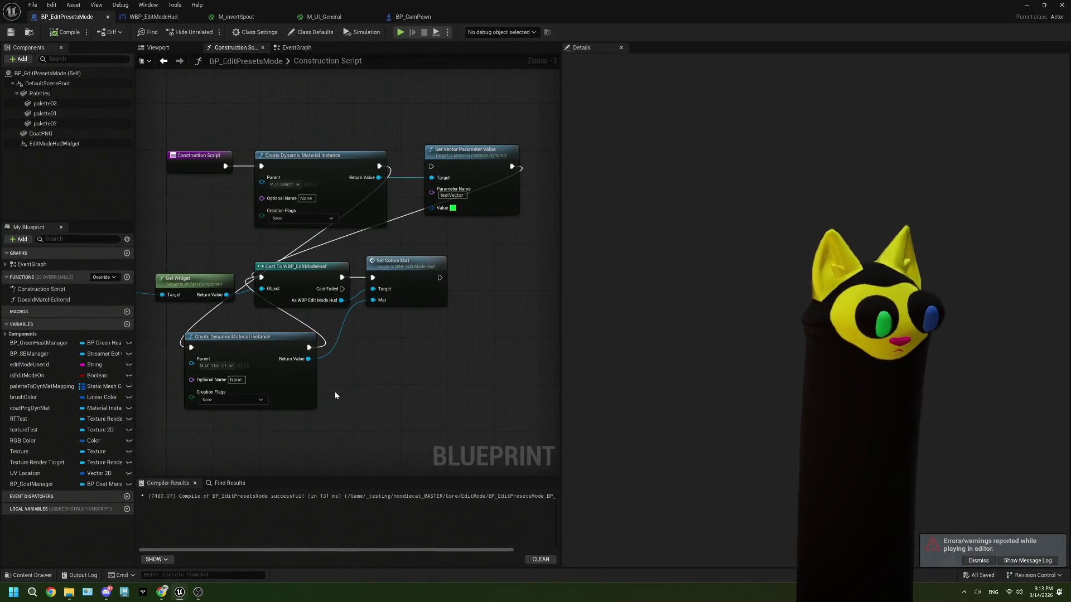
pyautogui.press('Delete')
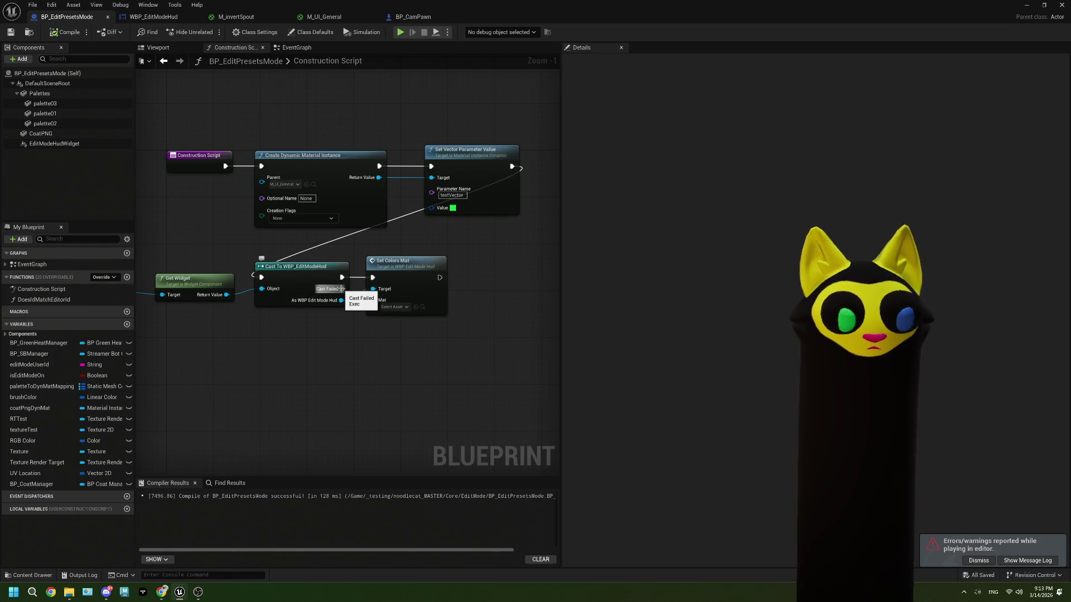
# Step: Wire the first material instance into Set Colors Mat and print 'cant cast!' when the cast fails
pyautogui.moveTo(353, 365); pyautogui.dragTo(353, 365)
pyautogui.moveTo(379, 177)
pyautogui.mouseDown()
pyautogui.moveTo(364, 265)
pyautogui.moveTo(374, 308)
pyautogui.moveTo(373, 277)
pyautogui.moveTo(365, 347)
pyautogui.moveTo(337, 291)
pyautogui.moveTo(337, 368)
pyautogui.moveTo(336, 292)
pyautogui.mouseUp()
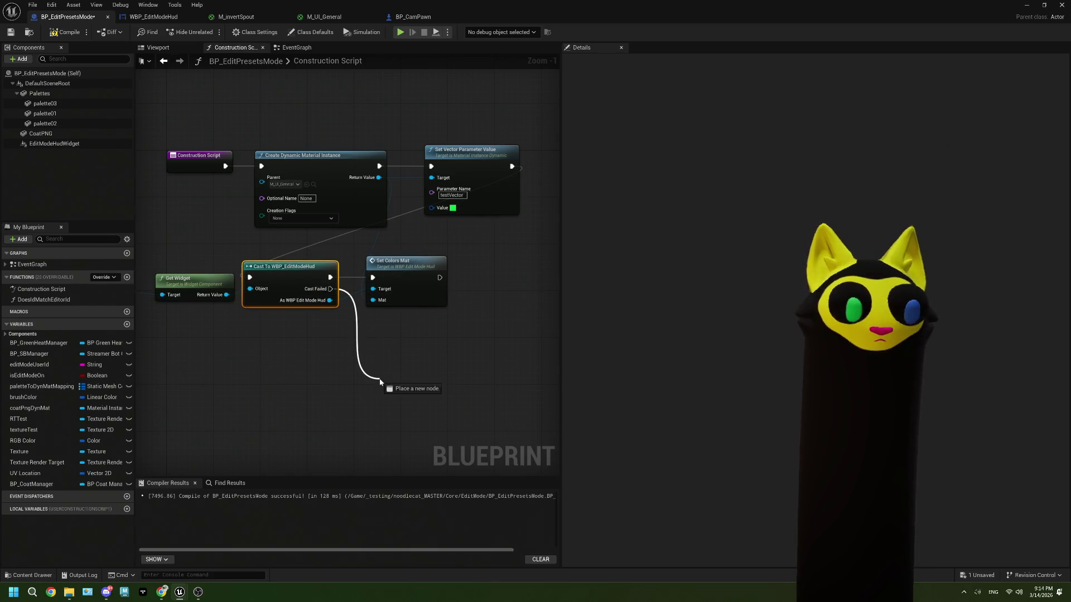
pyautogui.moveTo(380, 383); pyautogui.dragTo(380, 383)
pyautogui.write('print')
pyautogui.press('Return')
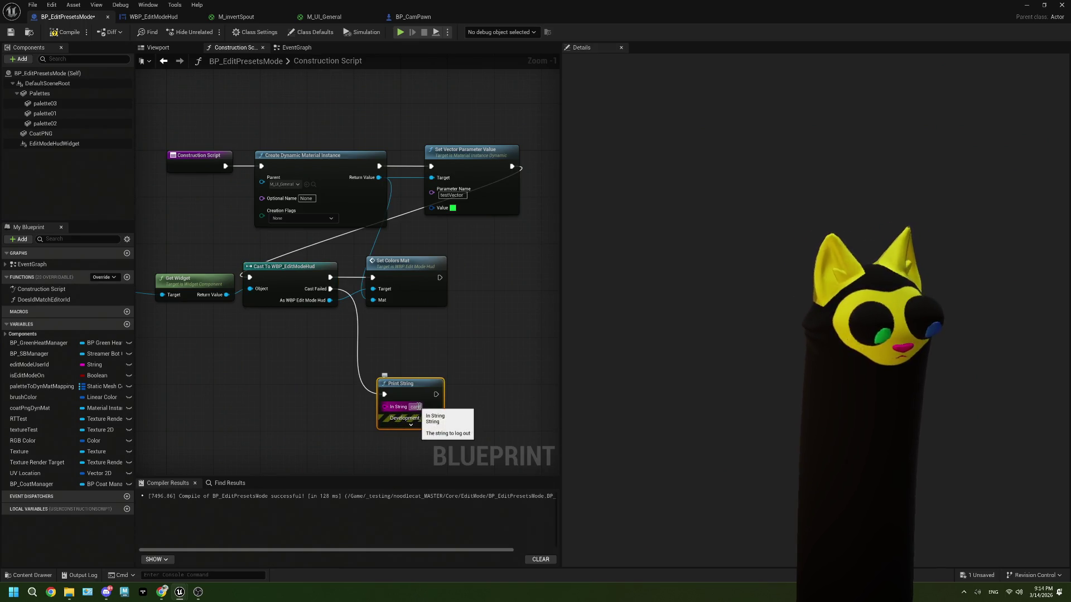
pyautogui.write('!')
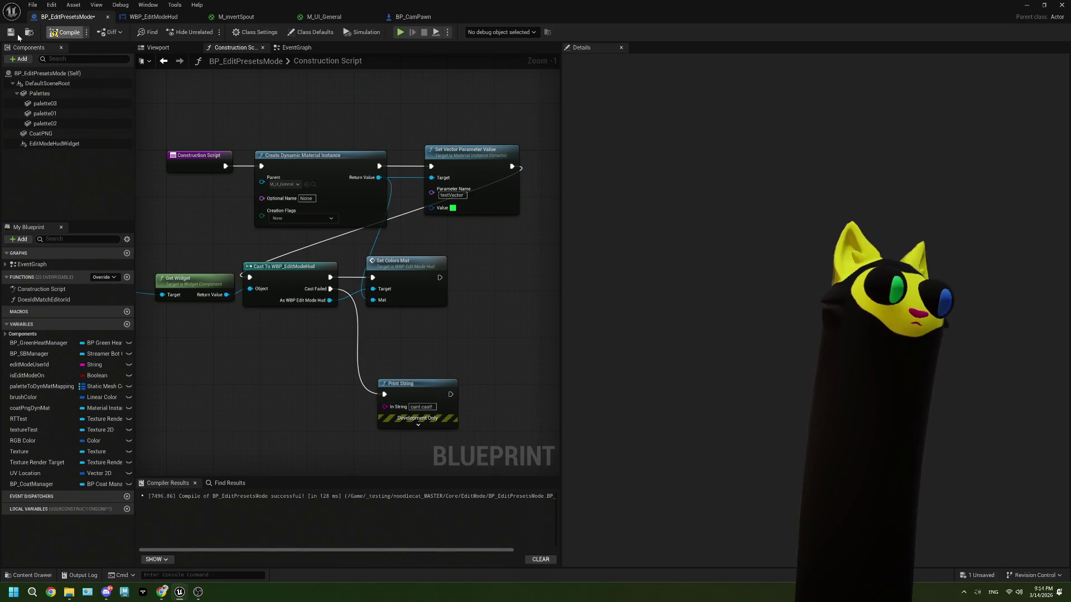
pyautogui.moveTo(424, 383); pyautogui.dragTo(405, 317)
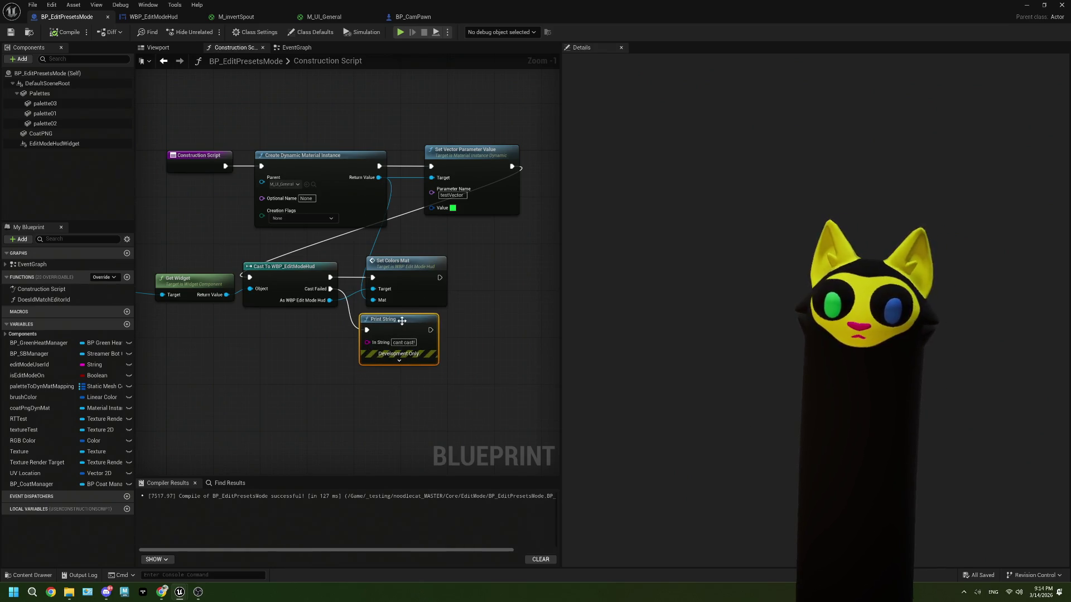
# Step: Zoom, pan and orbit the BP_EditPresetsMode preview over the palette cube row, then return to Noodlecat_Env
pyautogui.click(287, 48)
pyautogui.click(163, 48)
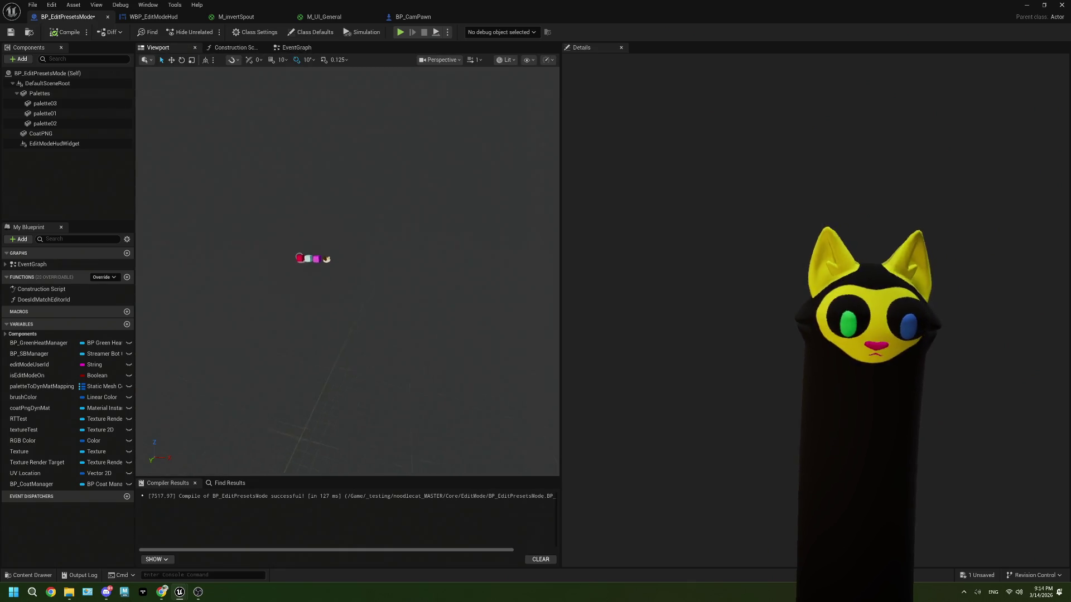
pyautogui.scroll(10, 301, 262)
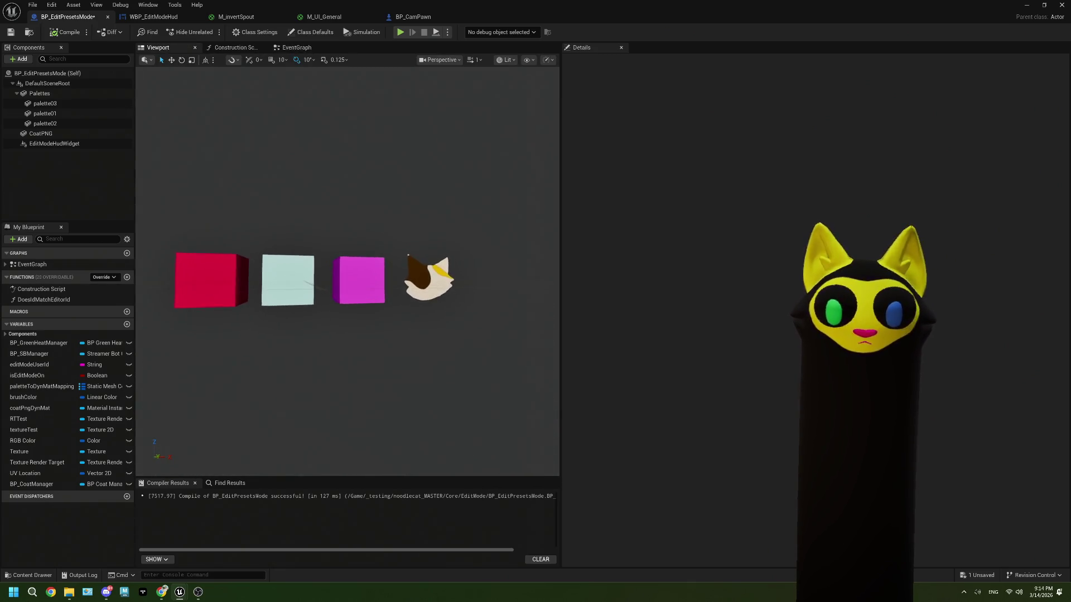
pyautogui.scroll(-5, 334, 279)
pyautogui.scroll(3, 335, 279)
pyautogui.scroll(-3, 334, 279)
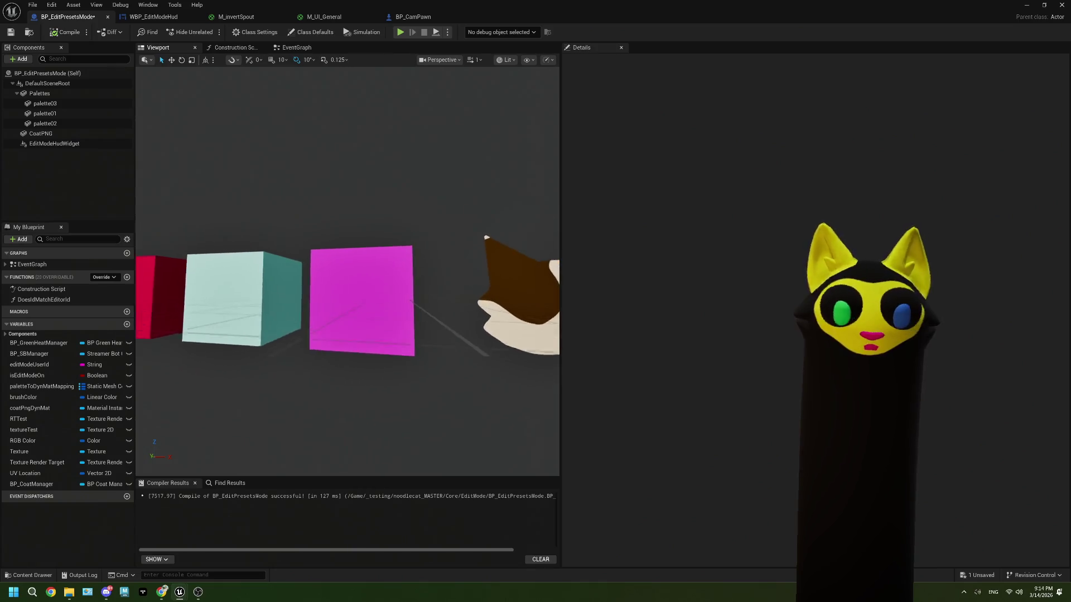
pyautogui.moveTo(335, 262); pyautogui.dragTo(377, 286)
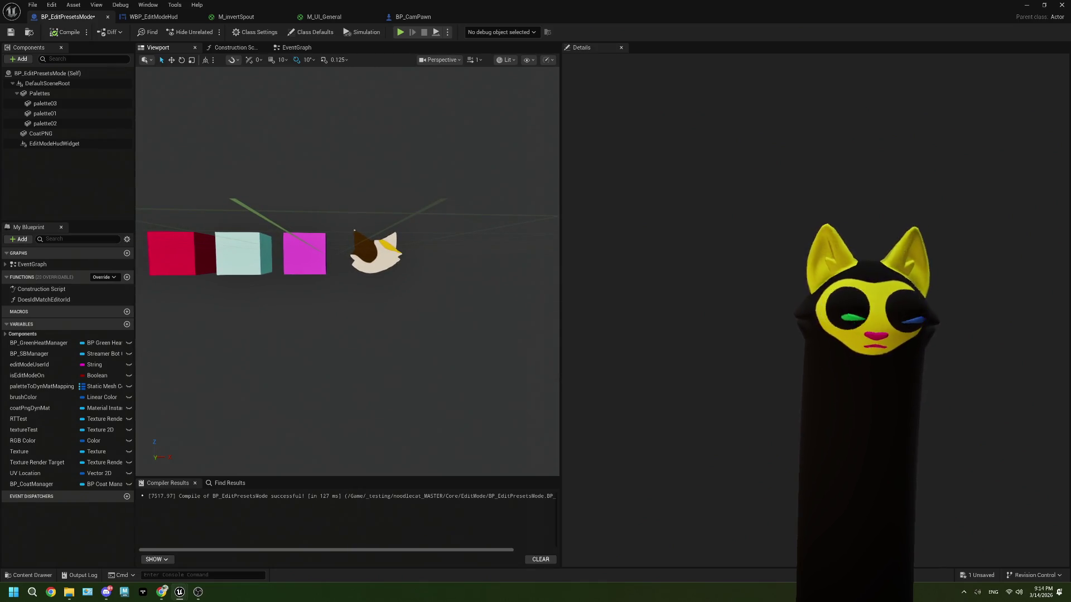
pyautogui.moveTo(267, 225)
pyautogui.mouseDown()
pyautogui.moveTo(251, 276)
pyautogui.moveTo(254, 262)
pyautogui.mouseUp()
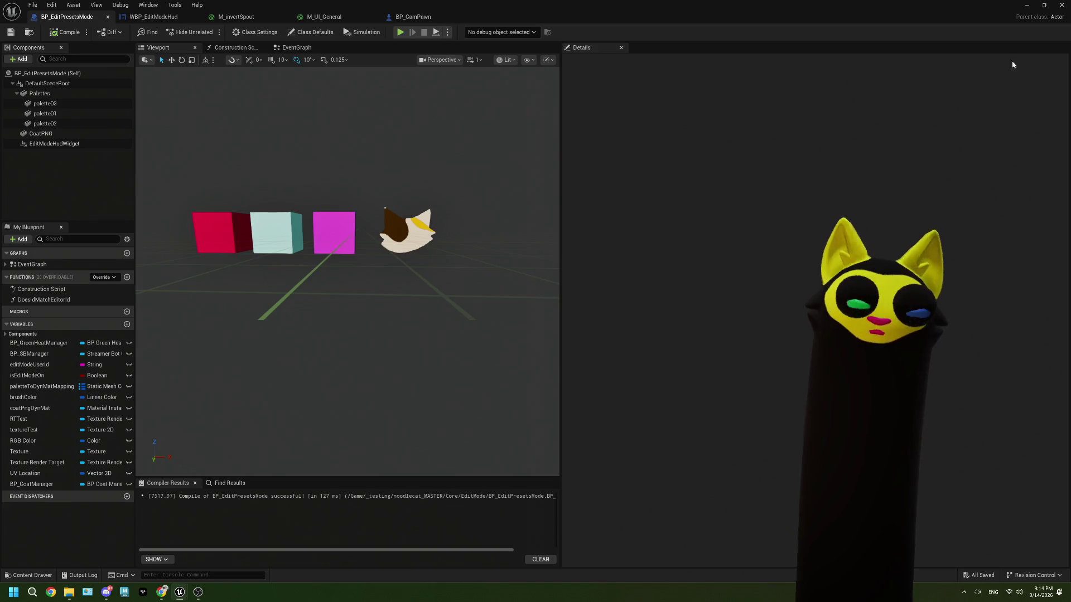
pyautogui.click(1028, 6)
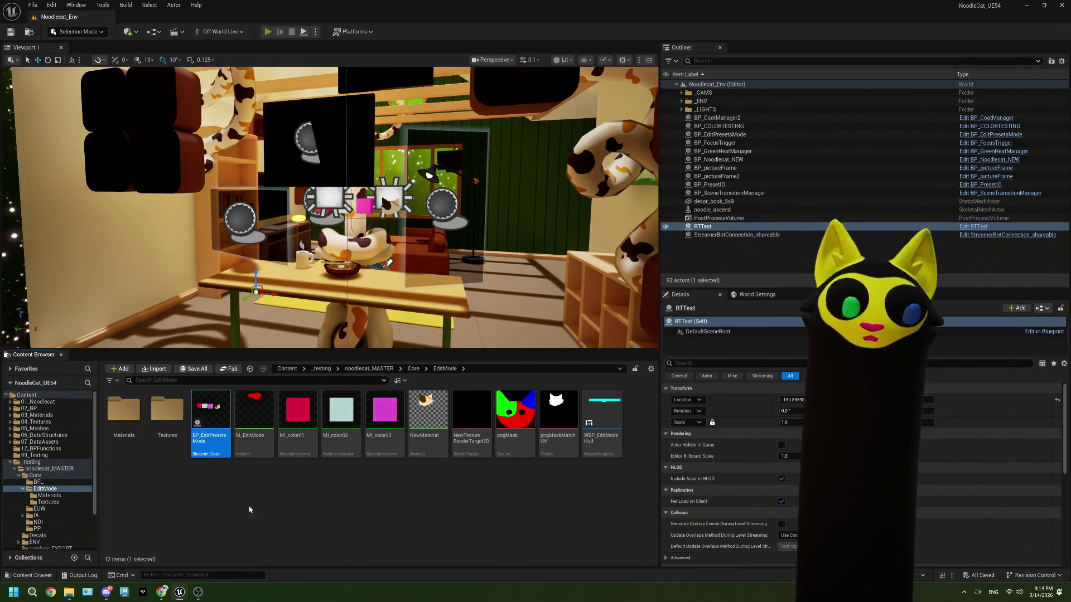
pyautogui.hotkey('alt', 'p')
pyautogui.click(198, 593)
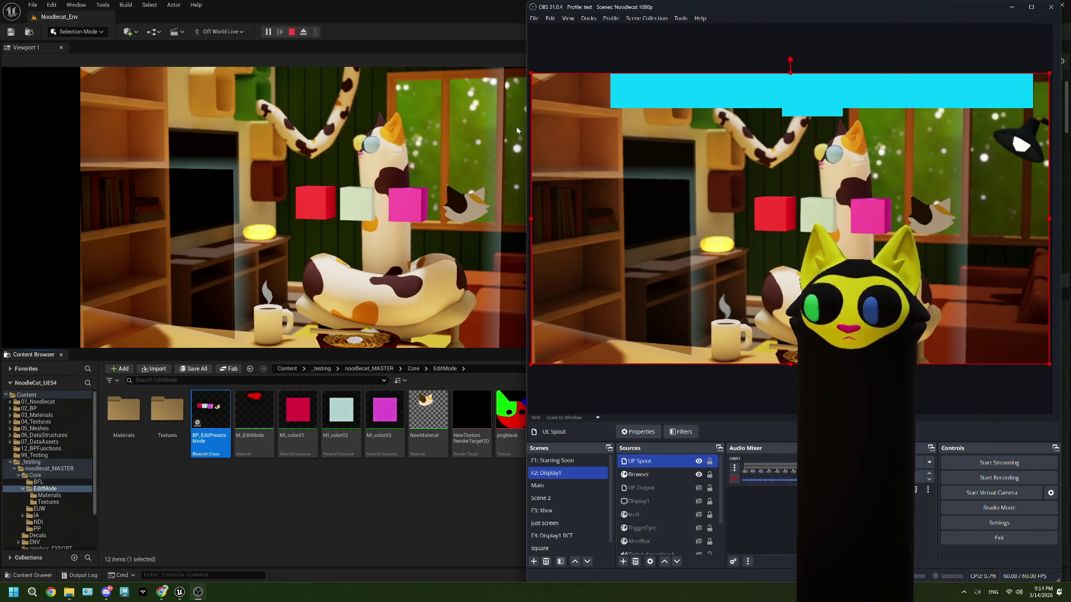
pyautogui.click(291, 35)
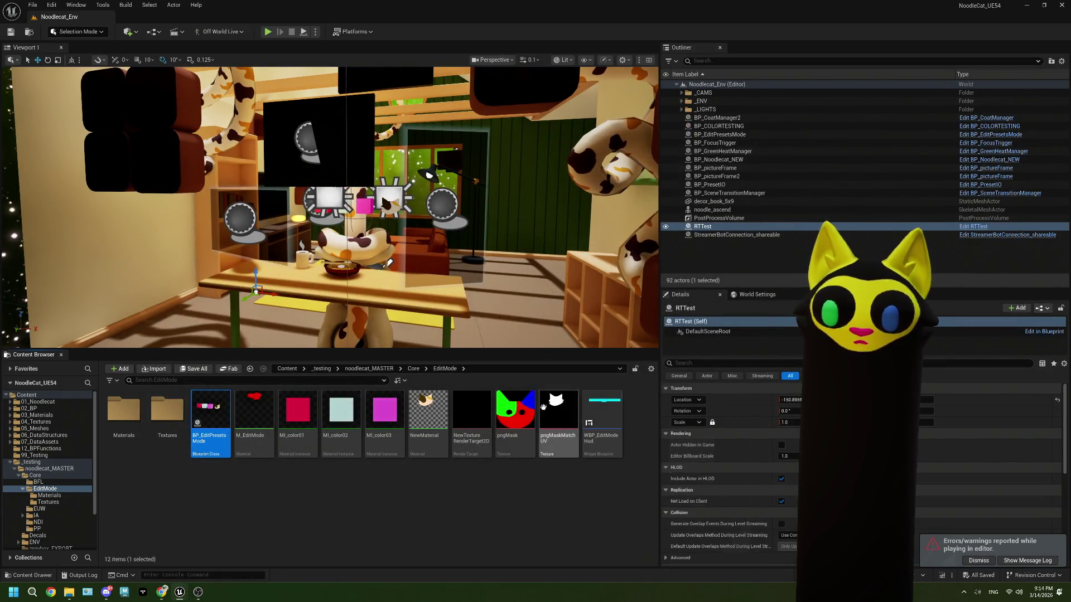
pyautogui.doubleClick(589, 427)
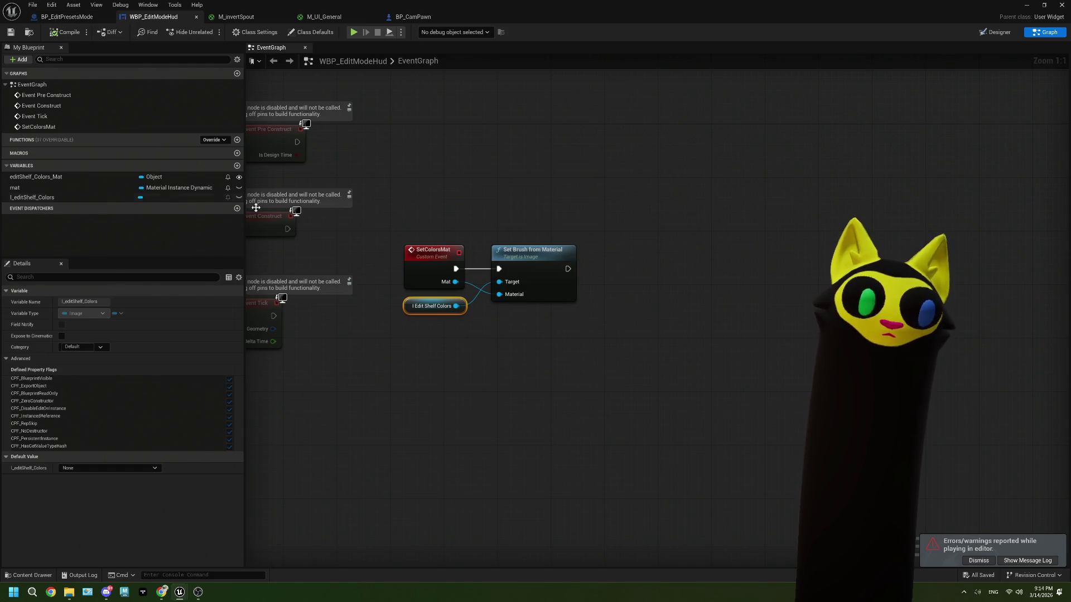
# Step: Switch WBP_EditModeHud to its Designer layout showing the cyan HUD bar
pyautogui.click(996, 33)
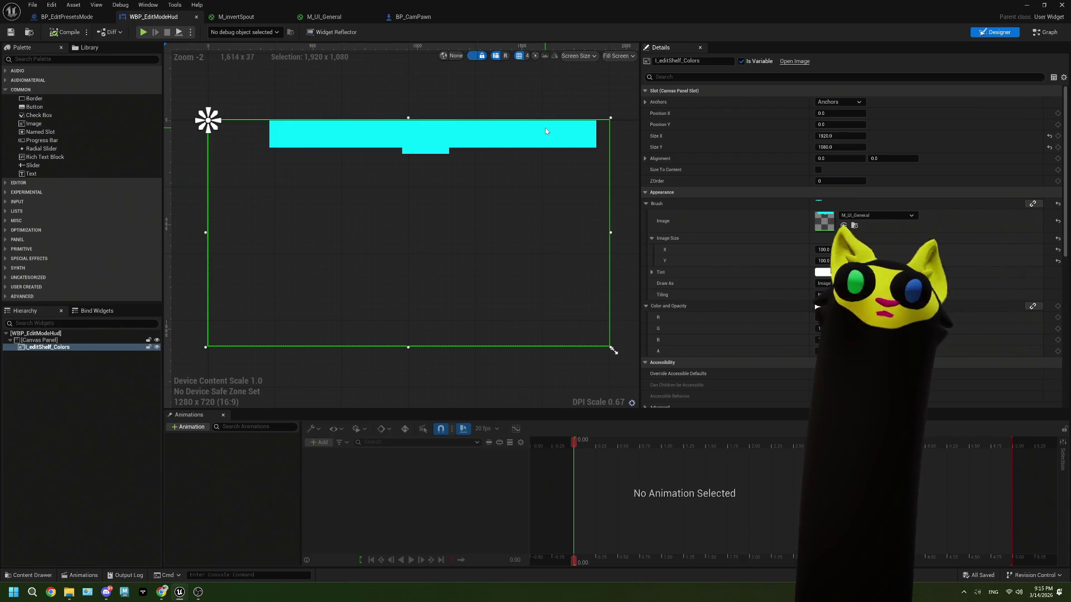
pyautogui.click(238, 17)
pyautogui.click(162, 16)
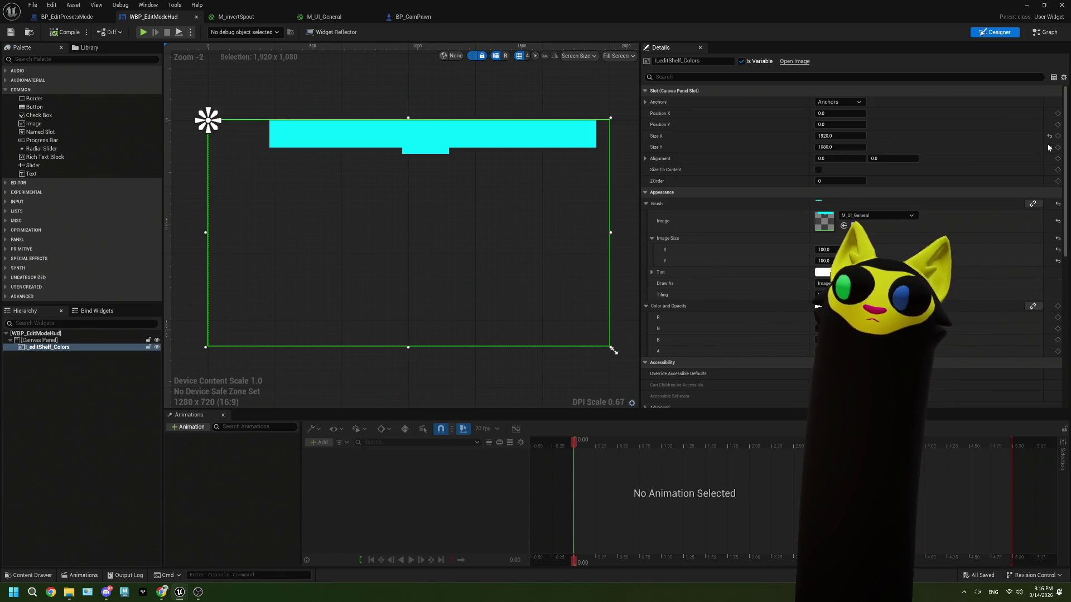
pyautogui.rightClick(1021, 223)
pyautogui.press('Escape')
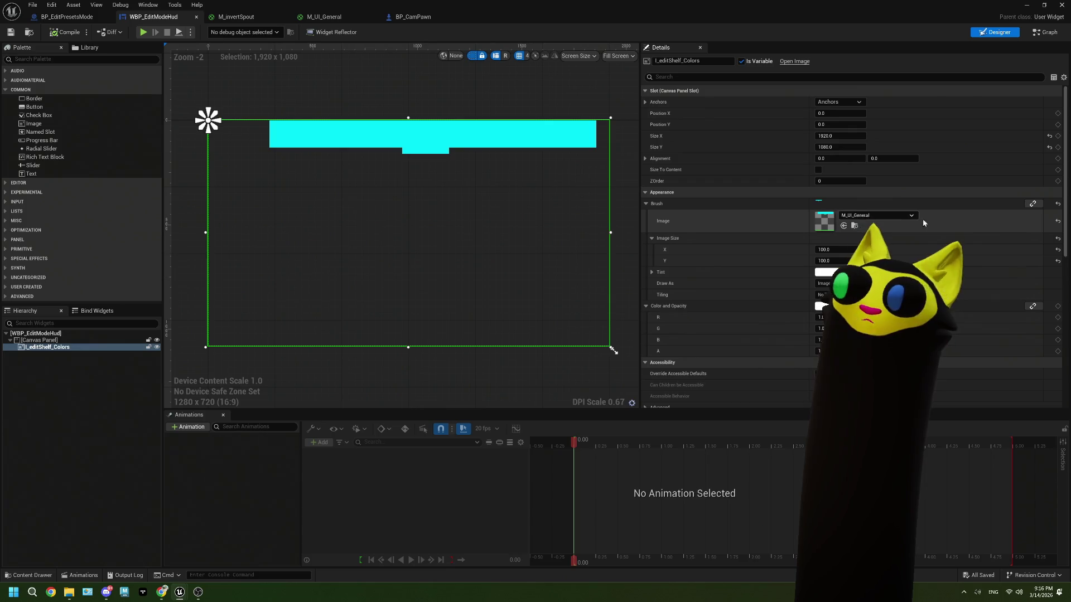
pyautogui.scroll(-3, 924, 219)
pyautogui.scroll(2, 947, 195)
pyautogui.scroll(-2, 981, 179)
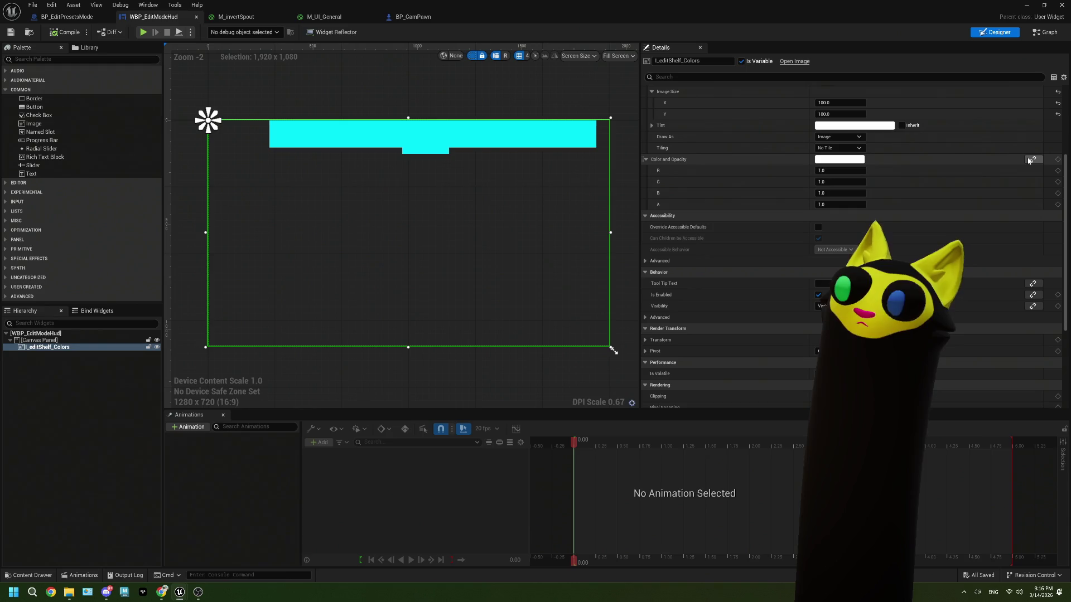
pyautogui.scroll(3, 1028, 161)
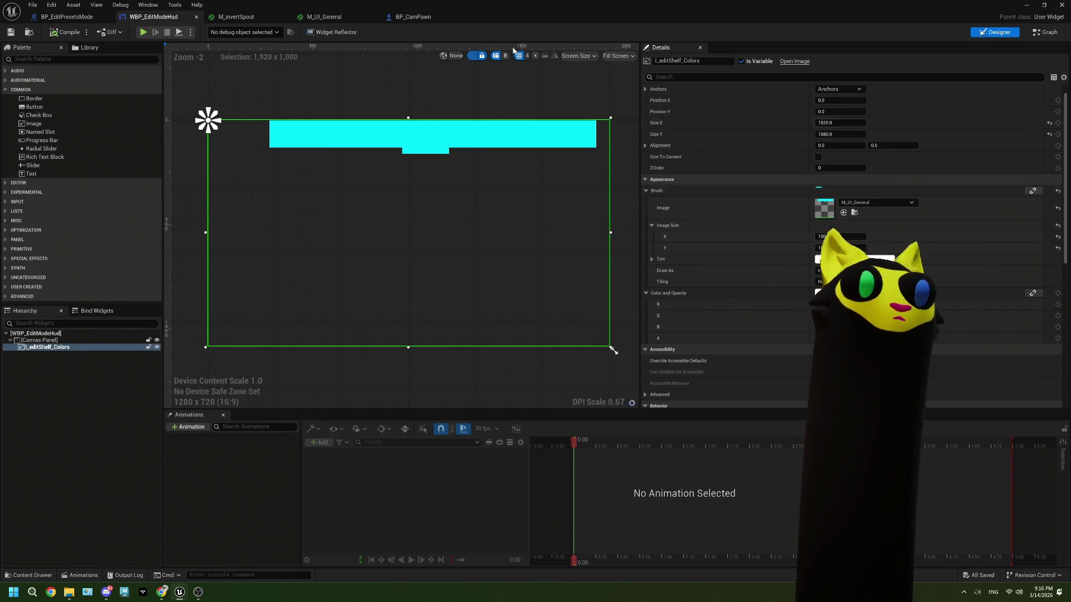
pyautogui.click(312, 16)
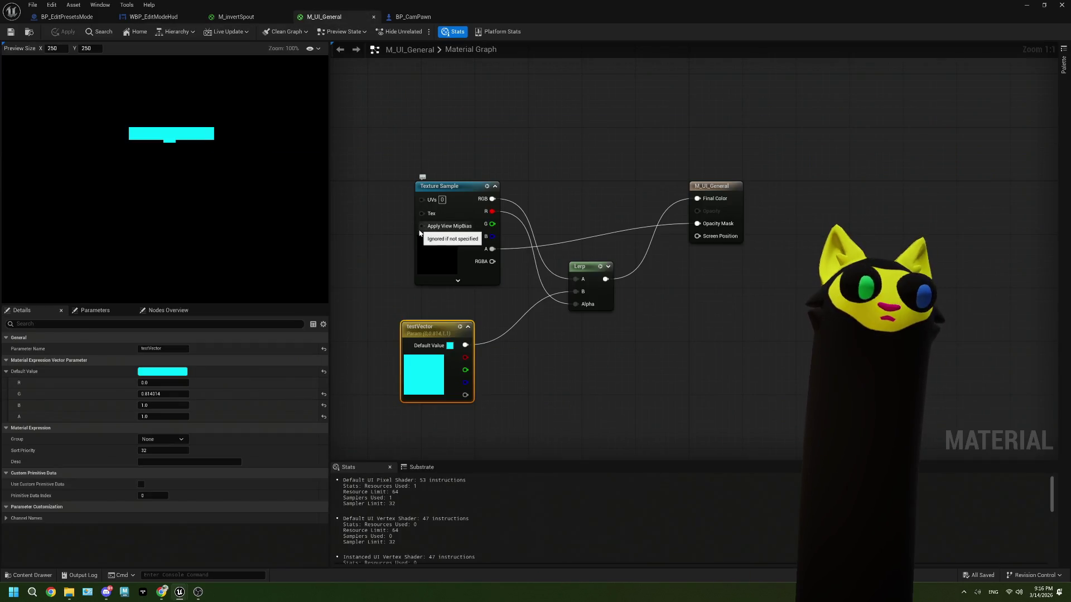
# Step: Nudge M_UI_General's testVector node, then go to BP_EditPresetsMode's EventGraph
pyautogui.moveTo(446, 332); pyautogui.dragTo(469, 315)
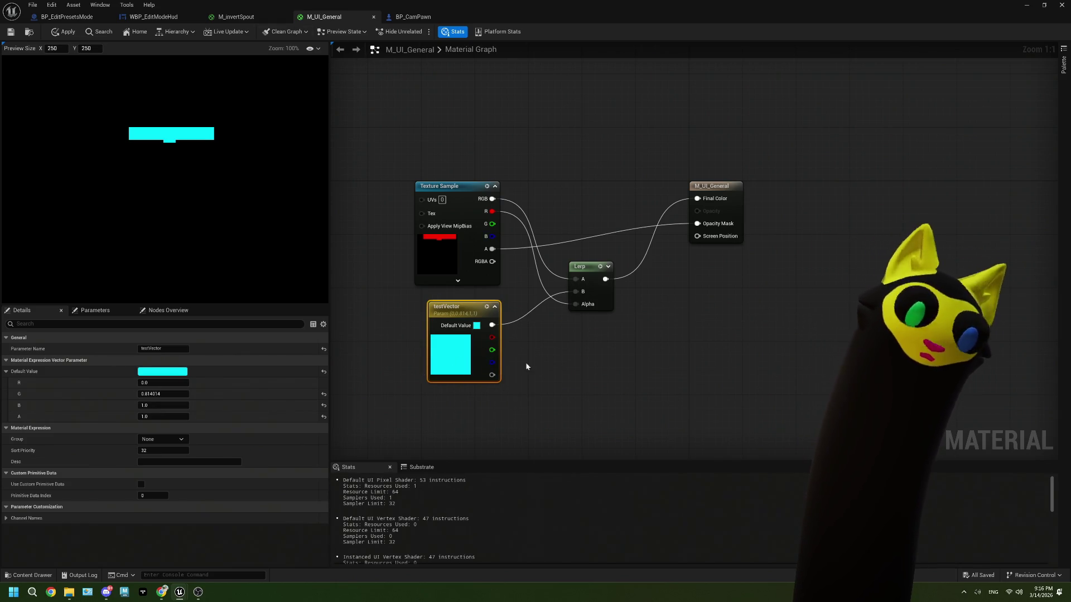
pyautogui.click(151, 17)
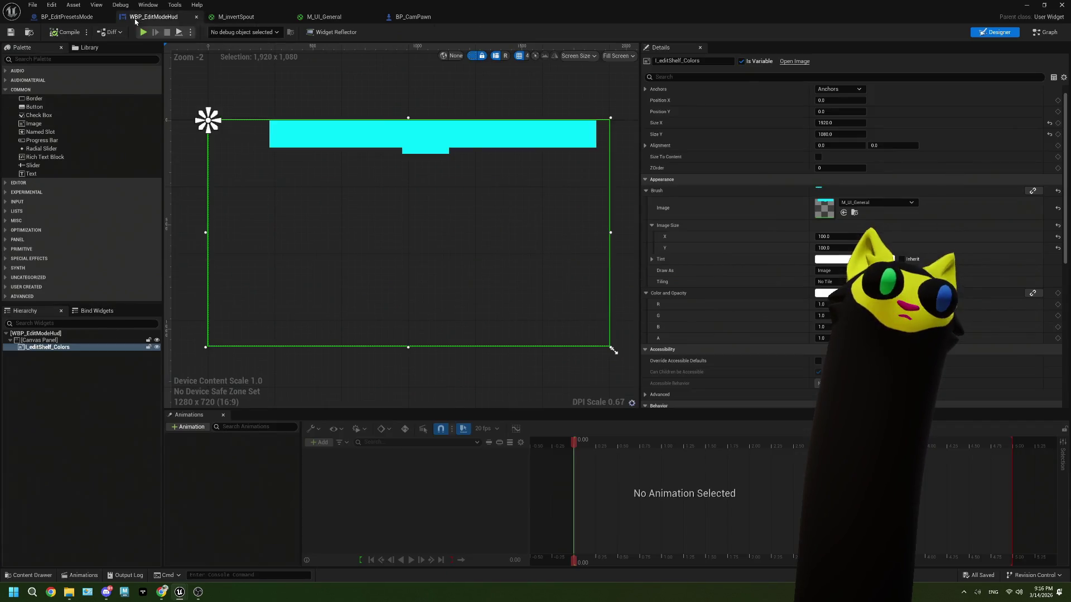
pyautogui.click(52, 19)
pyautogui.click(276, 48)
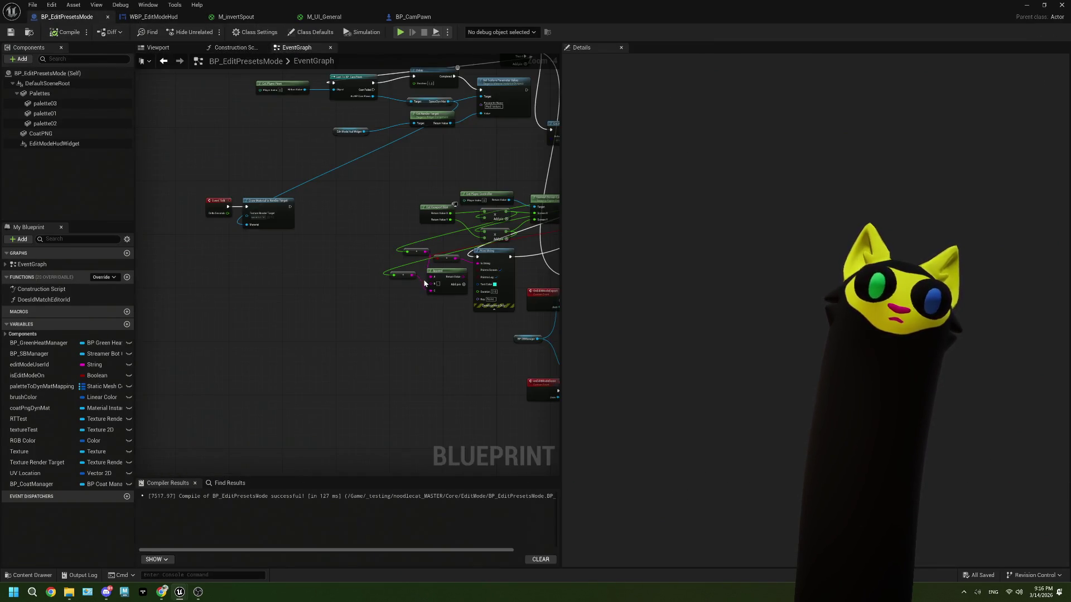
# Step: Line up Print String under Set Colors Mat in the construction script
pyautogui.click(235, 48)
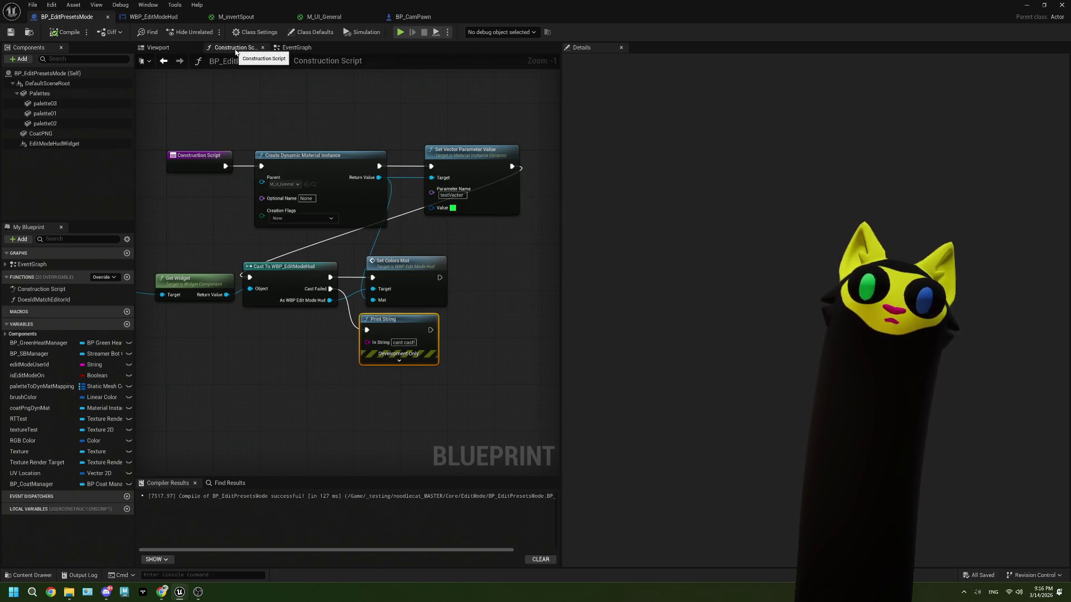
pyautogui.moveTo(329, 183); pyautogui.dragTo(346, 192)
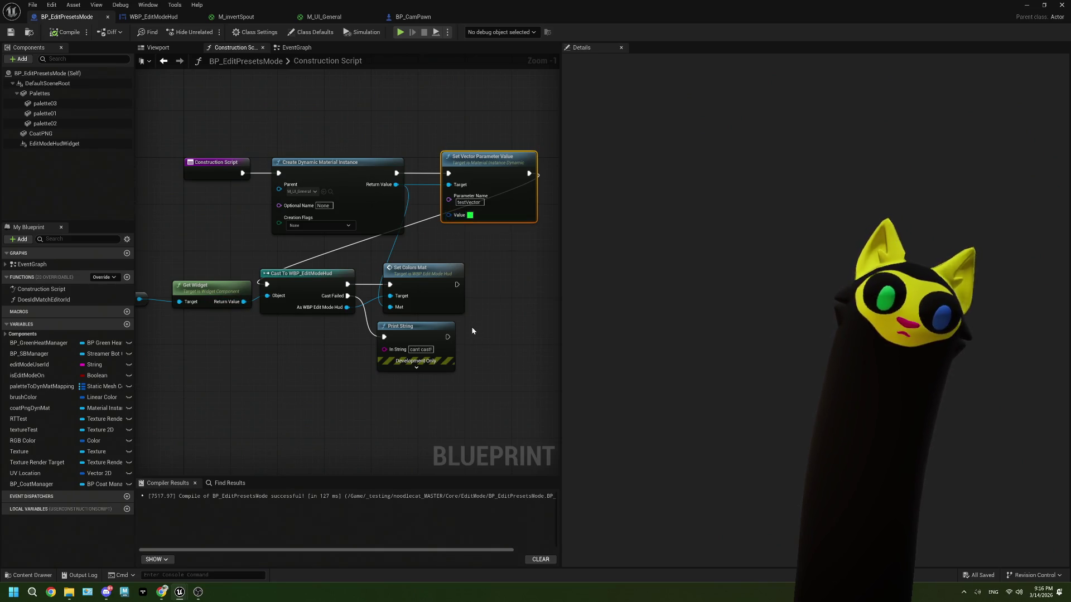
pyautogui.moveTo(425, 282); pyautogui.dragTo(431, 282)
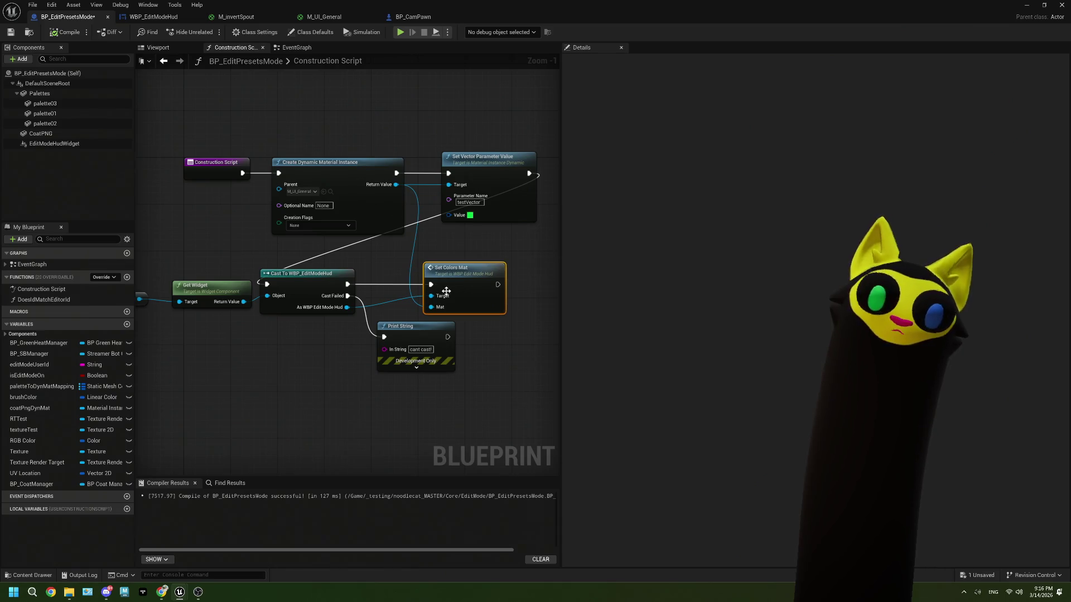
pyautogui.moveTo(401, 334); pyautogui.dragTo(449, 333)
pyautogui.moveTo(349, 371)
pyautogui.mouseDown()
pyautogui.moveTo(333, 357)
pyautogui.moveTo(320, 370)
pyautogui.mouseUp()
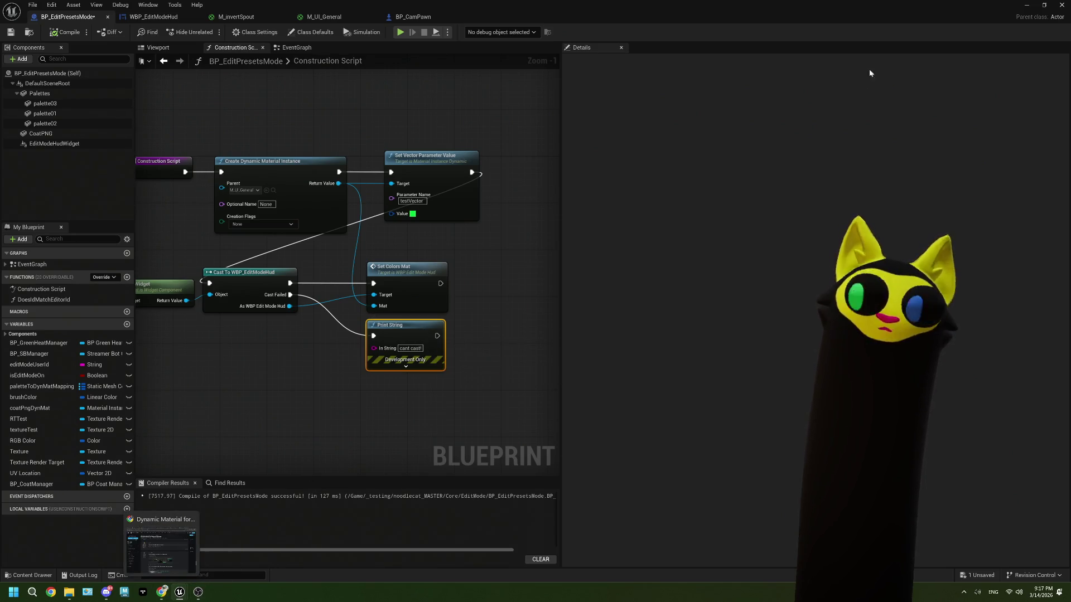
# Step: Open the spoutOut render target from the Core > NDI folder
pyautogui.click(1025, 7)
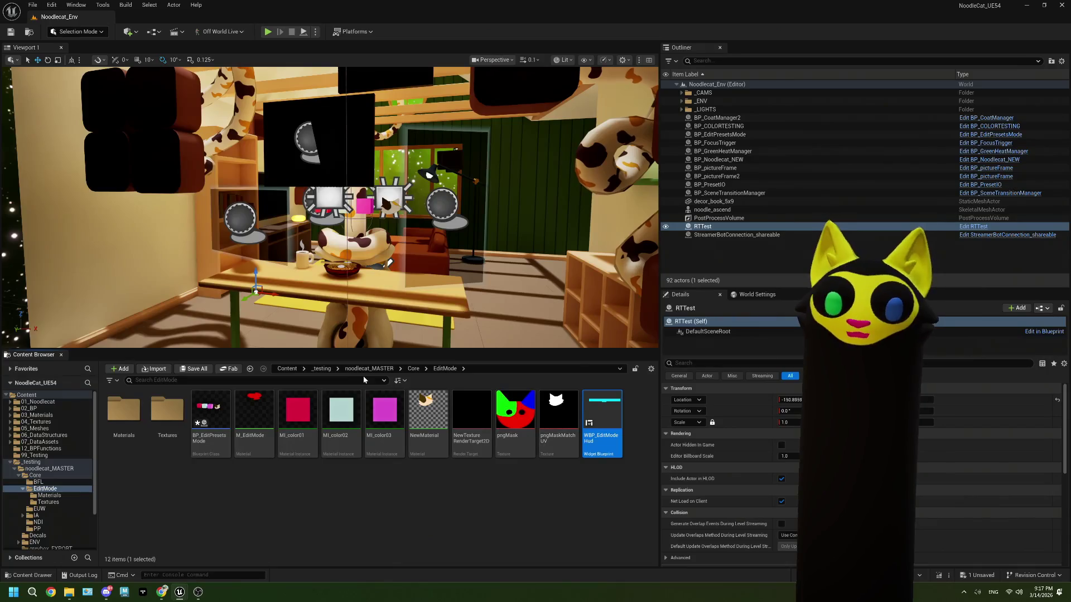
pyautogui.click(413, 369)
pyautogui.doubleClick(301, 415)
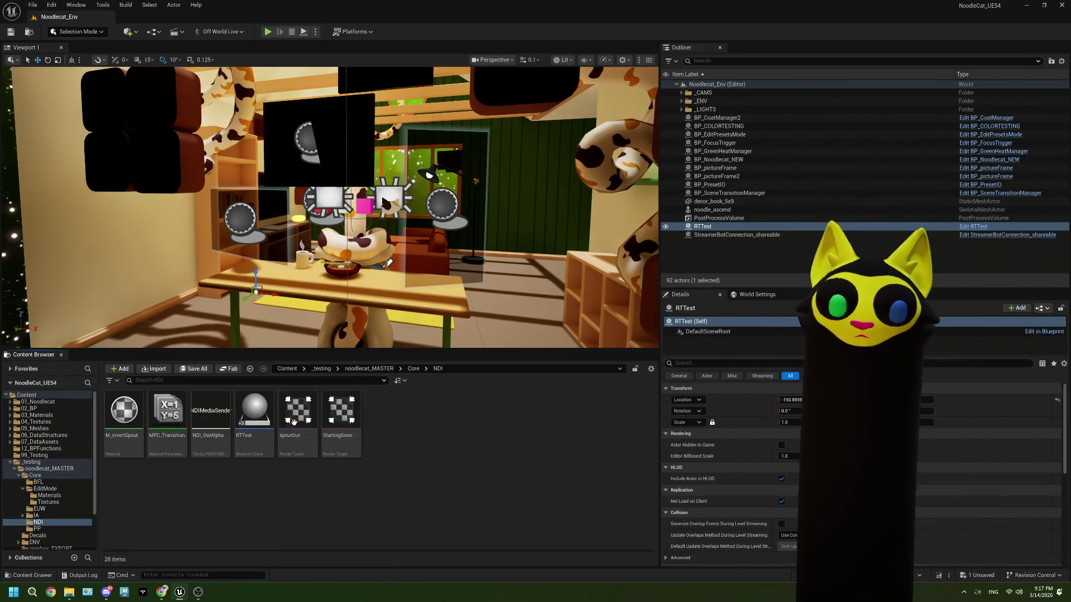
pyautogui.doubleClick(305, 426)
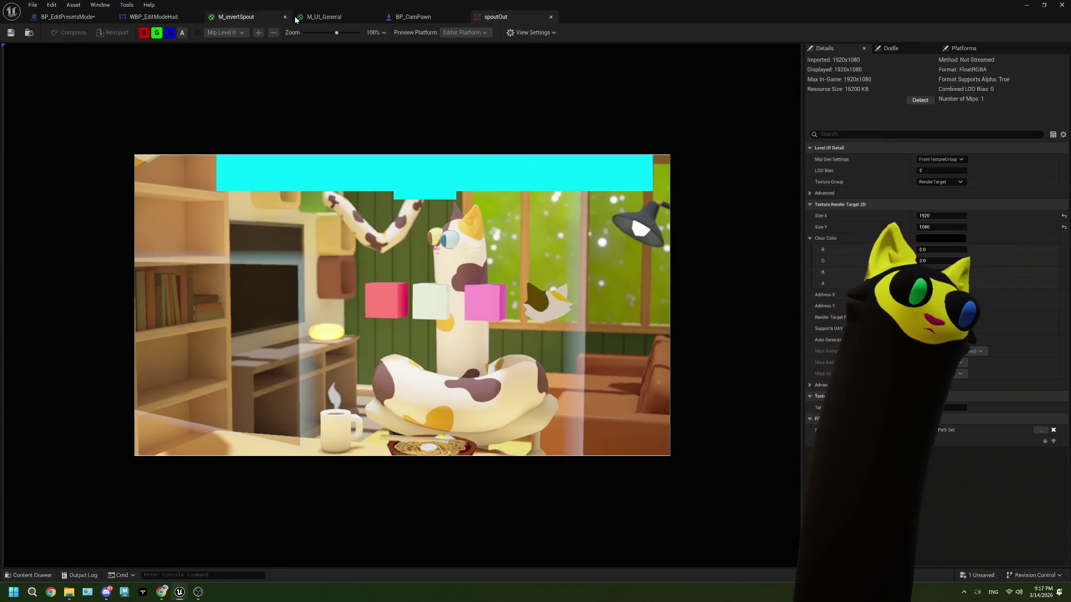
# Step: Look through the open editors, ending on the WBP_EditModeHud widget designer
pyautogui.click(324, 17)
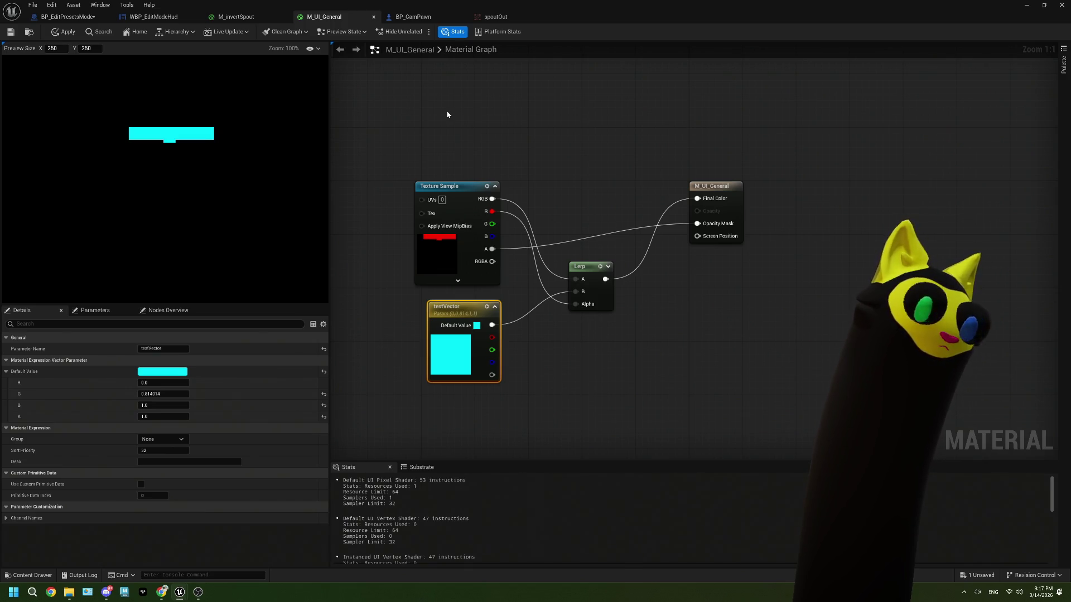
pyautogui.click(153, 17)
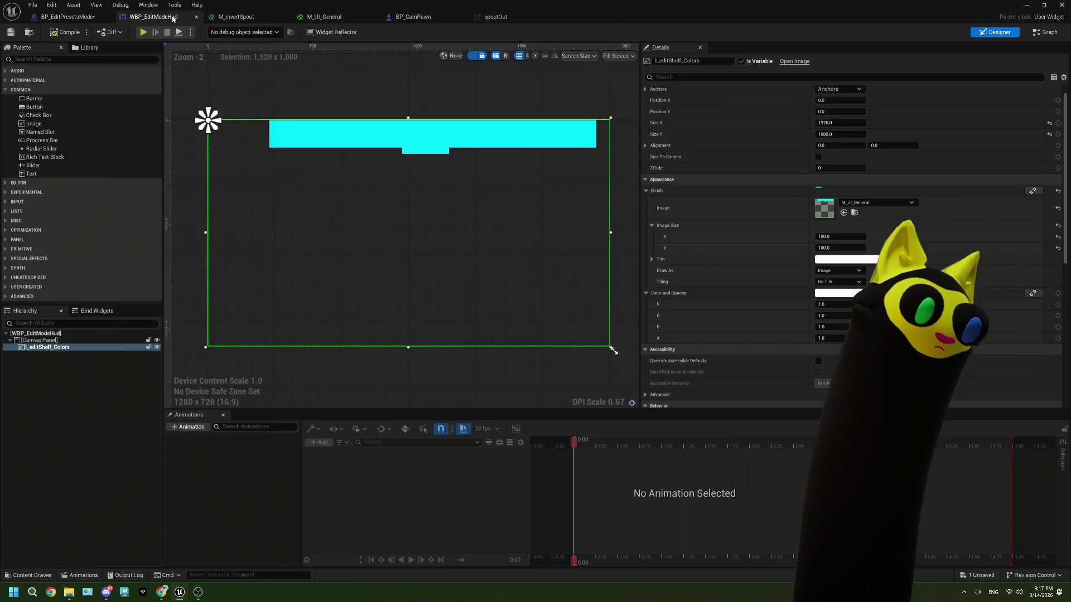
pyautogui.click(68, 16)
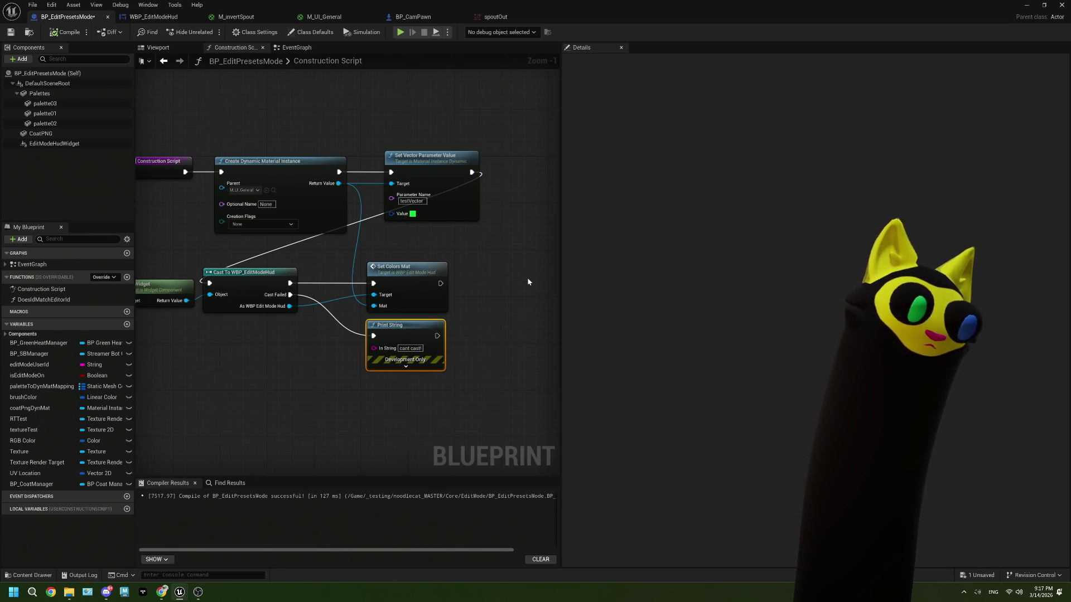
pyautogui.click(413, 17)
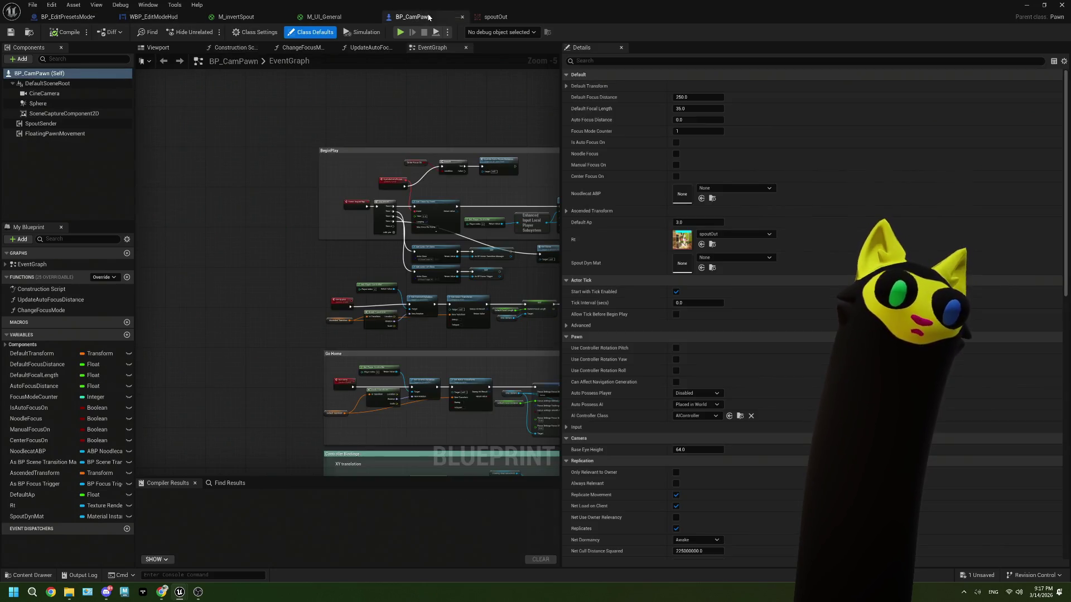
pyautogui.click(340, 16)
pyautogui.click(237, 16)
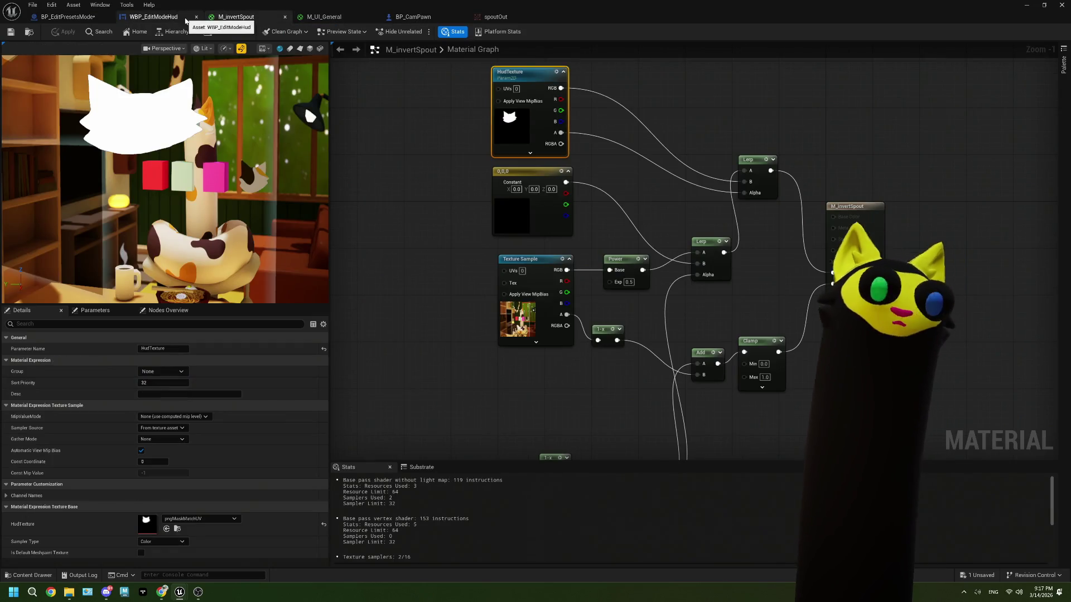
pyautogui.click(173, 18)
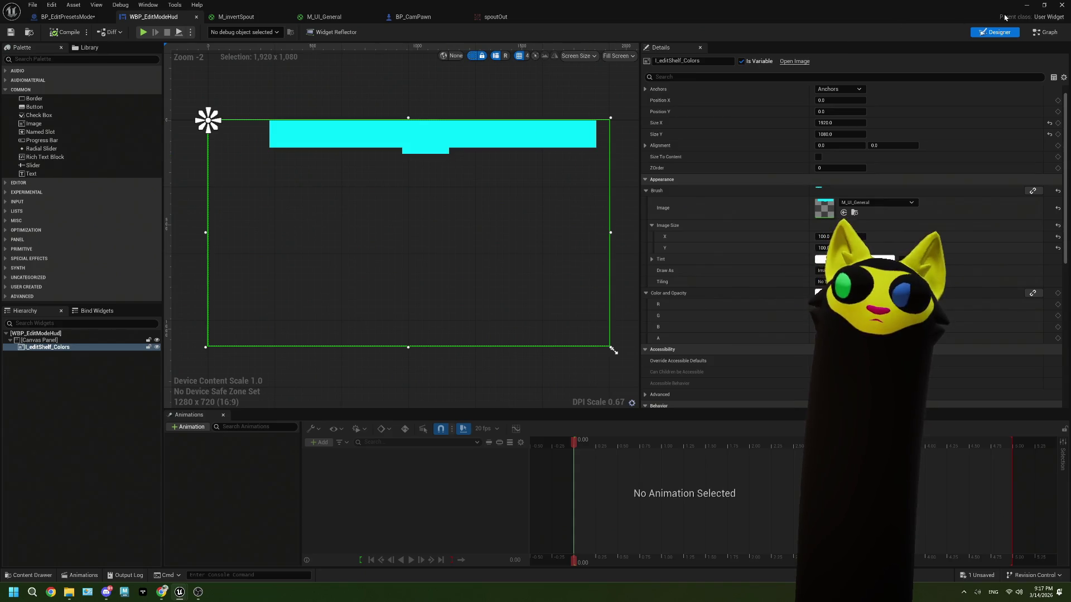
# Step: Browse the Content Browser to the EditMode > Materials folder
pyautogui.click(1027, 6)
pyautogui.rightClick(382, 417)
pyautogui.click(366, 399)
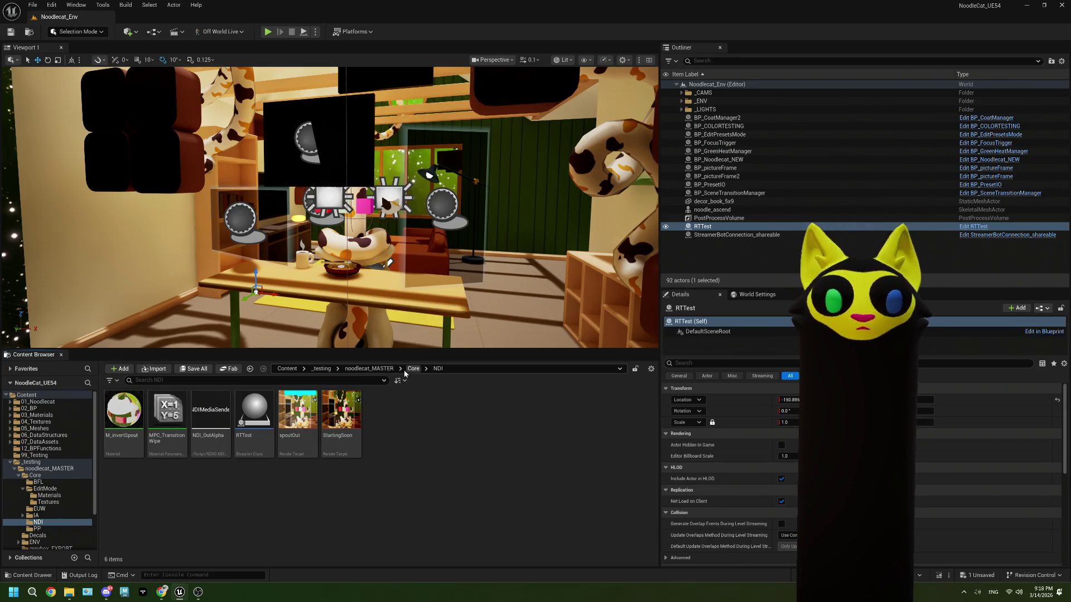
pyautogui.click(413, 368)
pyautogui.doubleClick(167, 410)
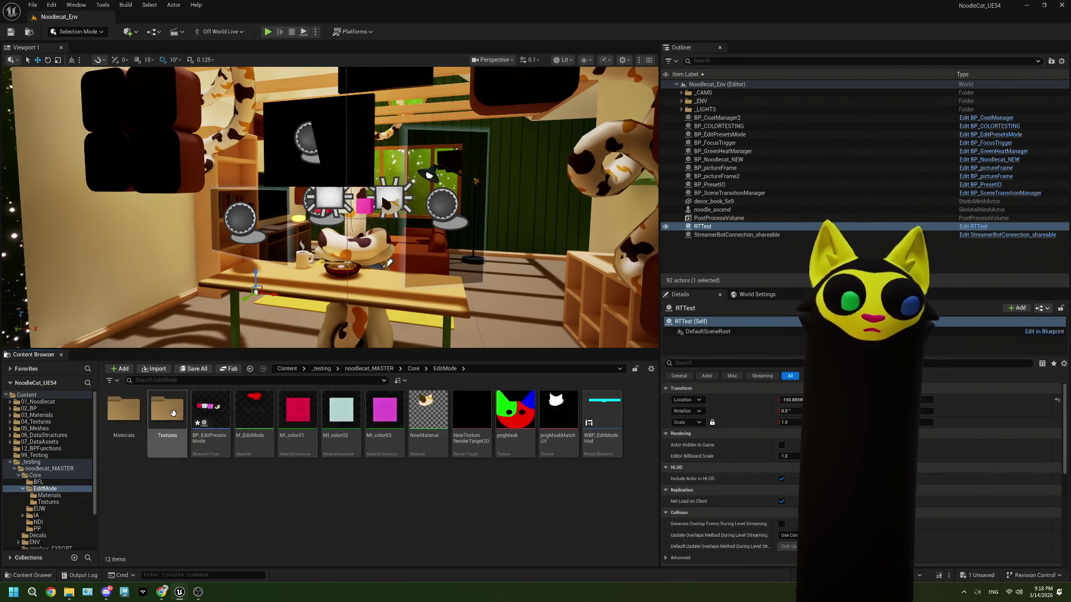
pyautogui.doubleClick(124, 410)
# Step: Create a Material Parameter Collection named MPC_EditMode and open it
pyautogui.rightClick(254, 477)
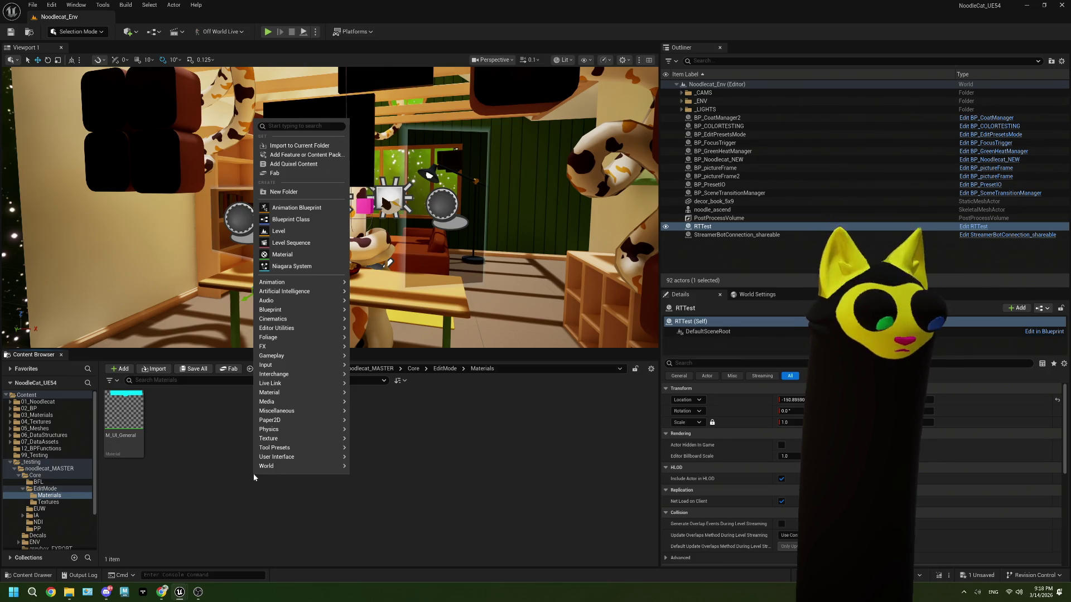
pyautogui.press('Escape')
pyautogui.press('BackSpace')
pyautogui.press('BackSpace')
pyautogui.press('BackSpace')
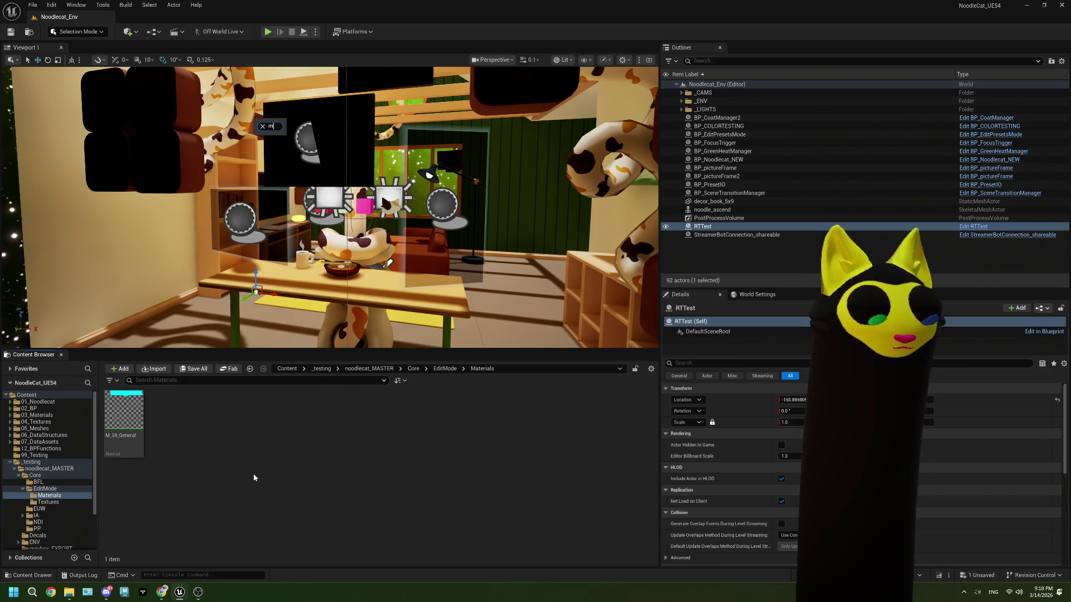
pyautogui.write('param')
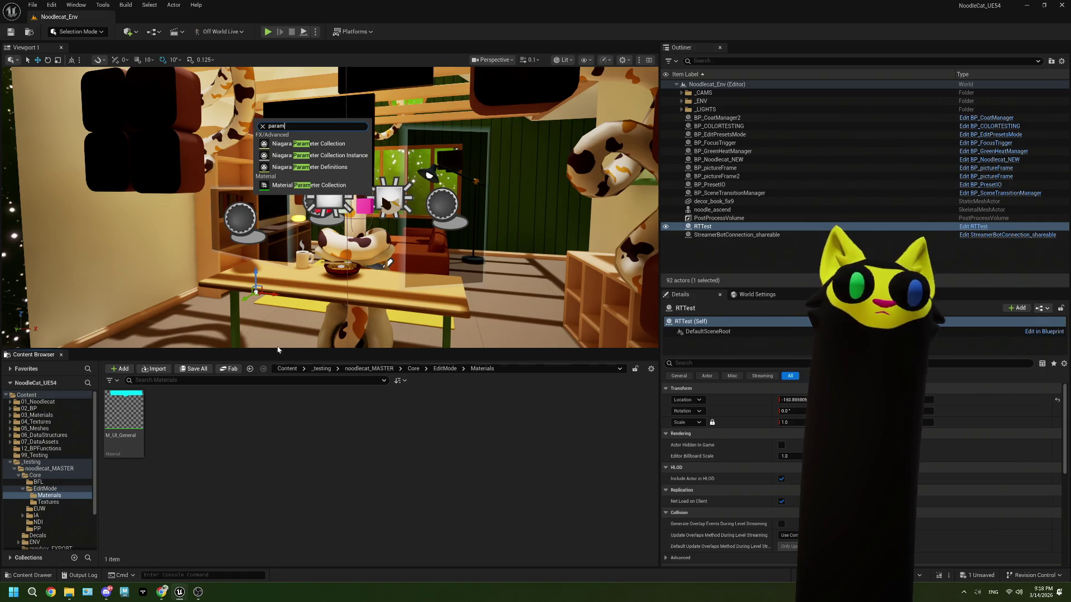
pyautogui.click(309, 184)
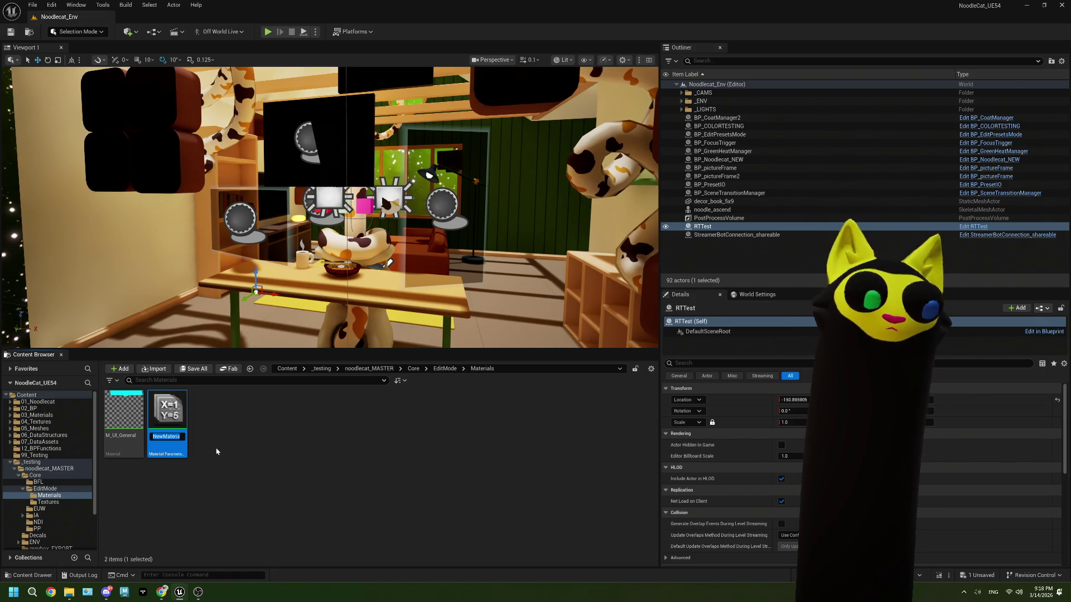
pyautogui.write('MP')
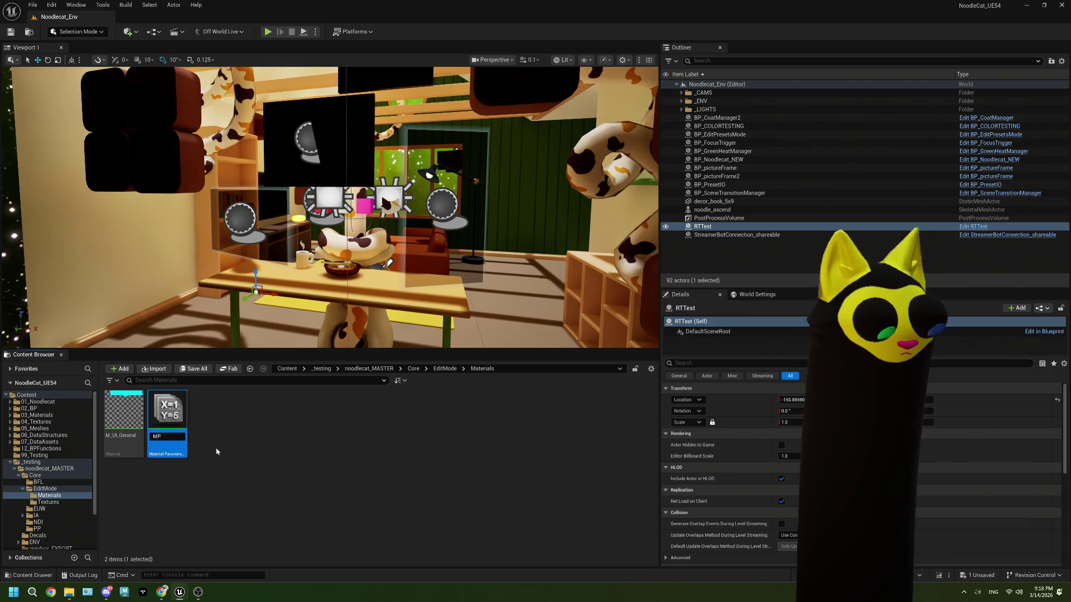
pyautogui.write('C_EditMode')
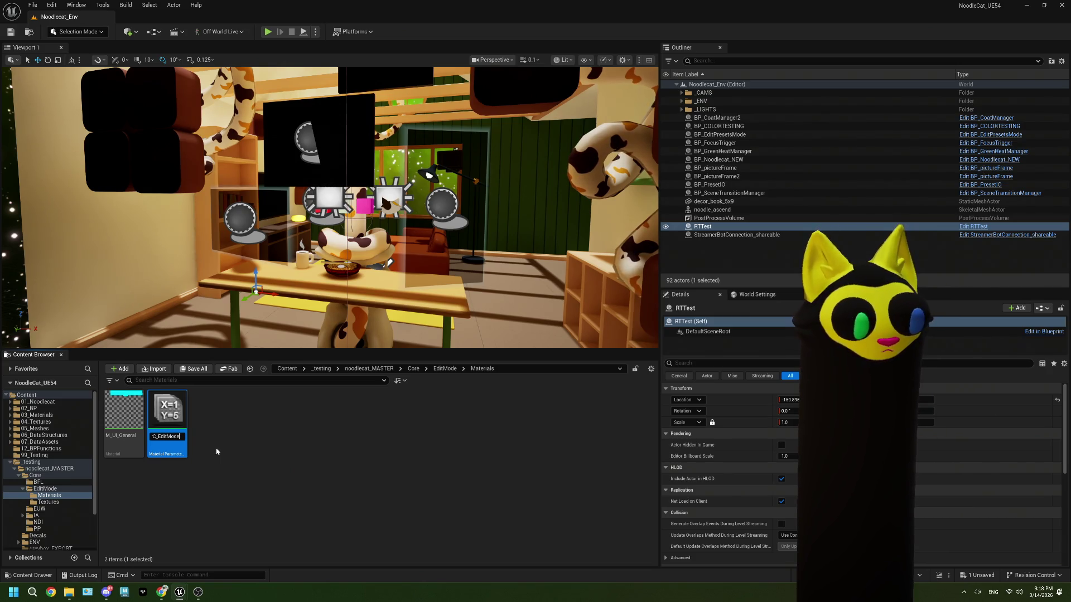
pyautogui.press('Return')
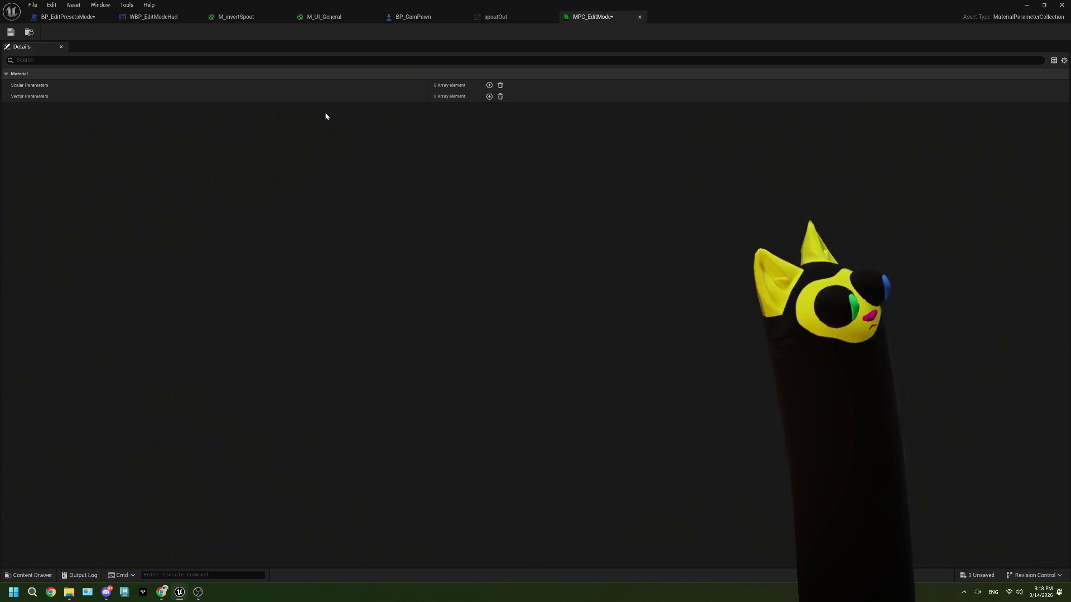
# Step: Add a vector parameter testVector to MPC_EditMode with a bright green default
pyautogui.click(488, 98)
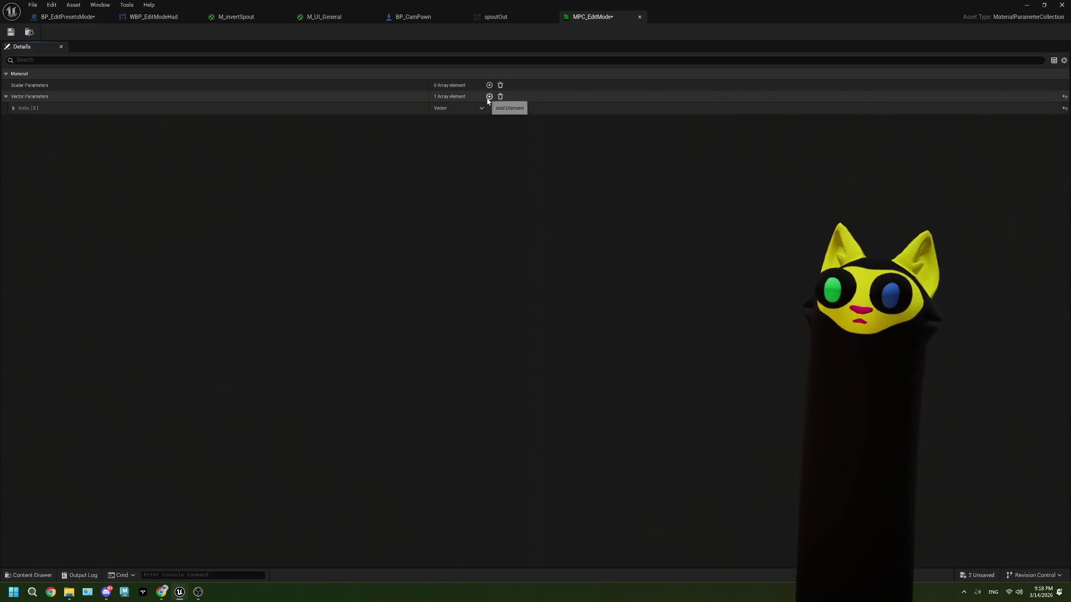
pyautogui.click(12, 109)
pyautogui.write('testVector')
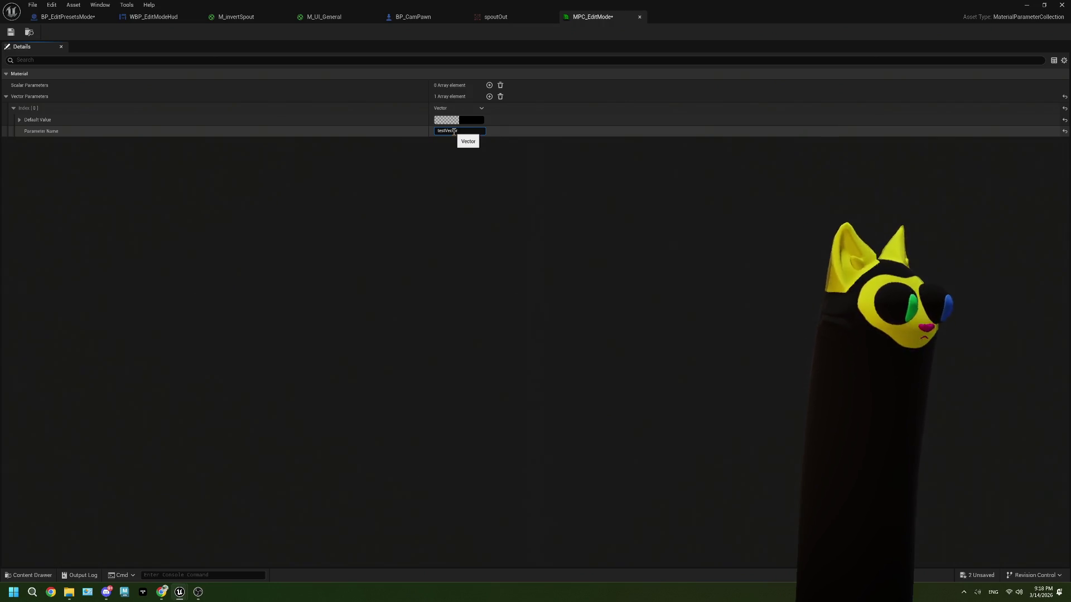
pyautogui.press('Return')
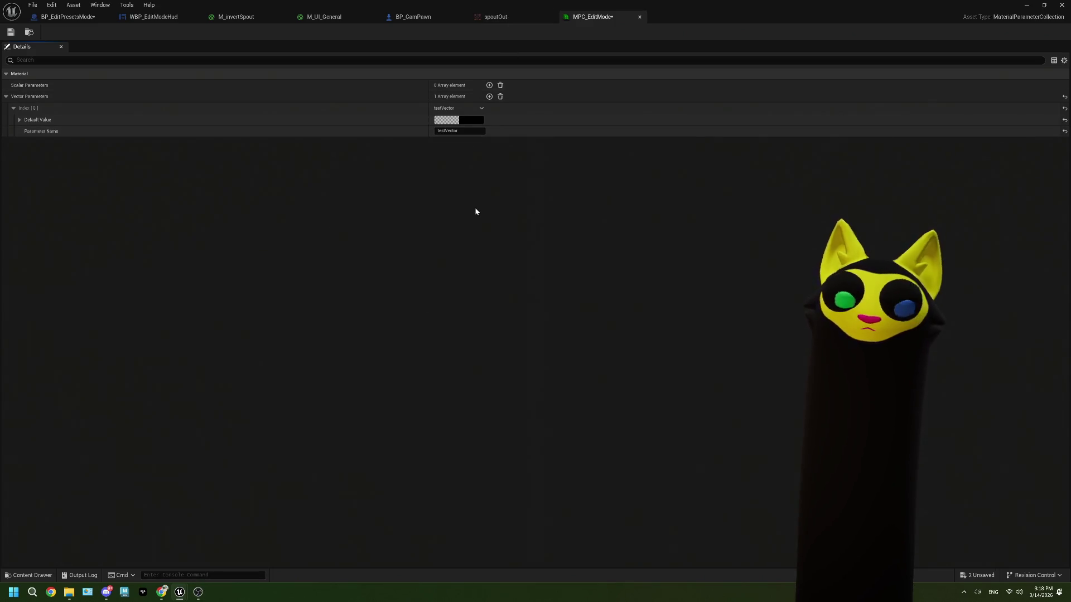
pyautogui.click(462, 120)
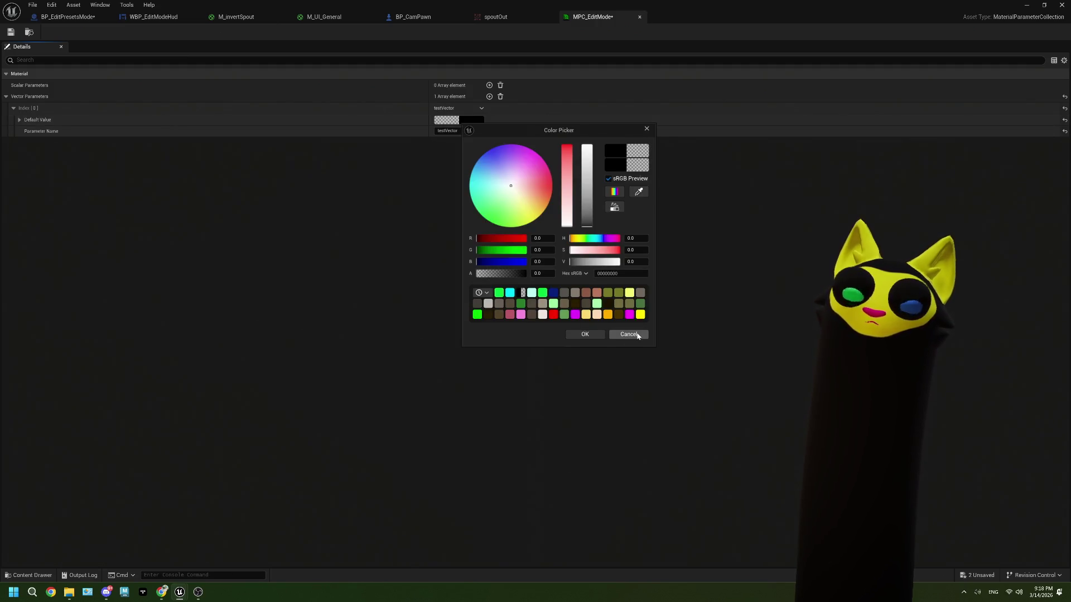
pyautogui.moveTo(511, 252); pyautogui.dragTo(535, 255)
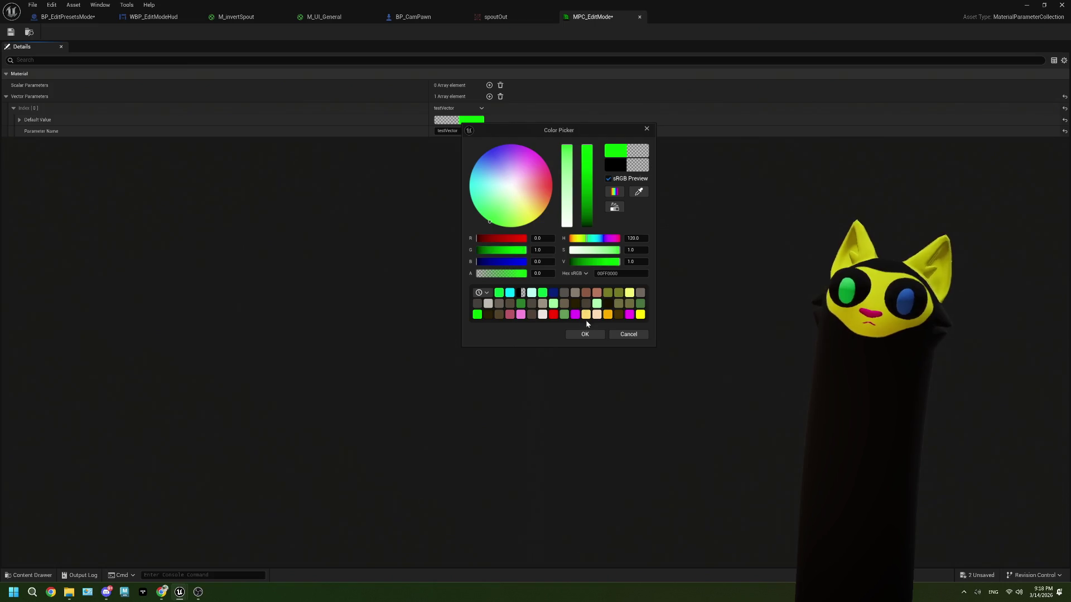
pyautogui.click(583, 334)
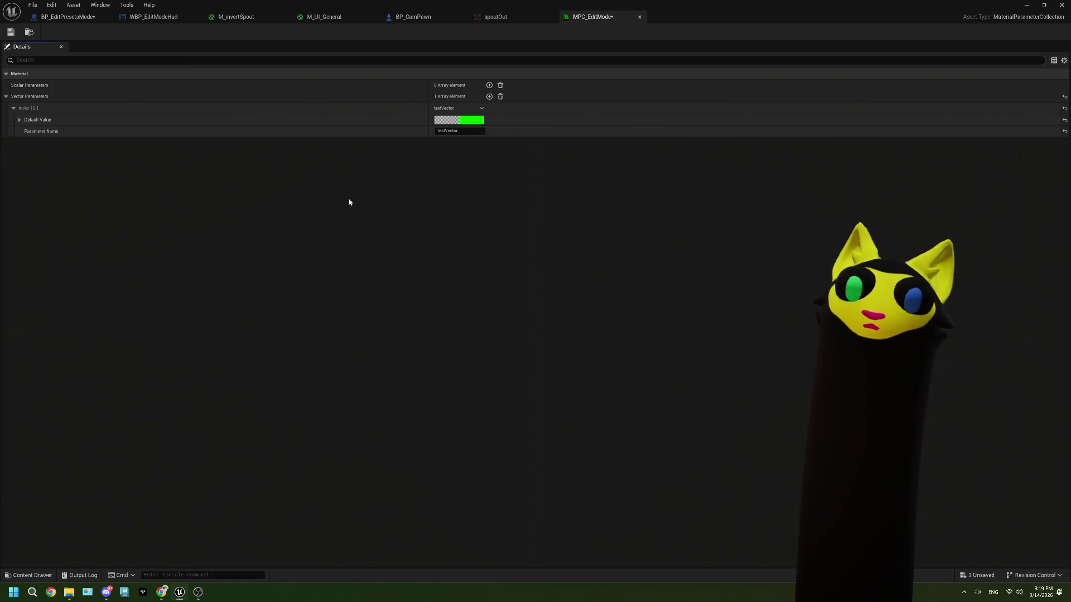
# Step: Confirm testVector's green default colour and save MPC_EditMode
pyautogui.click(455, 121)
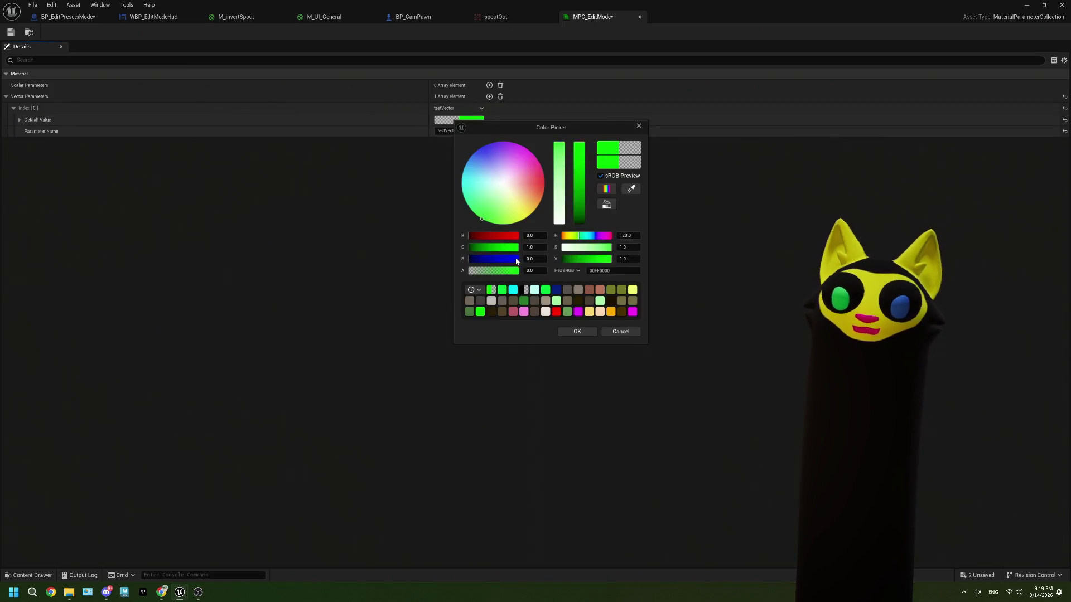
pyautogui.click(583, 333)
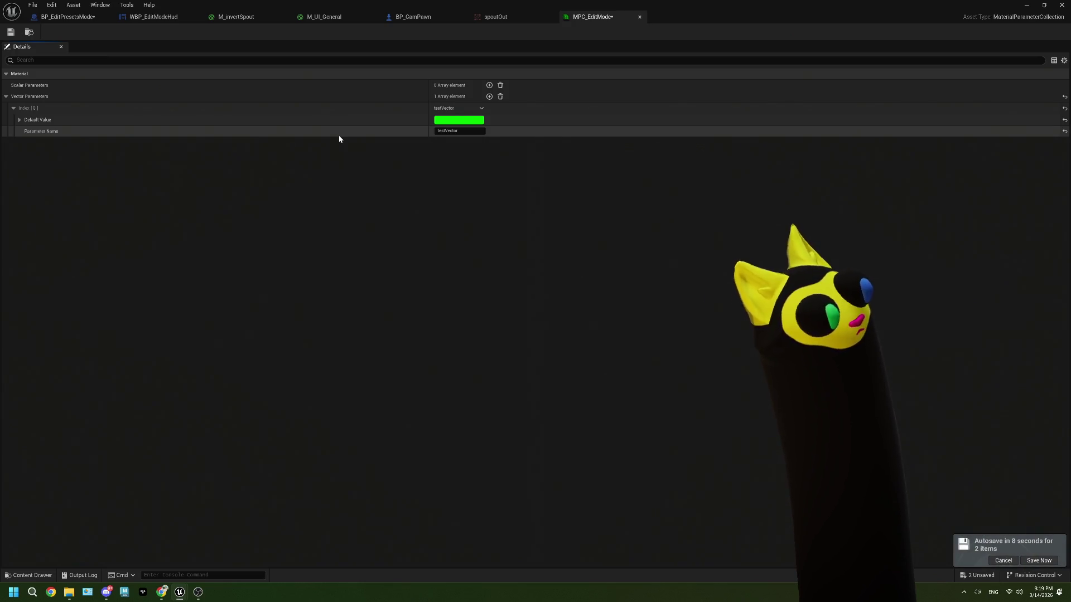
pyautogui.click(462, 120)
pyautogui.click(587, 334)
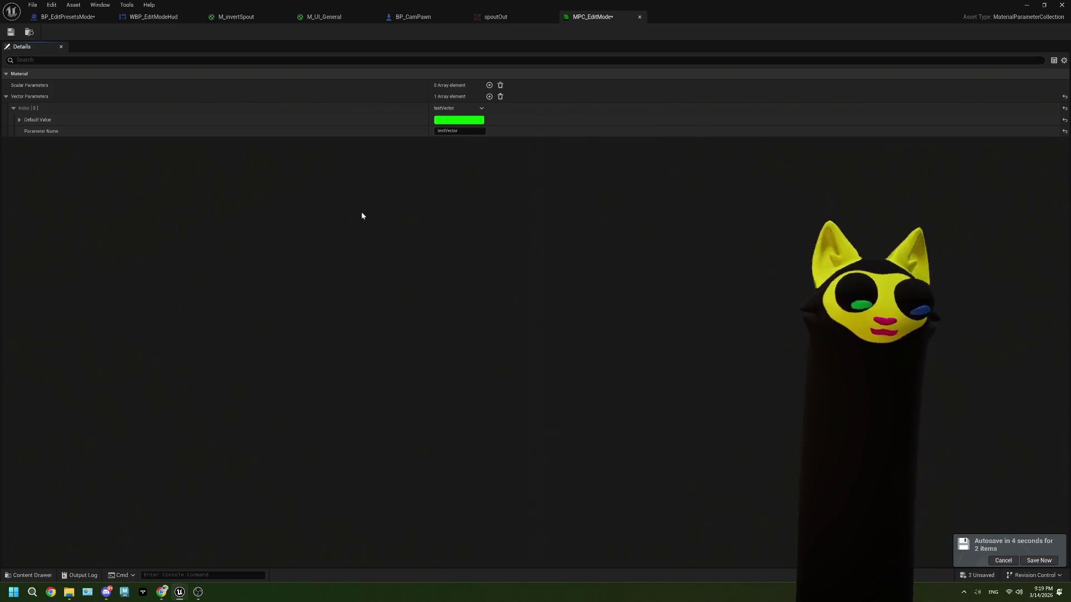
pyautogui.click(19, 32)
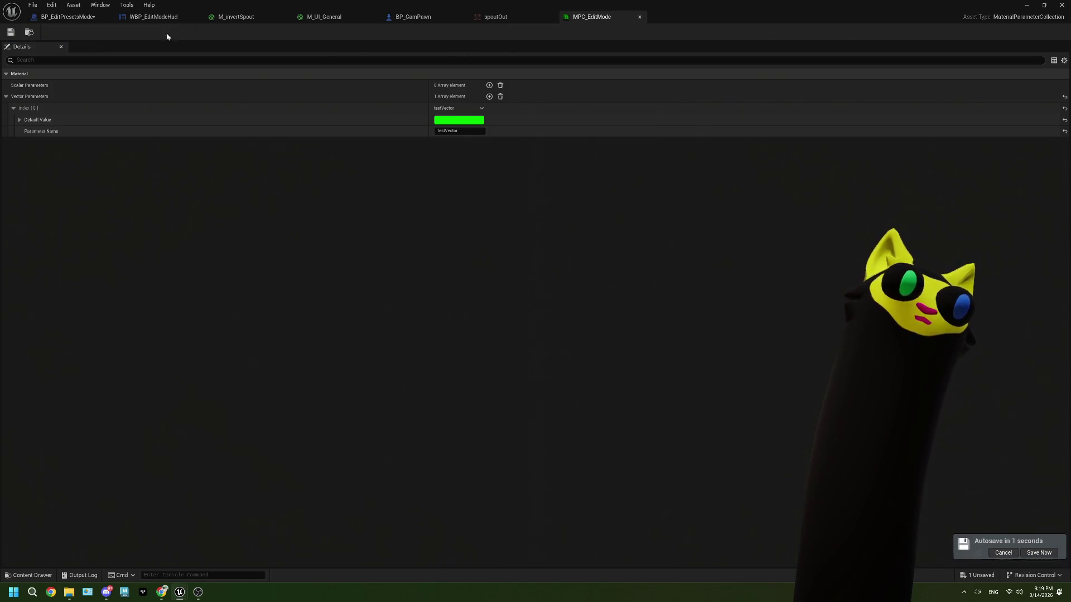
# Step: Delete the Set Vector Parameter Value node from BP_EditPresetsMode's construction script
pyautogui.click(66, 17)
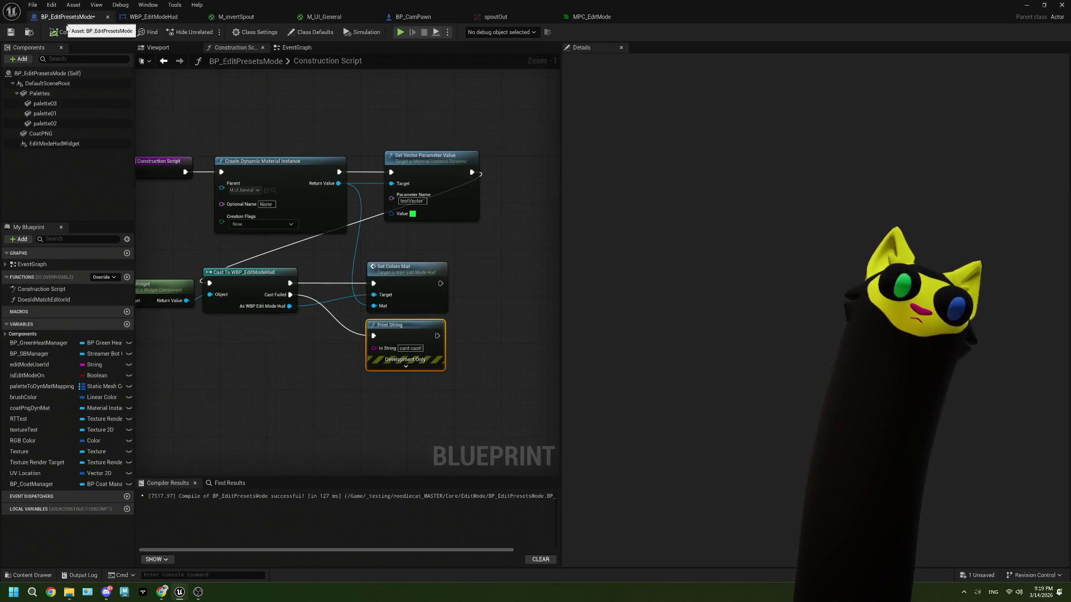
pyautogui.click(457, 206)
pyautogui.press('Delete')
pyautogui.moveTo(339, 172); pyautogui.dragTo(390, 190)
pyautogui.press('Escape')
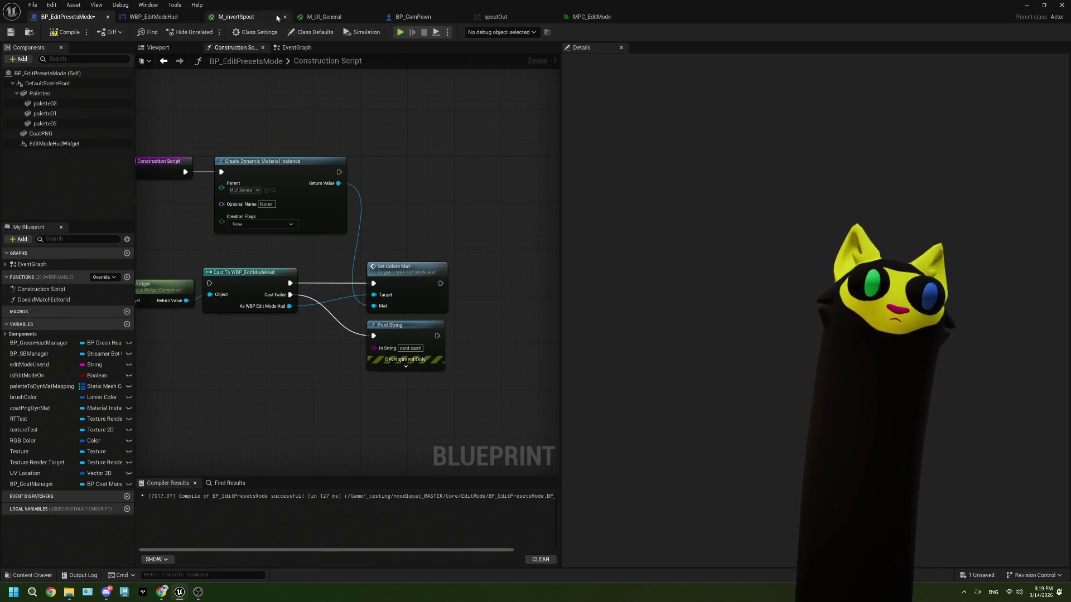
pyautogui.click(324, 17)
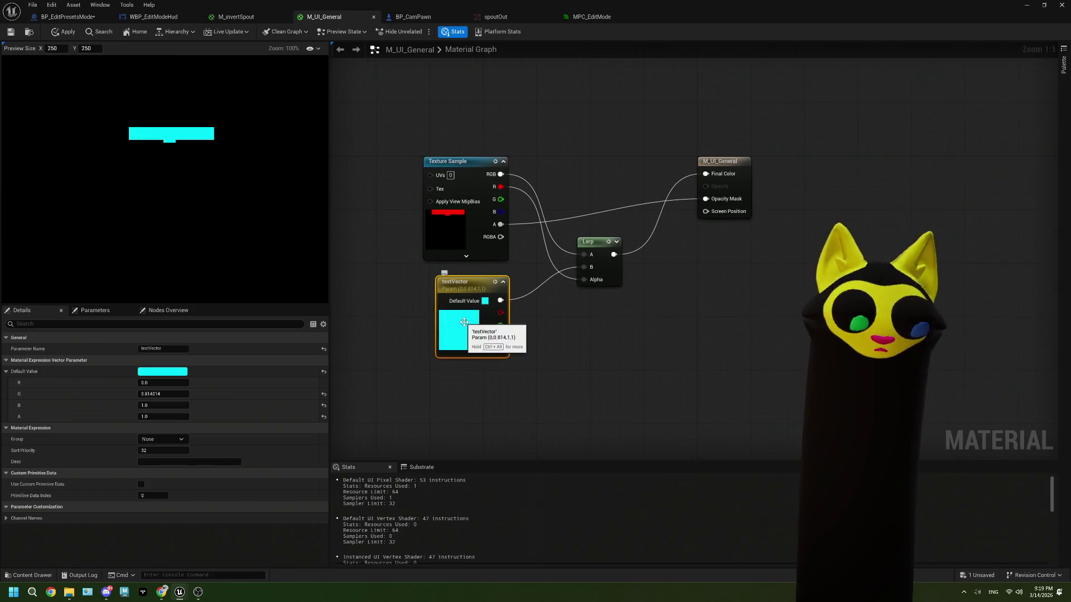
# Step: Replace the testVector parameter with a CollectionParameter reading MPC_EditMode's testVector
pyautogui.press('Delete')
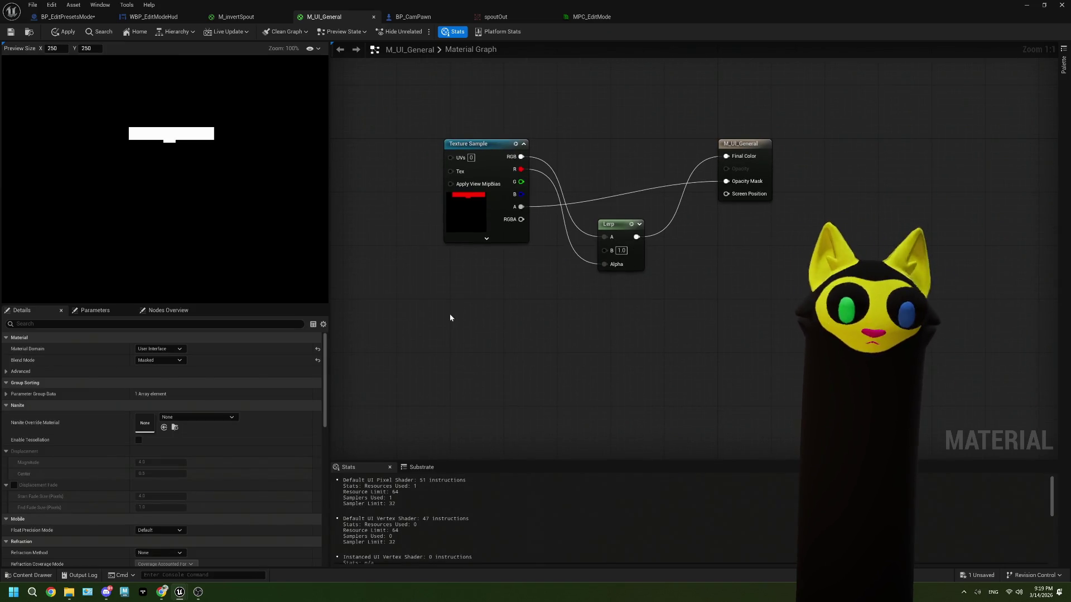
pyautogui.rightClick(450, 318)
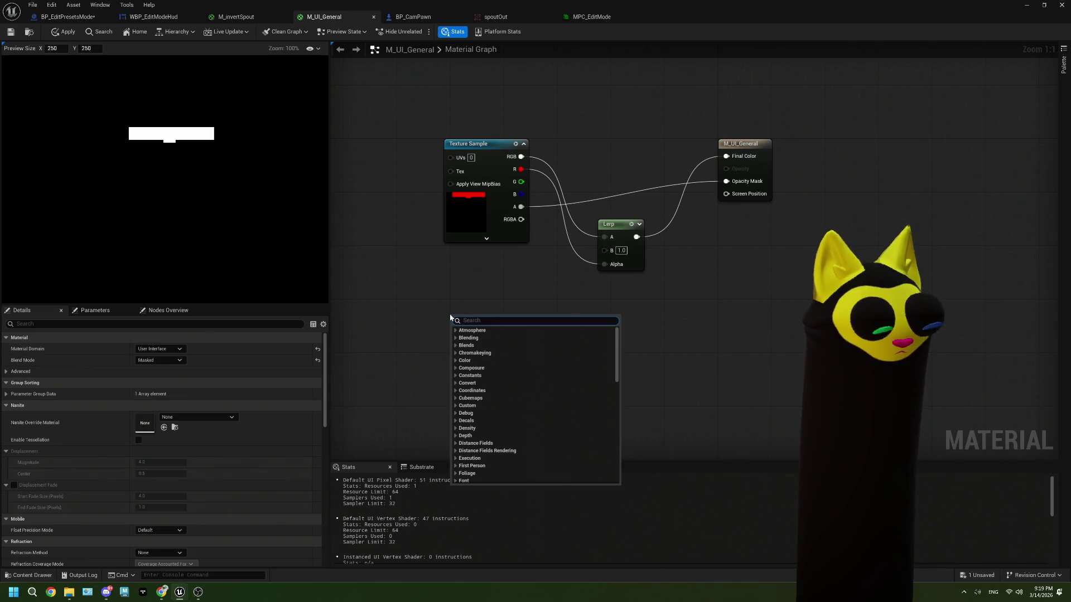
pyautogui.write('colle')
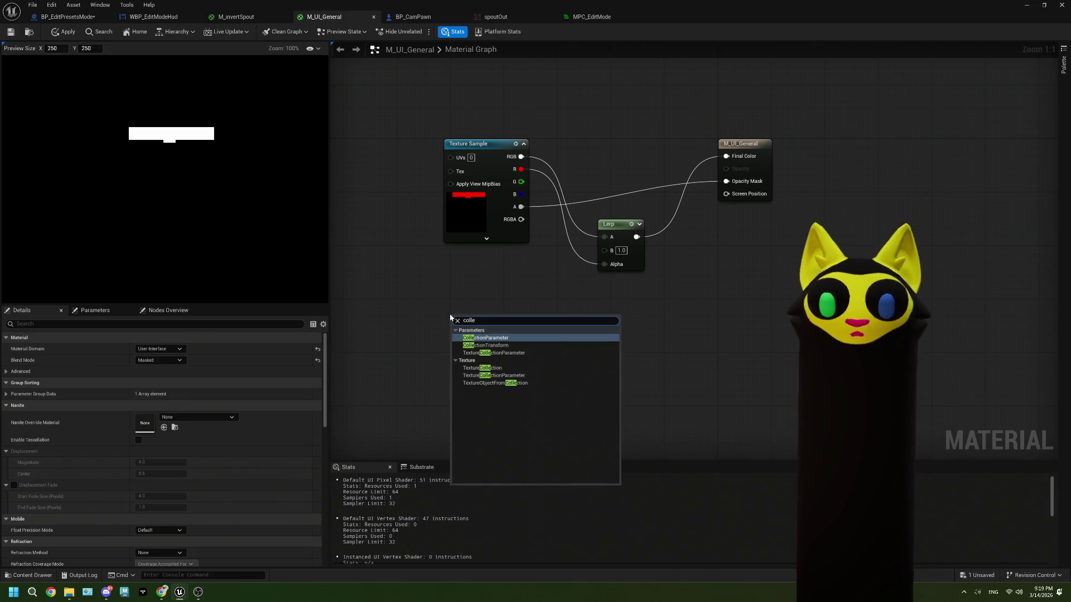
pyautogui.click(485, 338)
pyautogui.click(230, 350)
pyautogui.click(229, 350)
pyautogui.click(162, 372)
pyautogui.click(179, 391)
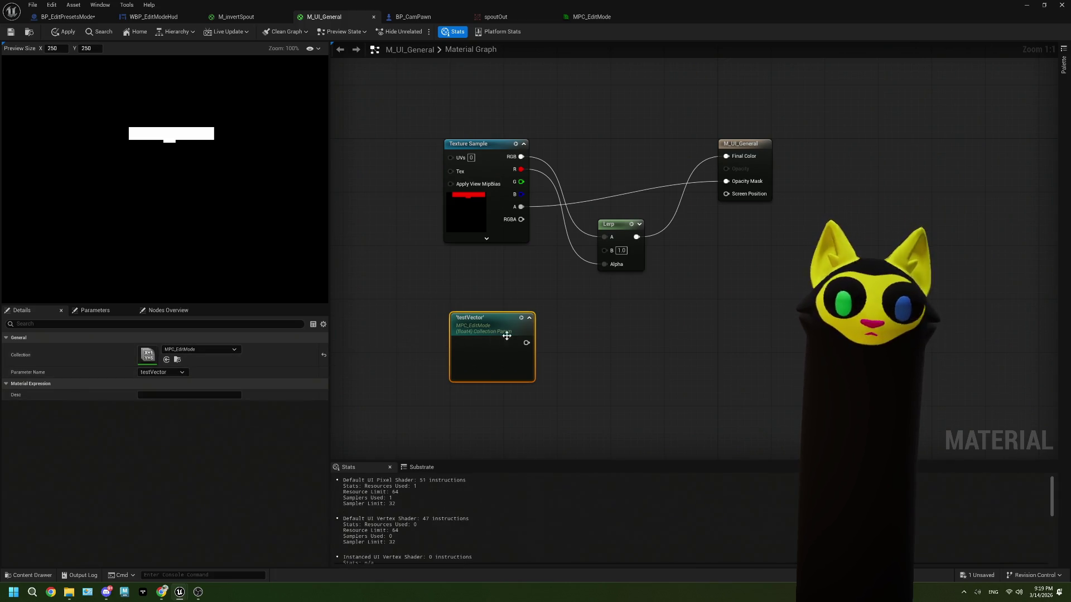
# Step: Wire testVector to Lerp B and texture RGBA to Lerp A, then save M_UI_General
pyautogui.moveTo(526, 343); pyautogui.dragTo(604, 250)
pyautogui.moveTo(499, 325)
pyautogui.mouseDown()
pyautogui.moveTo(486, 284)
pyautogui.moveTo(497, 268)
pyautogui.mouseUp()
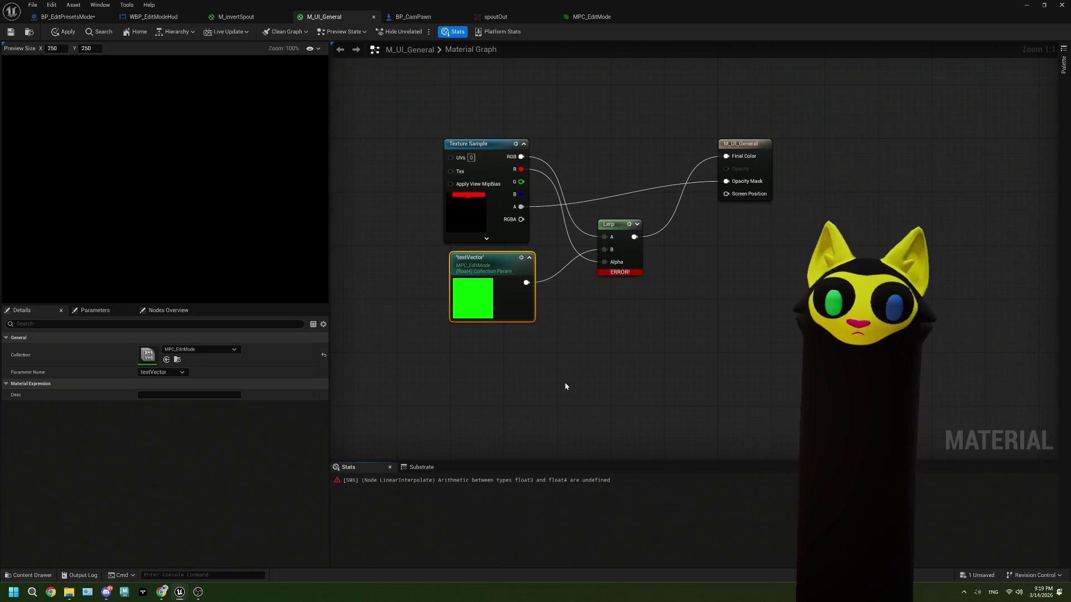
pyautogui.moveTo(645, 341); pyautogui.dragTo(613, 343)
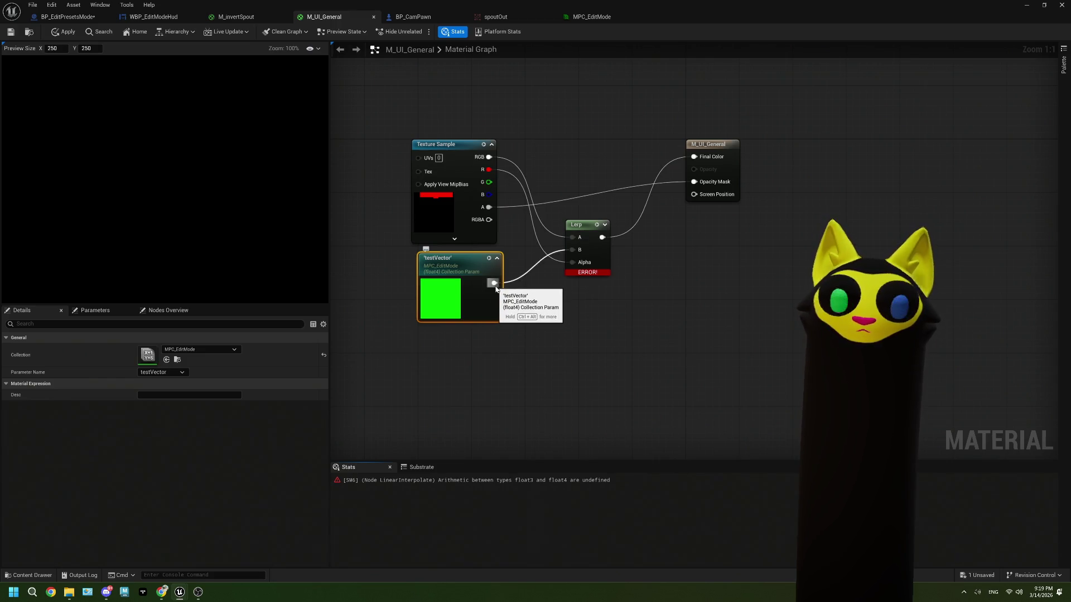
pyautogui.moveTo(489, 220)
pyautogui.mouseDown()
pyautogui.moveTo(555, 244)
pyautogui.moveTo(572, 237)
pyautogui.mouseUp()
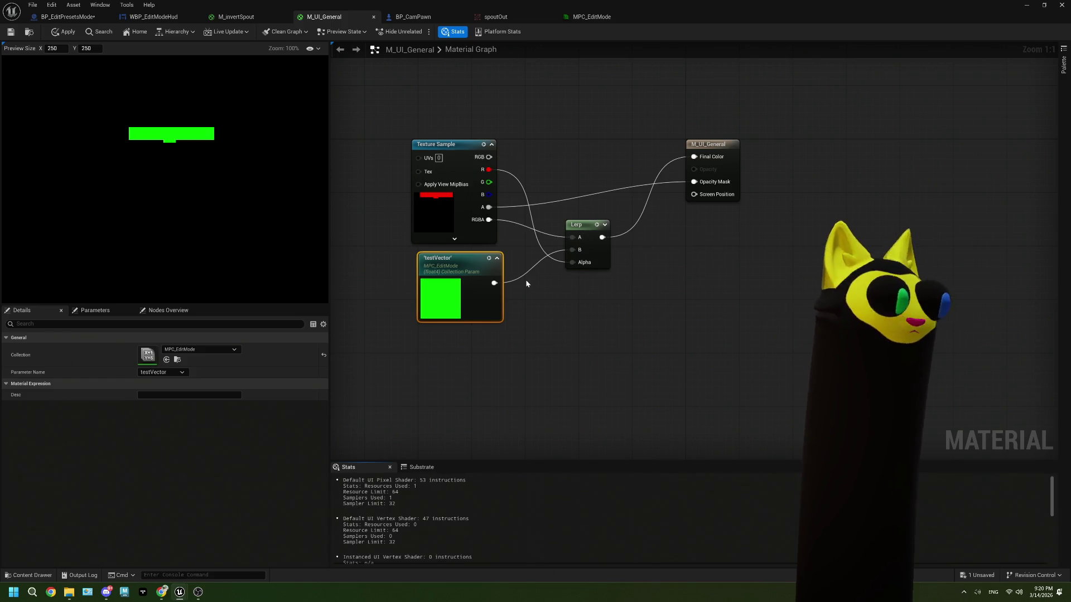
pyautogui.click(11, 32)
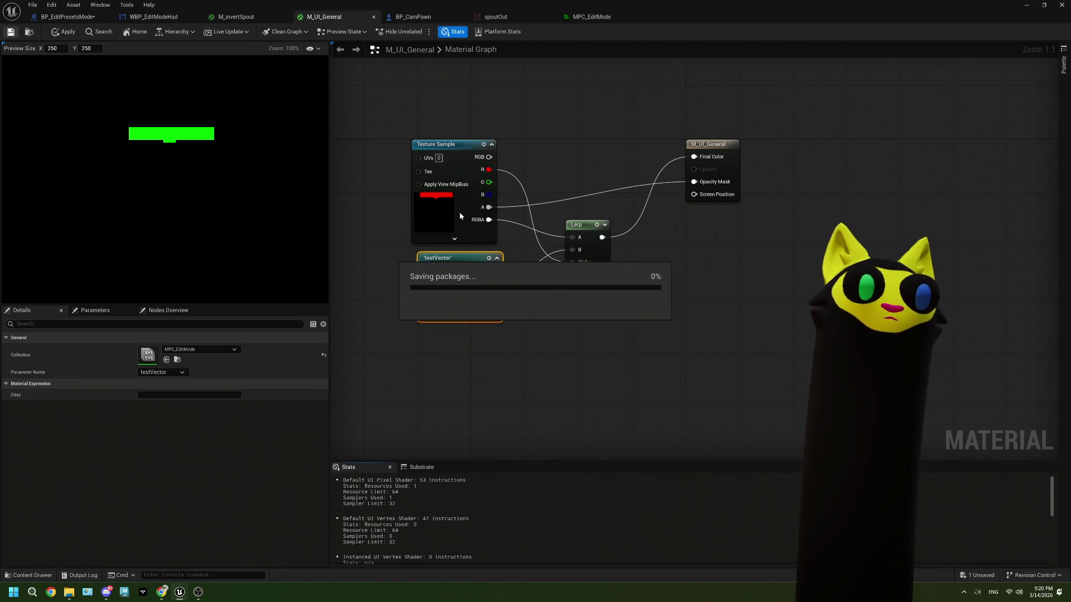
pyautogui.click(223, 17)
pyautogui.click(152, 17)
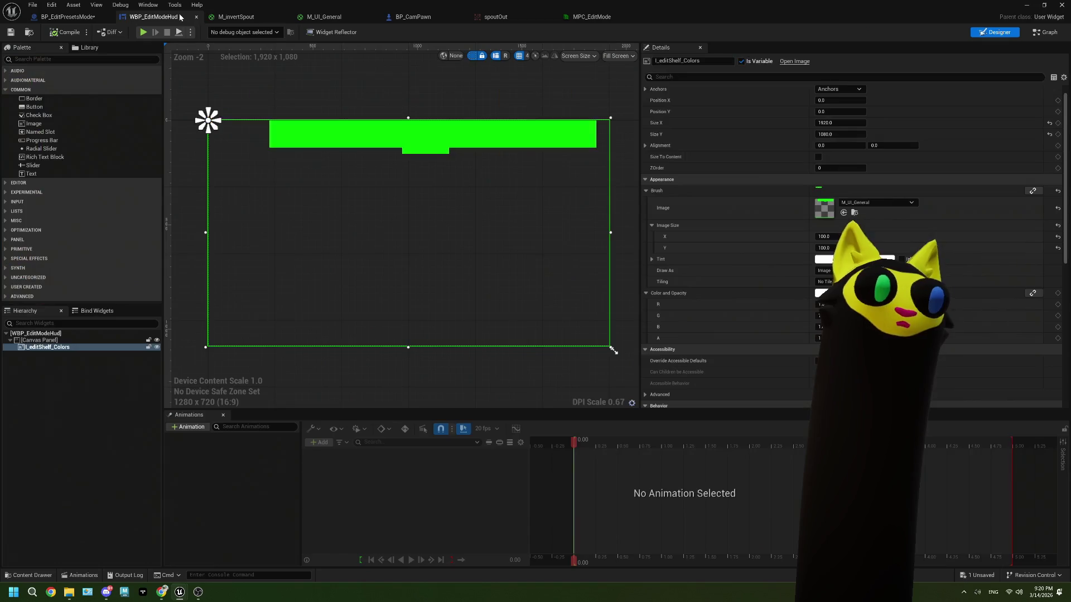
# Step: Select Create Dynamic Material Instance in BP_EditPresetsMode's construction script, then go back to M_UI_General
pyautogui.click(85, 17)
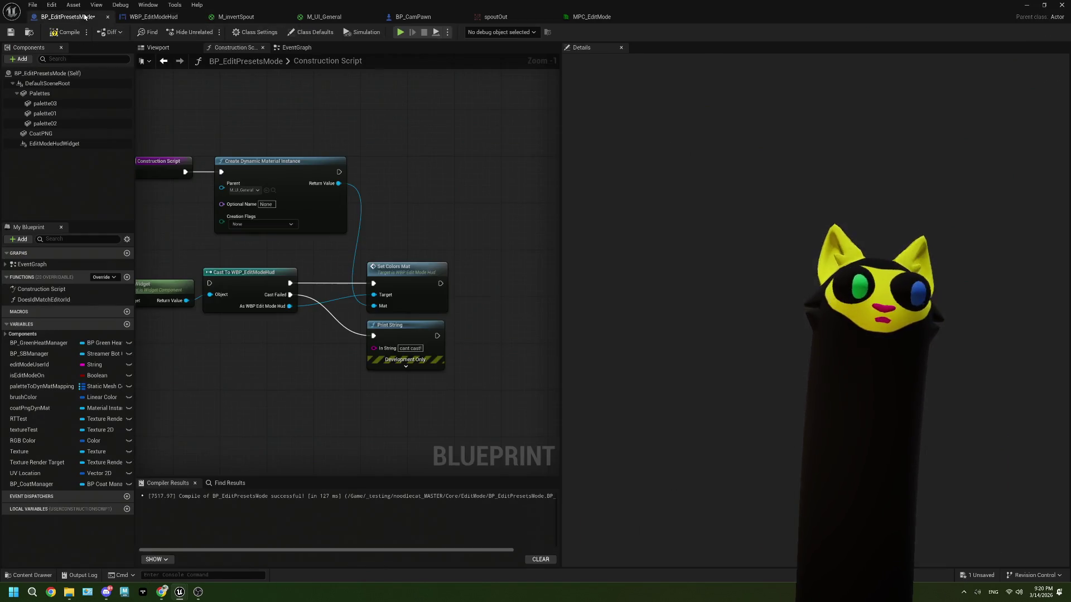
pyautogui.moveTo(342, 183)
pyautogui.mouseDown()
pyautogui.moveTo(424, 184)
pyautogui.moveTo(424, 199)
pyautogui.mouseUp()
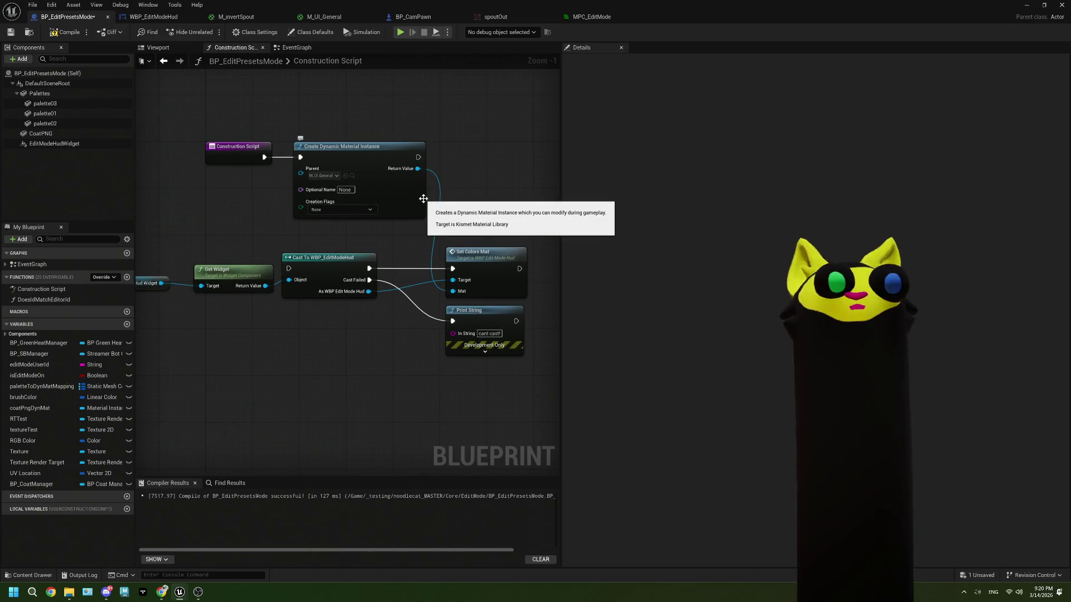
pyautogui.click(423, 199)
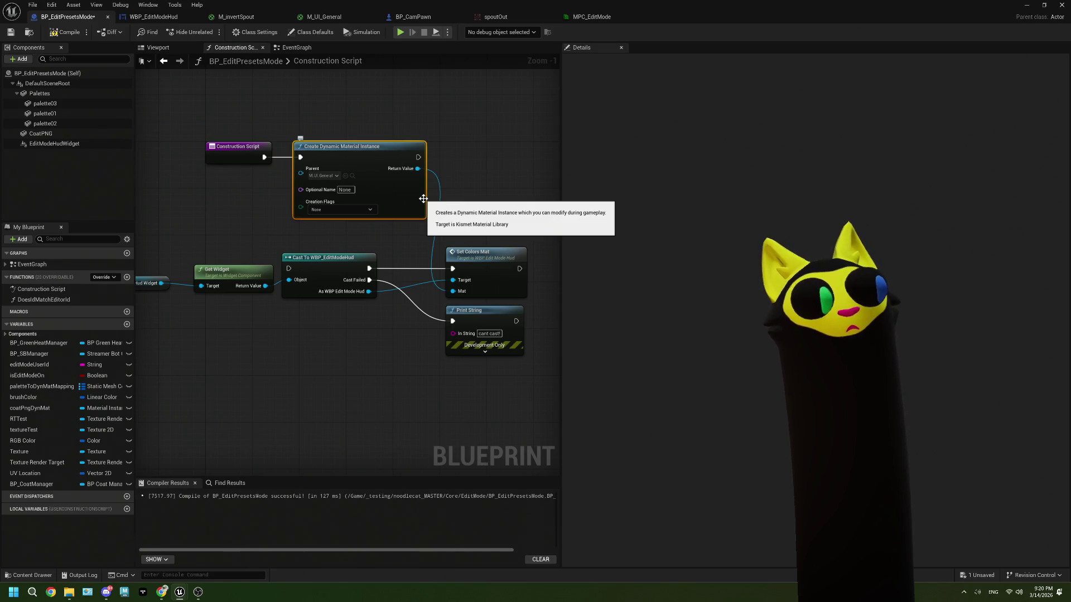
pyautogui.click(236, 17)
pyautogui.click(324, 16)
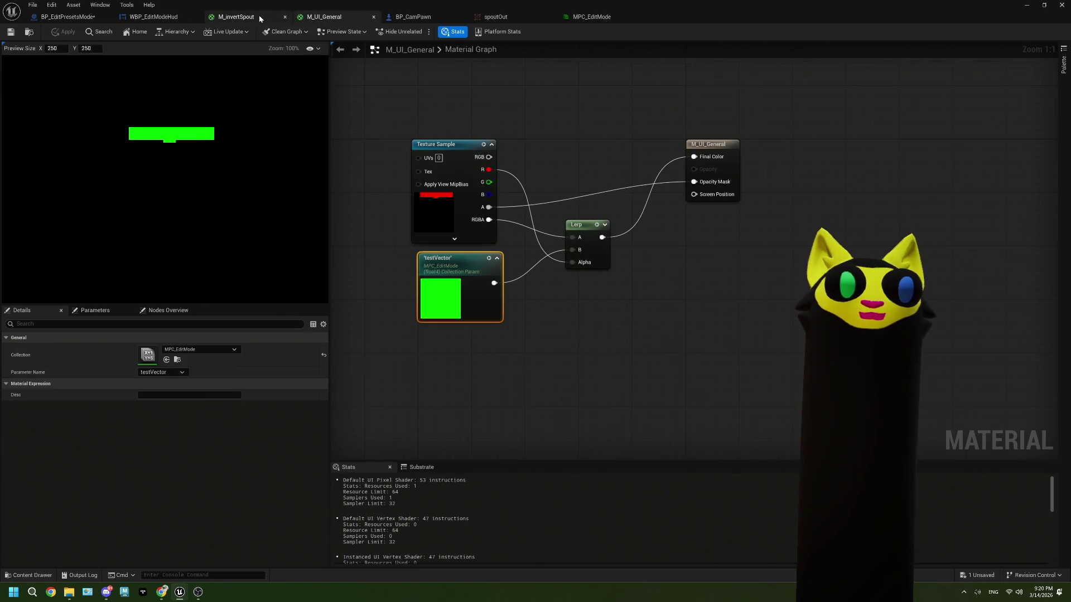
# Step: Feed texture RGB into the Lerp and testVector through a Mask (R G B) into Lerp B; save
pyautogui.moveTo(423, 129); pyautogui.dragTo(499, 217)
pyautogui.moveTo(499, 216); pyautogui.dragTo(506, 223)
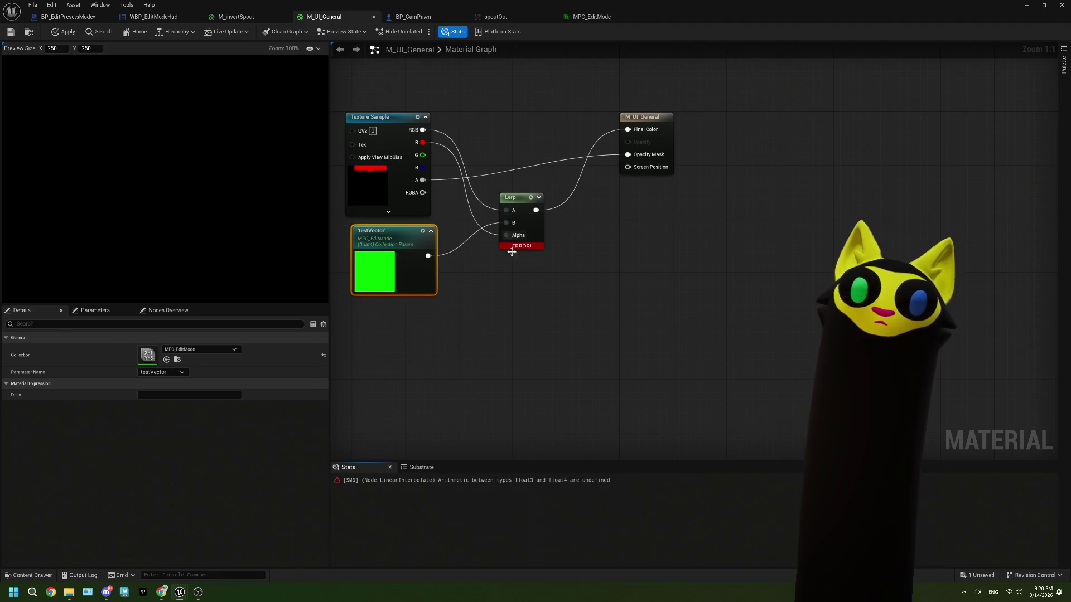
pyautogui.moveTo(432, 262)
pyautogui.mouseDown()
pyautogui.moveTo(371, 256)
pyautogui.moveTo(404, 271)
pyautogui.mouseUp()
pyautogui.write('mask')
pyautogui.click(438, 292)
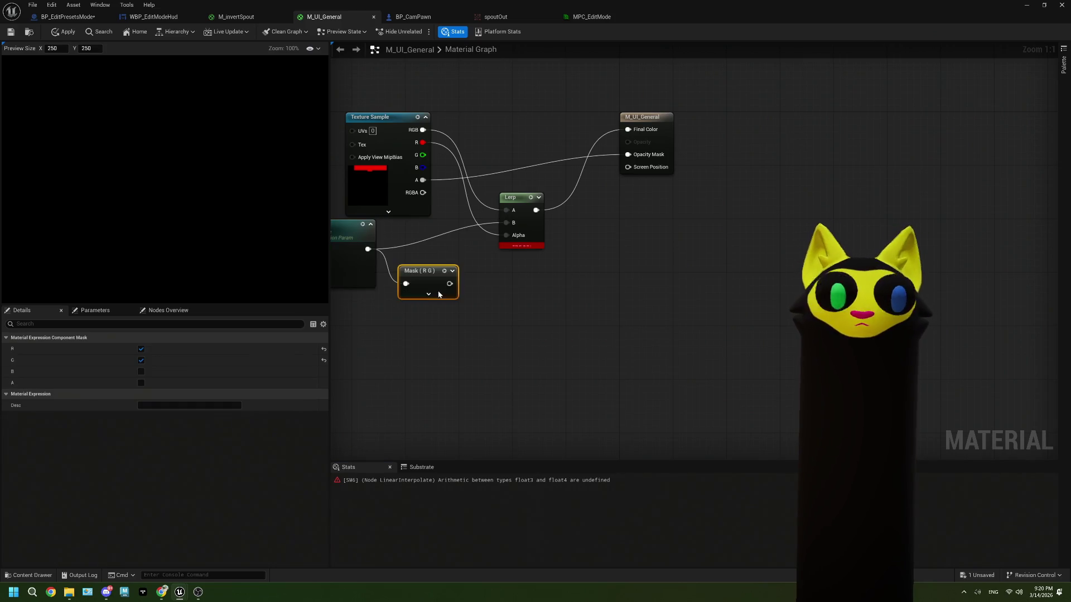
pyautogui.click(426, 296)
pyautogui.click(421, 325)
pyautogui.moveTo(454, 283); pyautogui.dragTo(506, 222)
pyautogui.moveTo(424, 270); pyautogui.dragTo(410, 237)
pyautogui.click(10, 32)
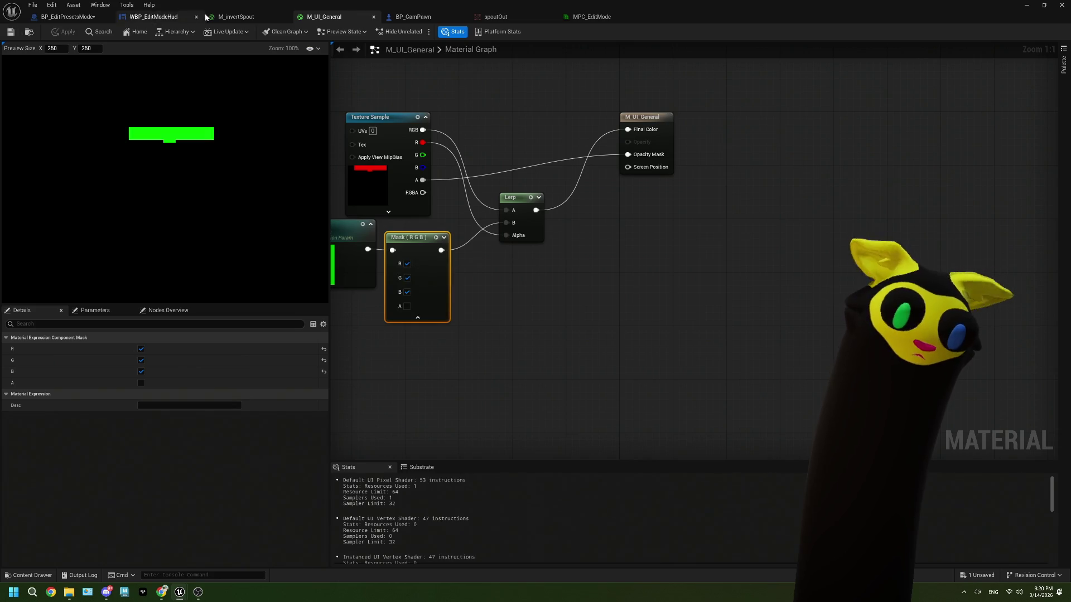
pyautogui.click(73, 22)
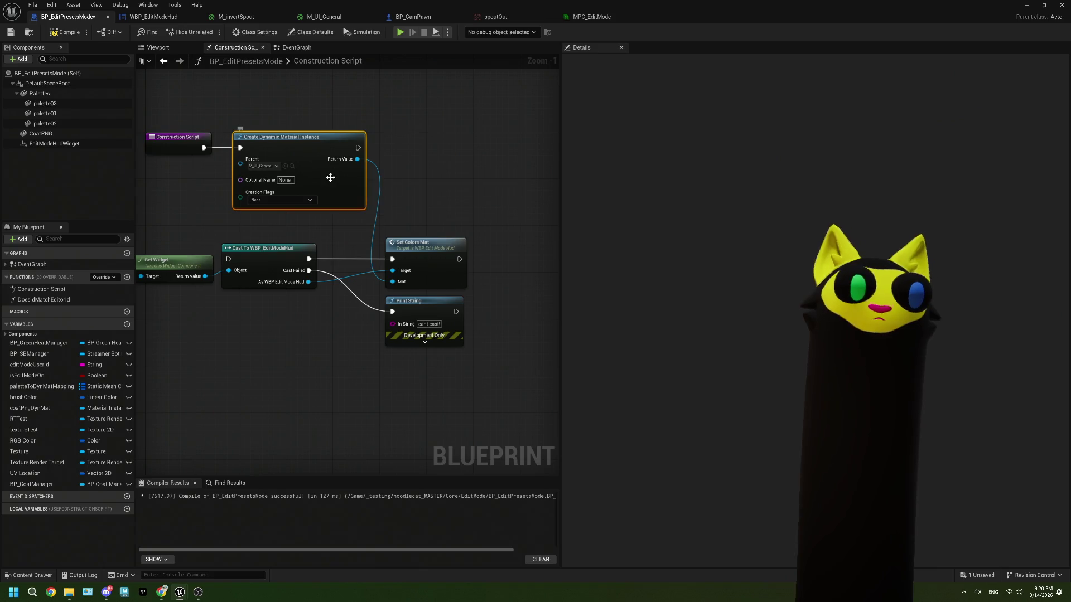
# Step: Delete the Create Dynamic Material Instance node from the construction script
pyautogui.press('Delete')
pyautogui.moveTo(204, 148); pyautogui.dragTo(239, 156)
pyautogui.press('Escape')
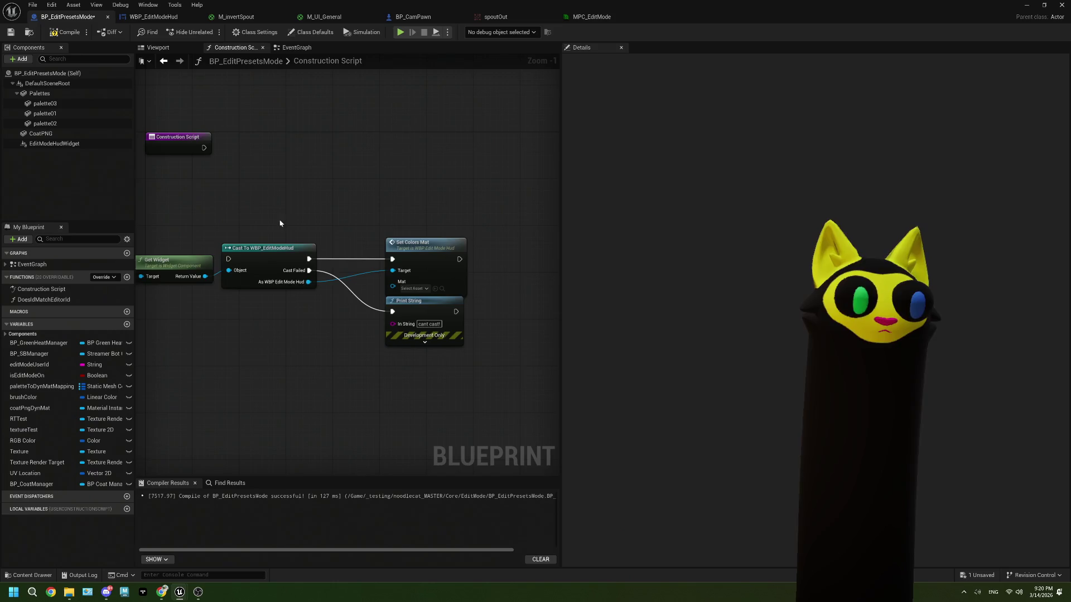
# Step: Delete the Get Widget, Cast, Set Colors Mat and Print String nodes, leaving only Construction Script
pyautogui.scroll(-2, 346, 234)
pyautogui.moveTo(427, 355)
pyautogui.mouseDown()
pyautogui.moveTo(304, 279)
pyautogui.moveTo(161, 268)
pyautogui.mouseUp()
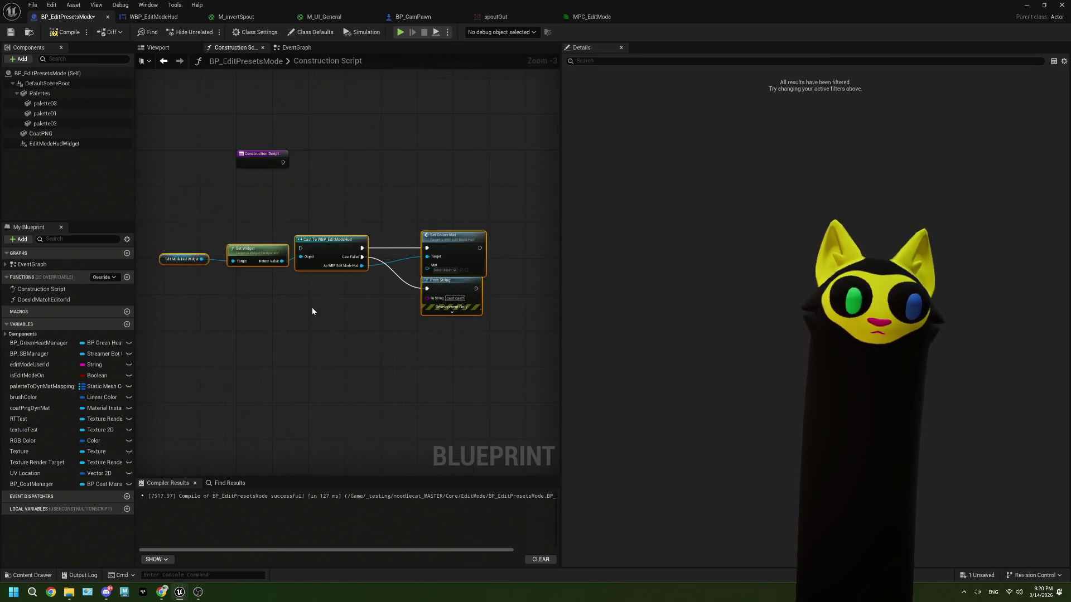
pyautogui.scroll(2, 311, 307)
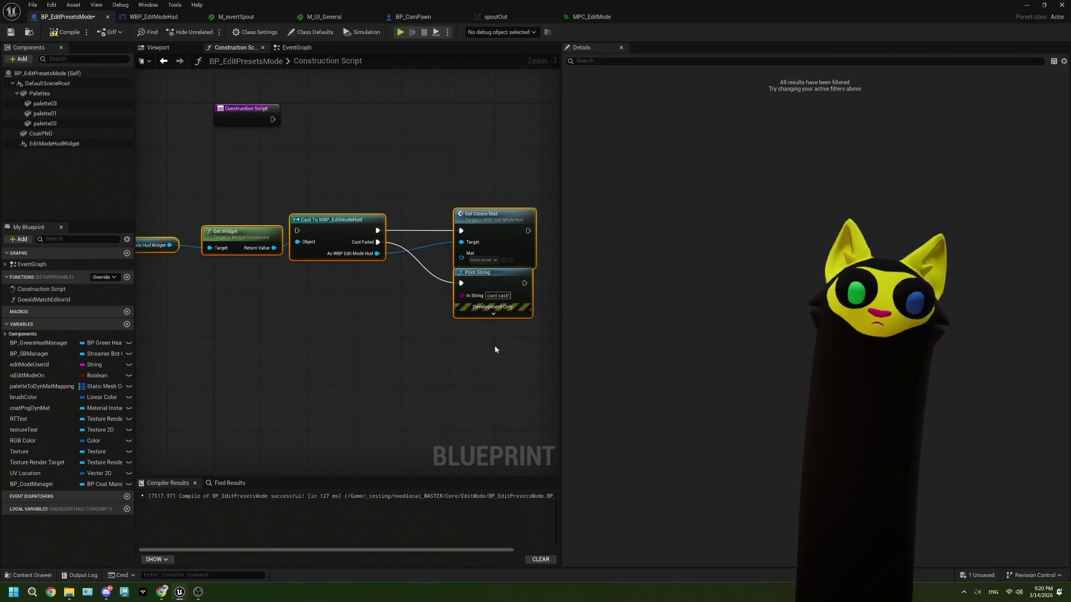
pyautogui.moveTo(514, 355); pyautogui.dragTo(159, 230)
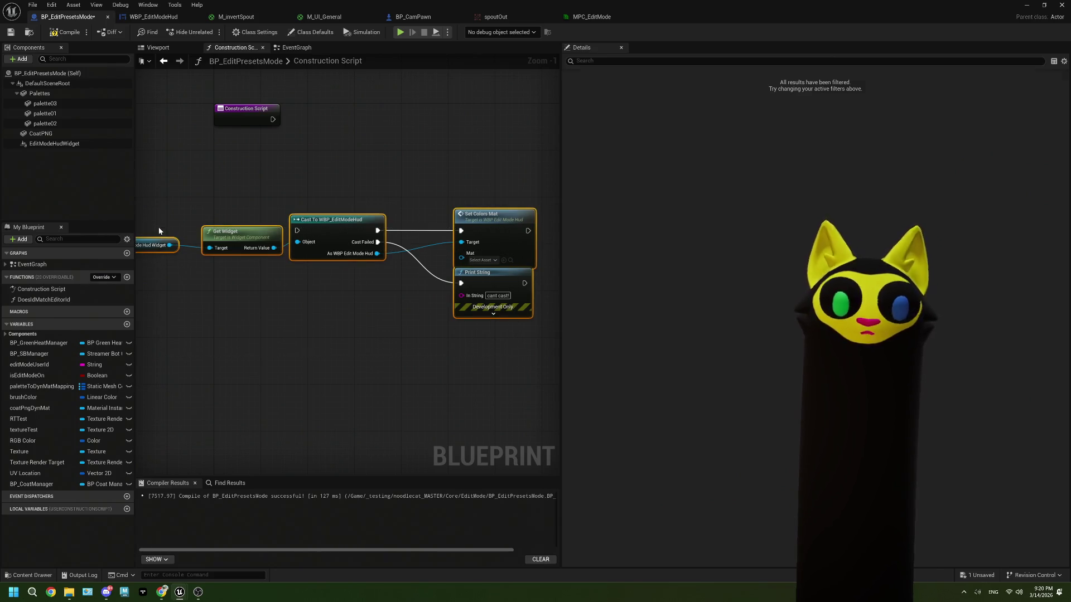
pyautogui.press('Delete')
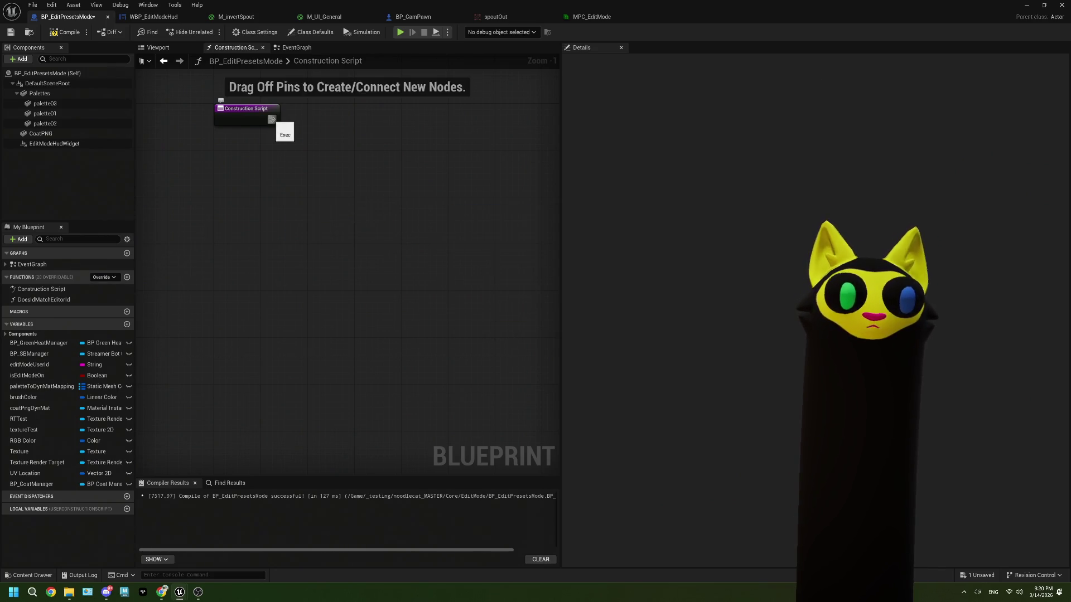
# Step: Add a Set Vector Parameter Value node targeting MPC_EditMode's testVector after Construction Script
pyautogui.moveTo(272, 119); pyautogui.dragTo(300, 138)
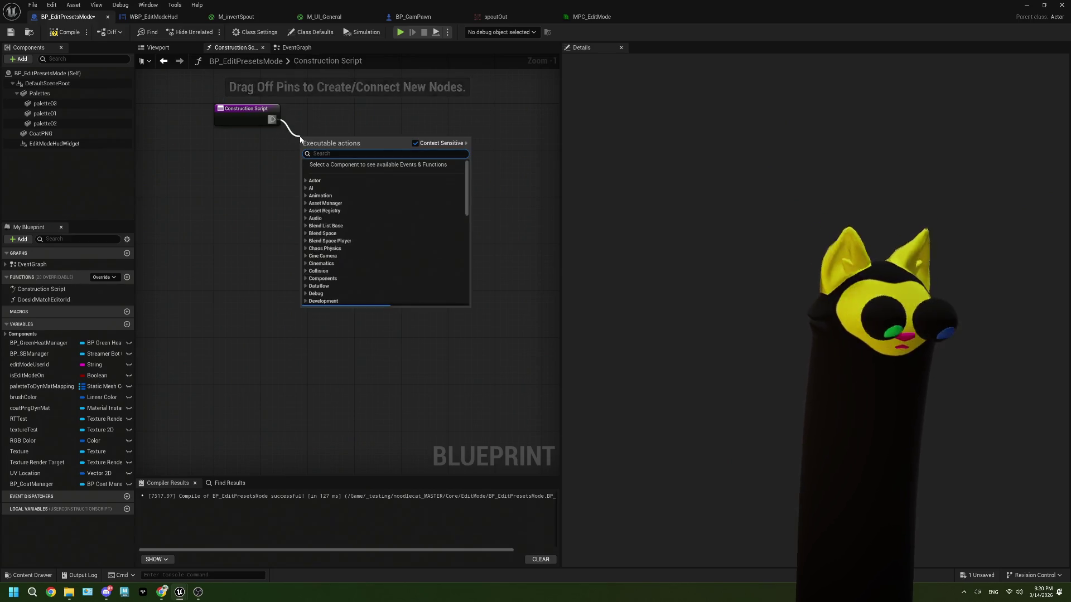
pyautogui.write('set vector')
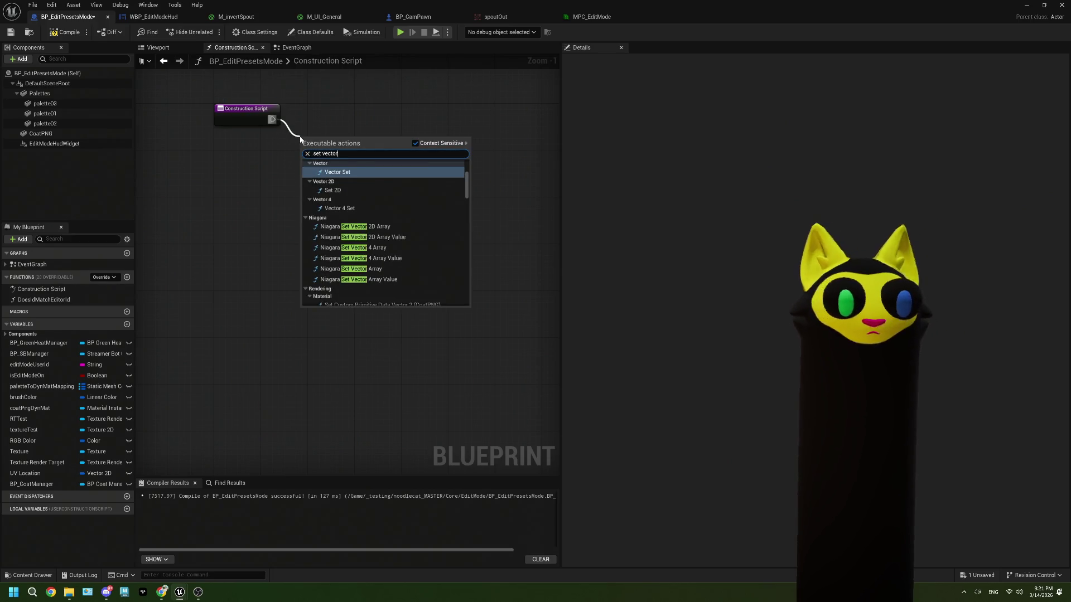
pyautogui.write(' pa')
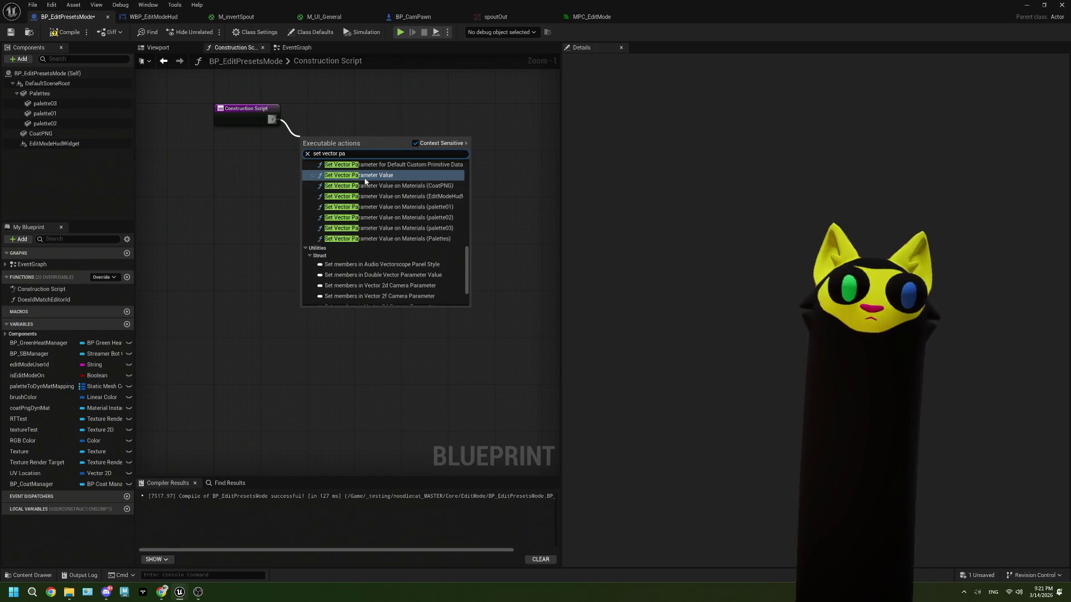
pyautogui.press('Return')
pyautogui.click(325, 167)
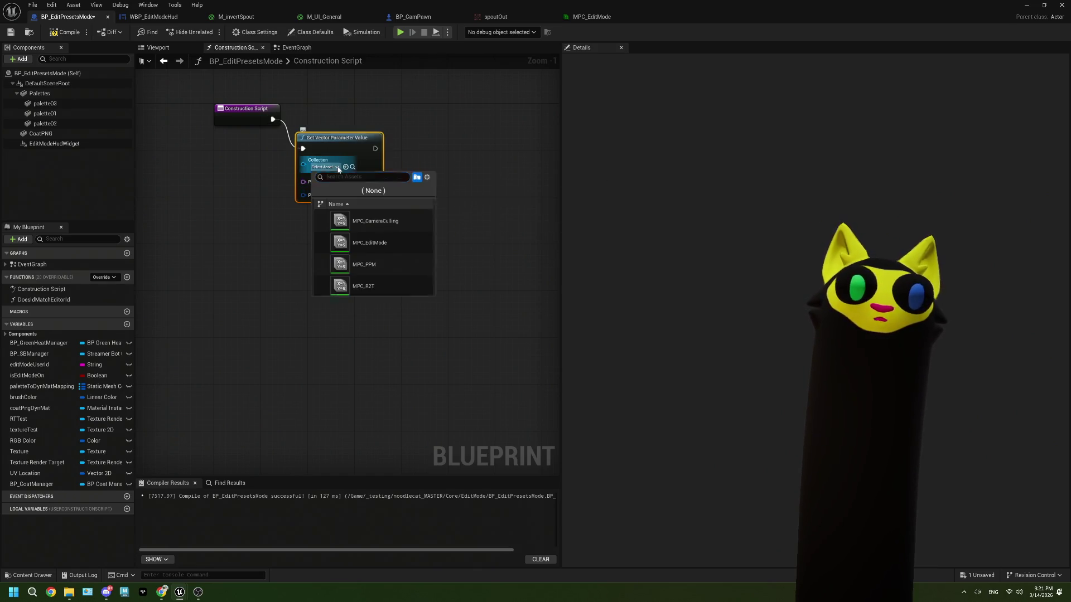
pyautogui.click(387, 243)
pyautogui.click(350, 182)
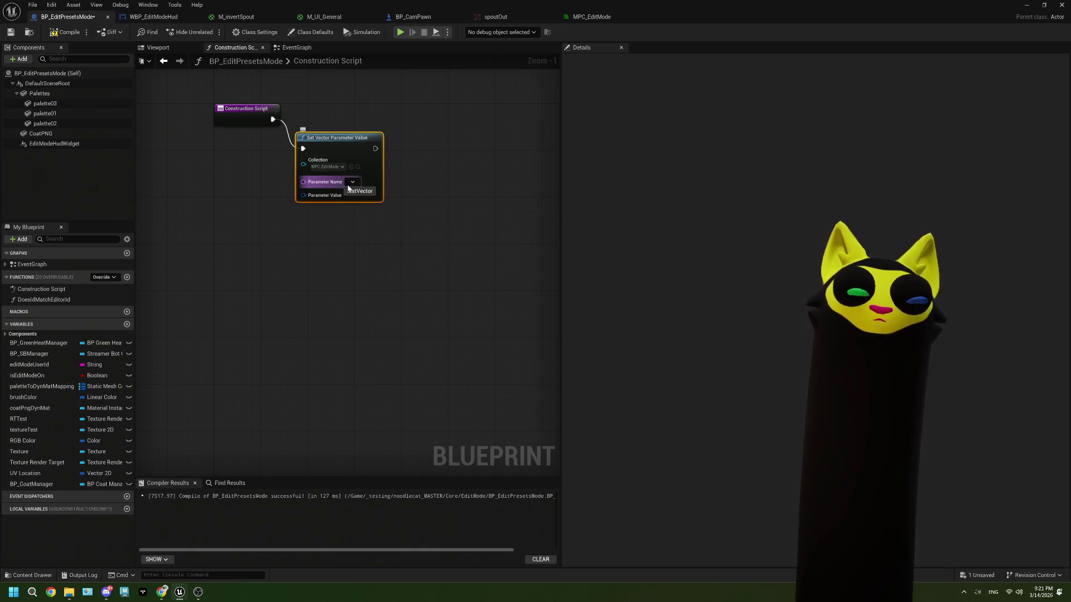
pyautogui.click(348, 191)
# Step: Split the Parameter Value pin into R, G, B, A and set B to 1.0
pyautogui.rightClick(303, 201)
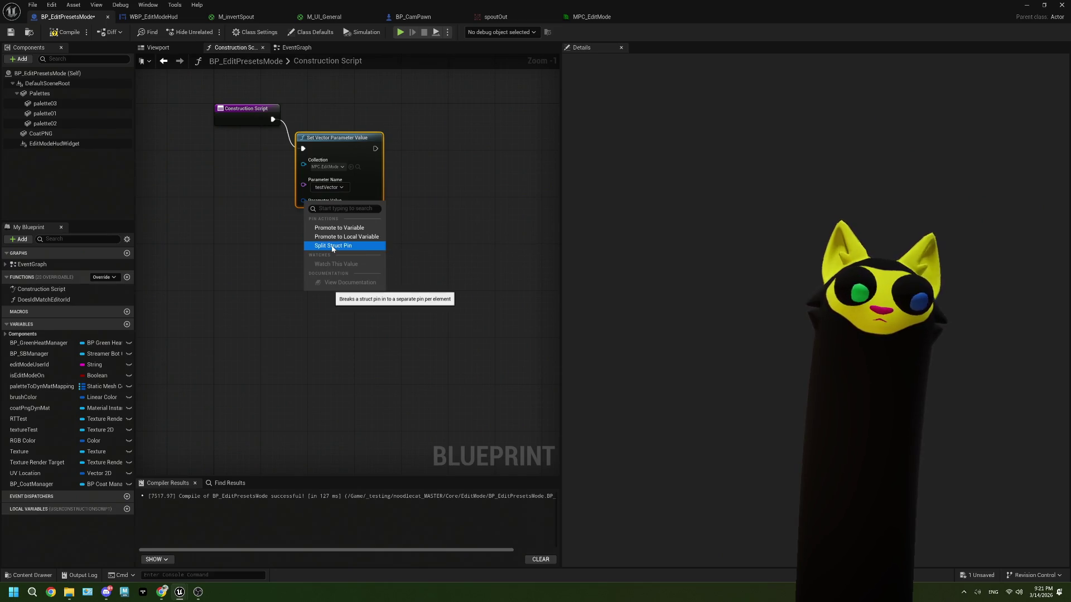
pyautogui.click(277, 228)
pyautogui.moveTo(303, 201); pyautogui.dragTo(261, 212)
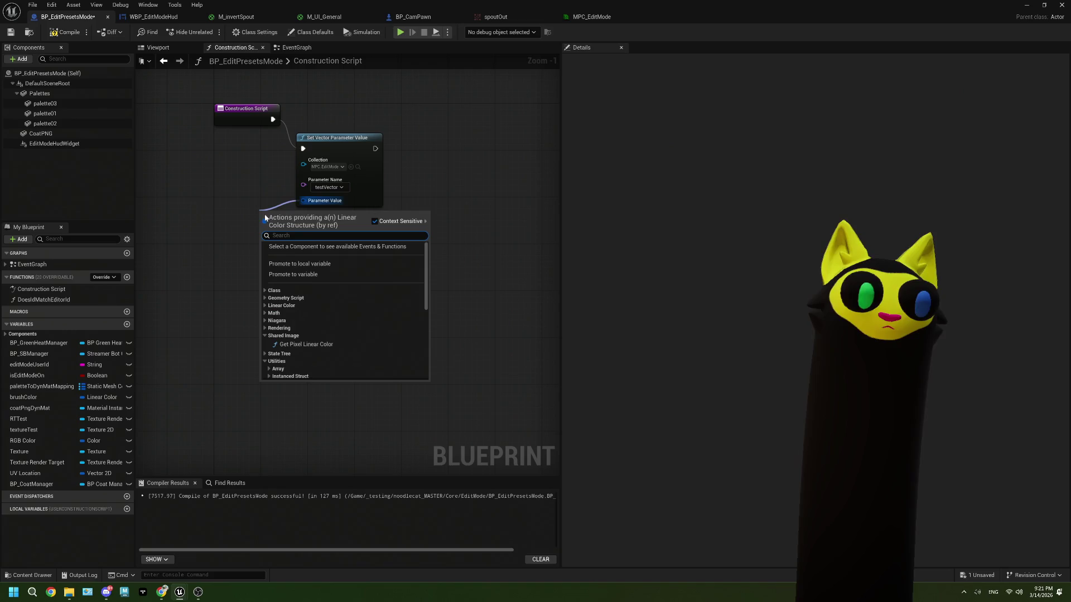
pyautogui.press('Escape')
pyautogui.rightClick(303, 201)
pyautogui.click(329, 248)
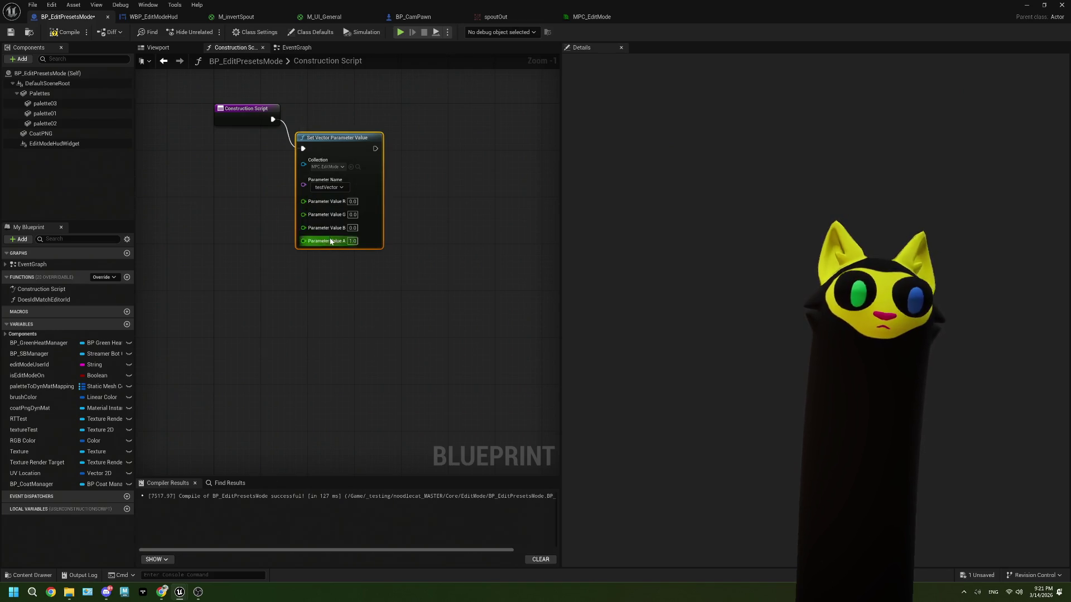
pyautogui.click(353, 202)
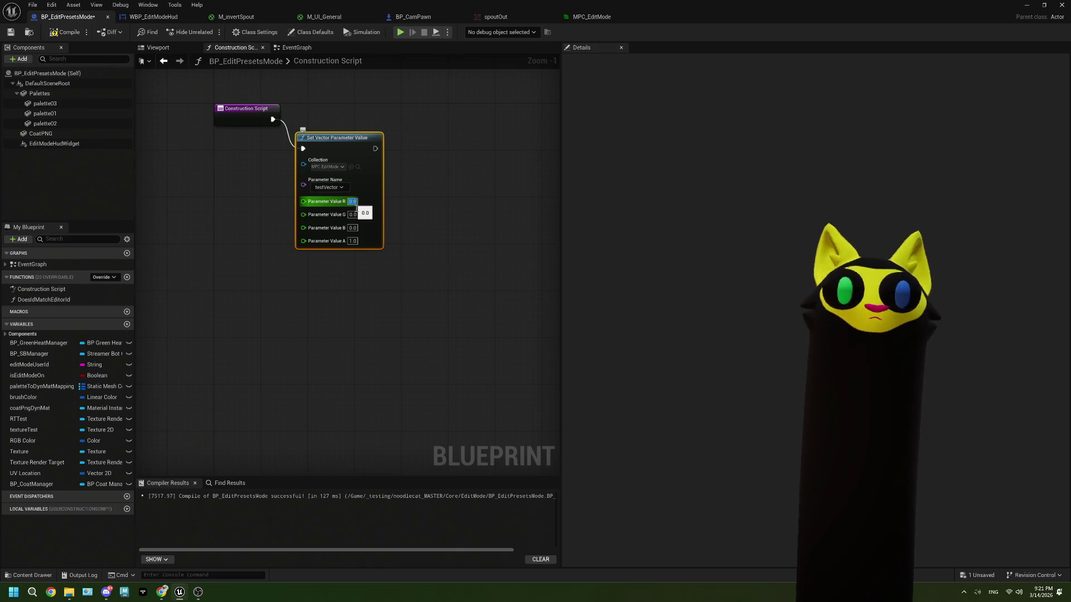
pyautogui.click(353, 228)
pyautogui.write('1')
pyautogui.click(401, 229)
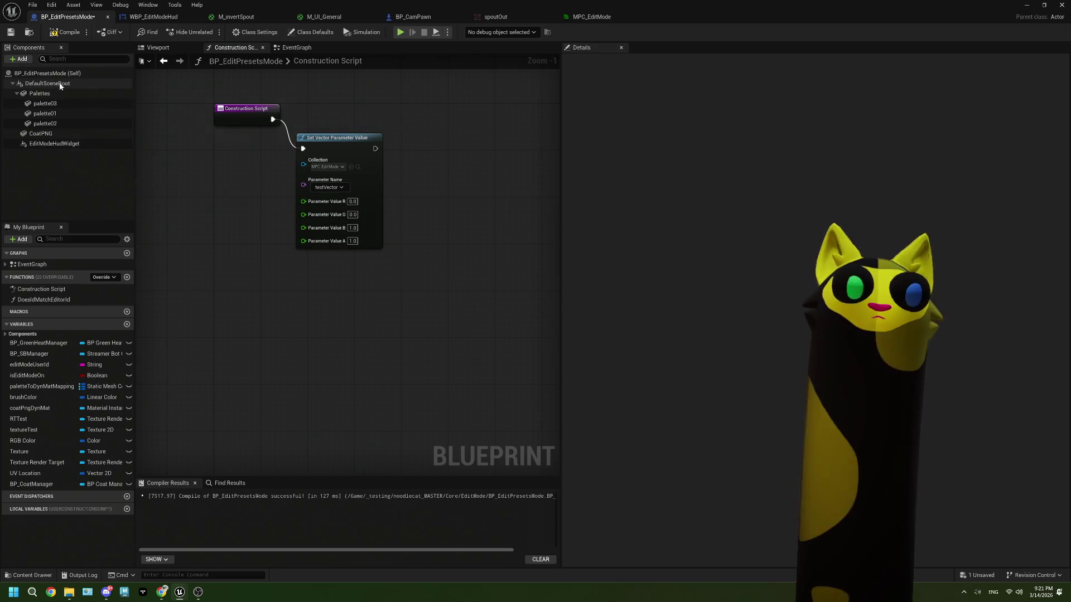
# Step: Move the setter beside Construction Script, compile, and return to the level editor
pyautogui.moveTo(338, 142); pyautogui.dragTo(337, 113)
pyautogui.click(66, 32)
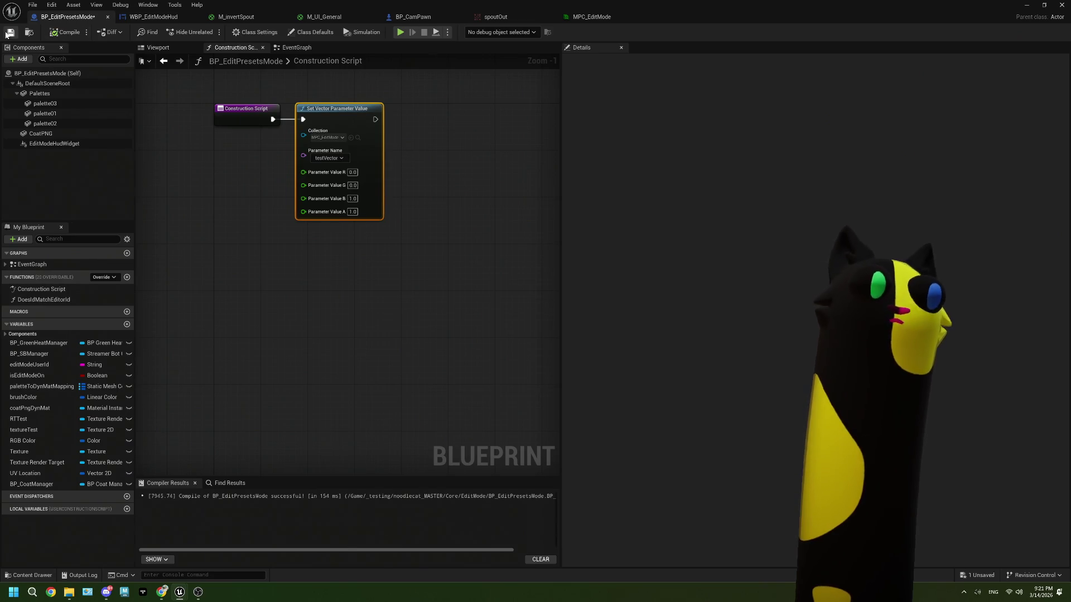
pyautogui.hotkey('alt', 'Tab')
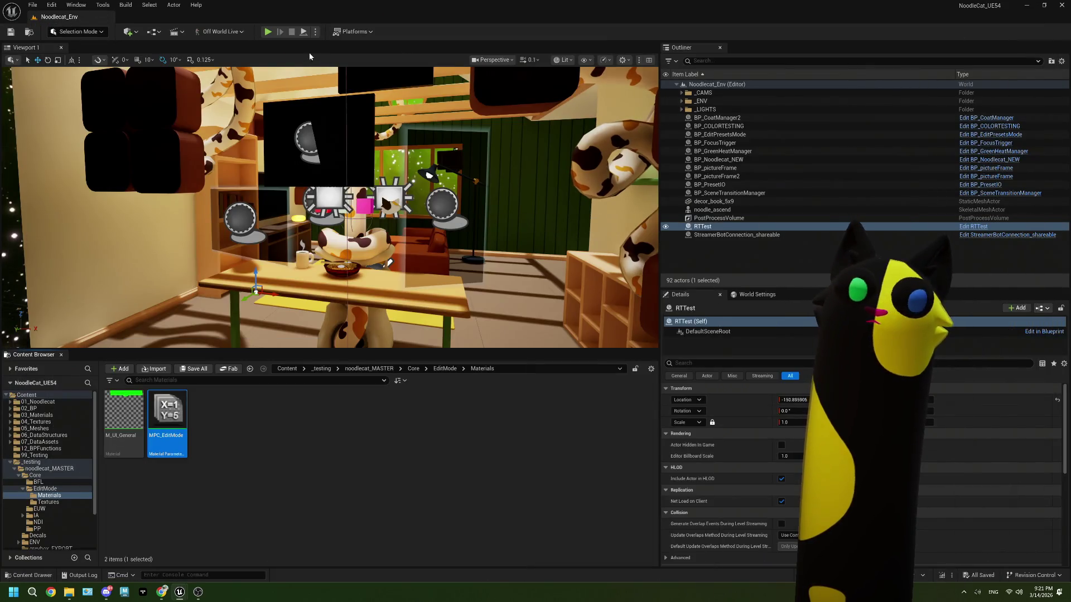
# Step: Play the level briefly, check the output in OBS, then stop the session
pyautogui.hotkey('alt', 'p')
pyautogui.click(400, 423)
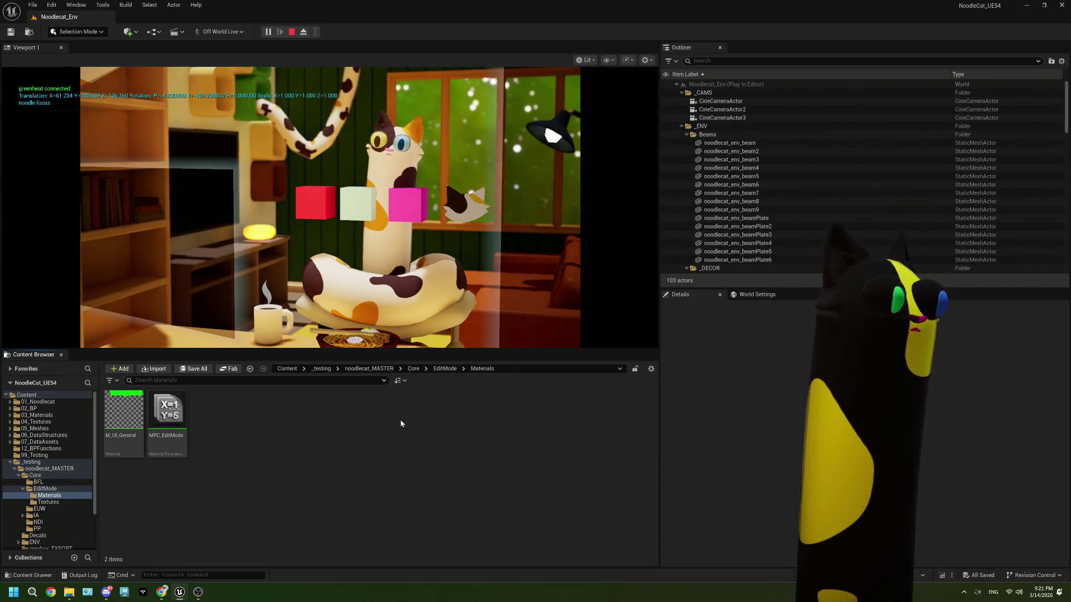
pyautogui.click(205, 595)
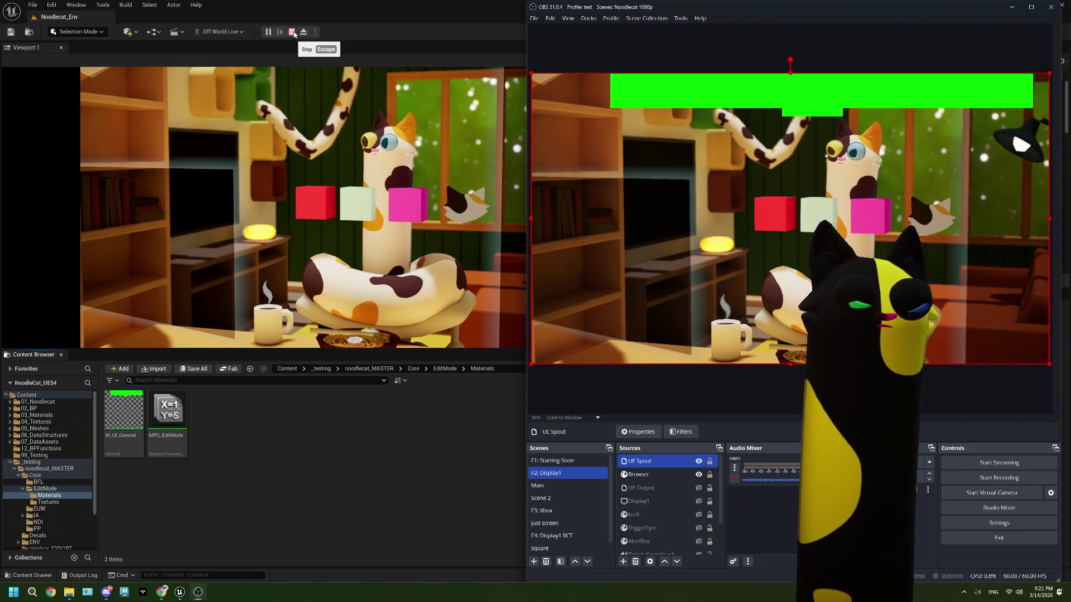
pyautogui.click(294, 33)
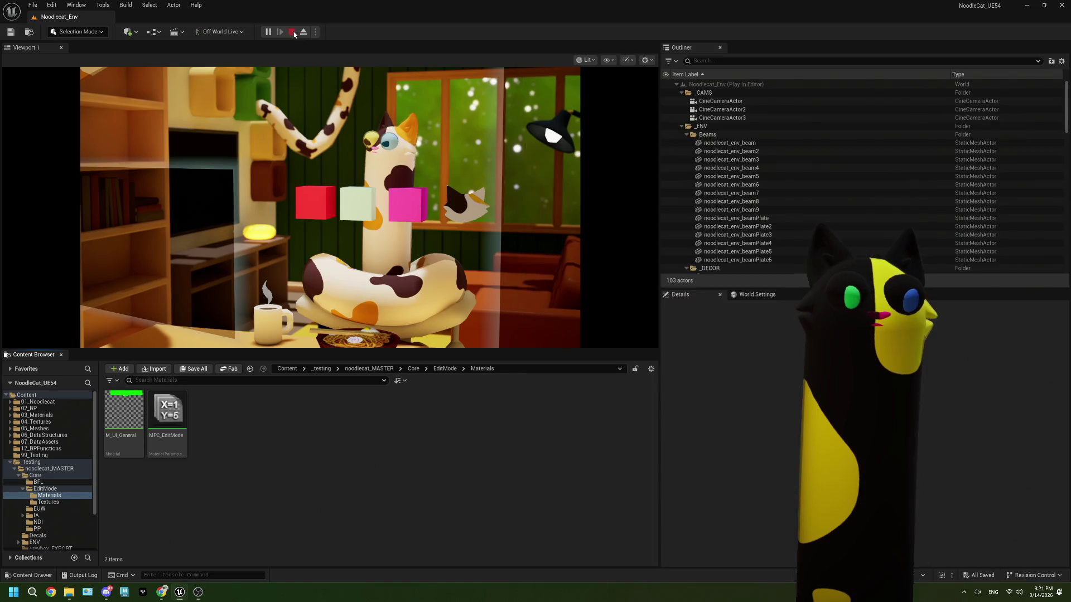
pyautogui.click(294, 34)
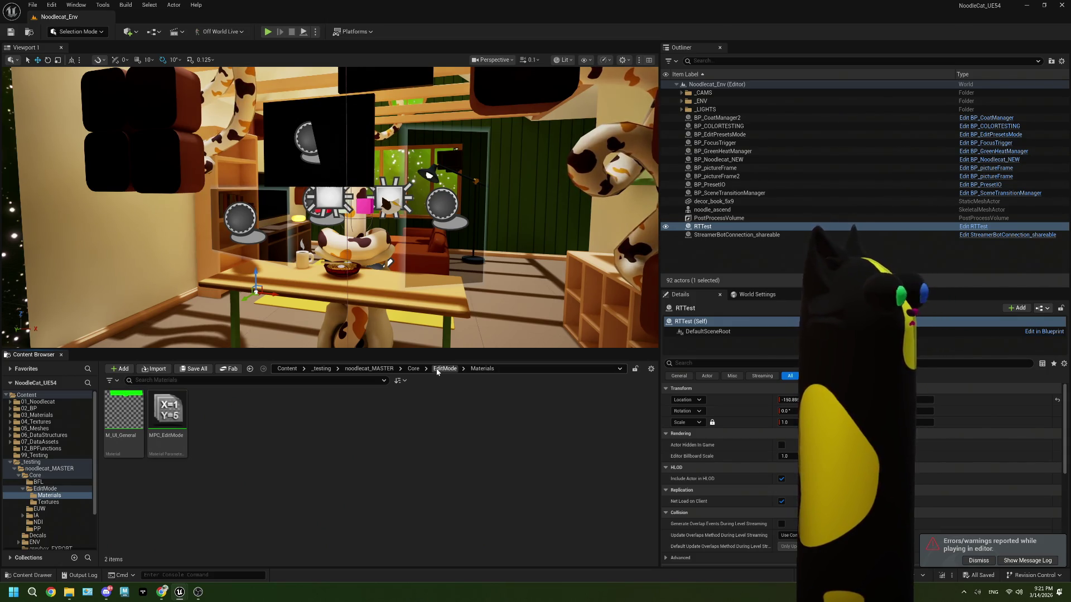
# Step: Open WBP_EditModeHud from the Core > EditMode folder in the Content Browser
pyautogui.click(413, 368)
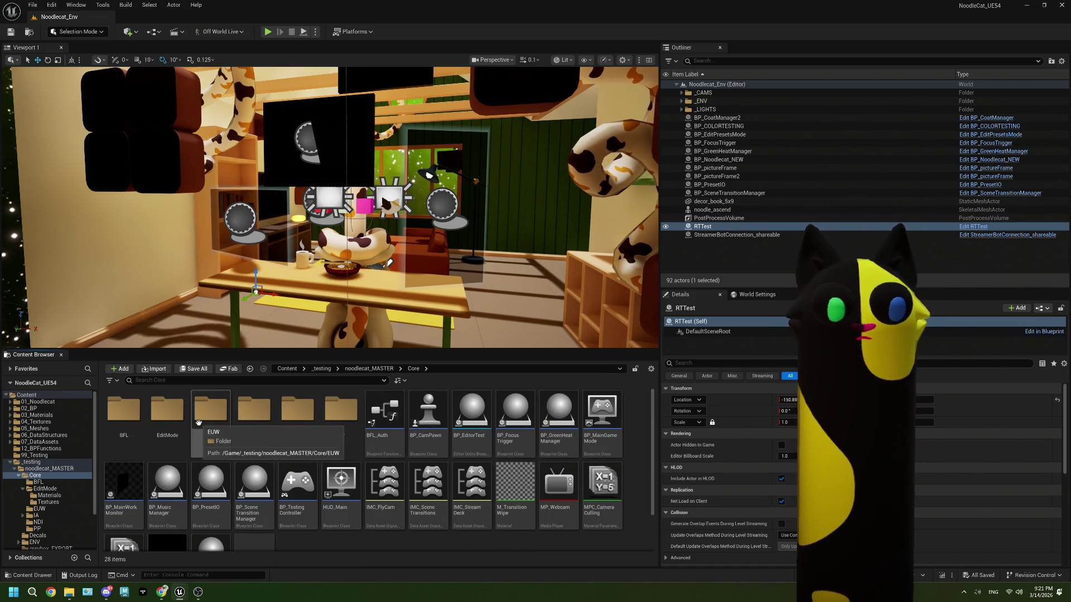
pyautogui.doubleClick(170, 418)
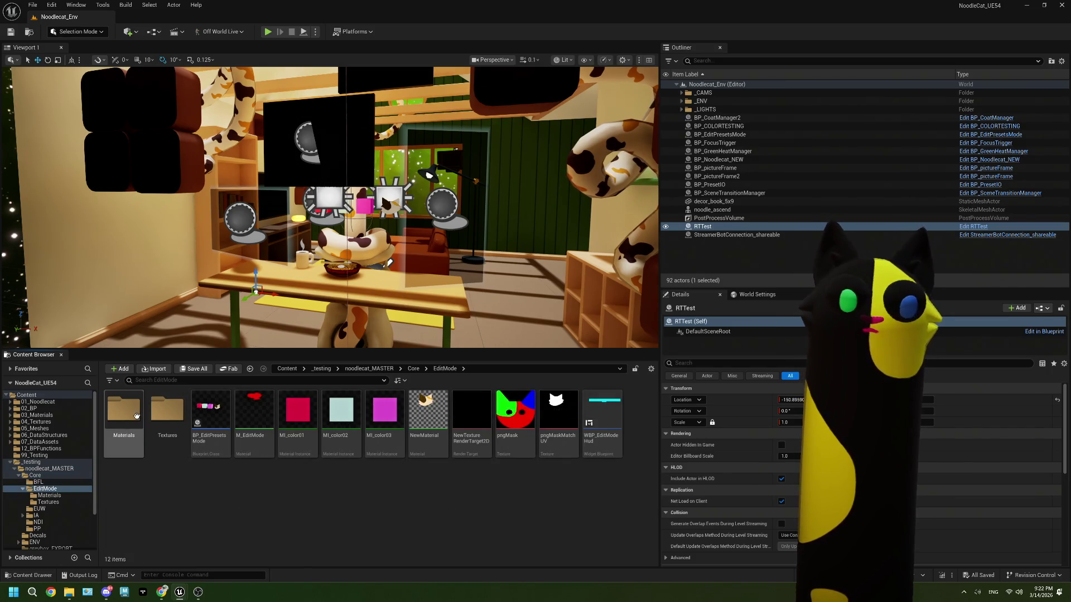
pyautogui.doubleClick(594, 417)
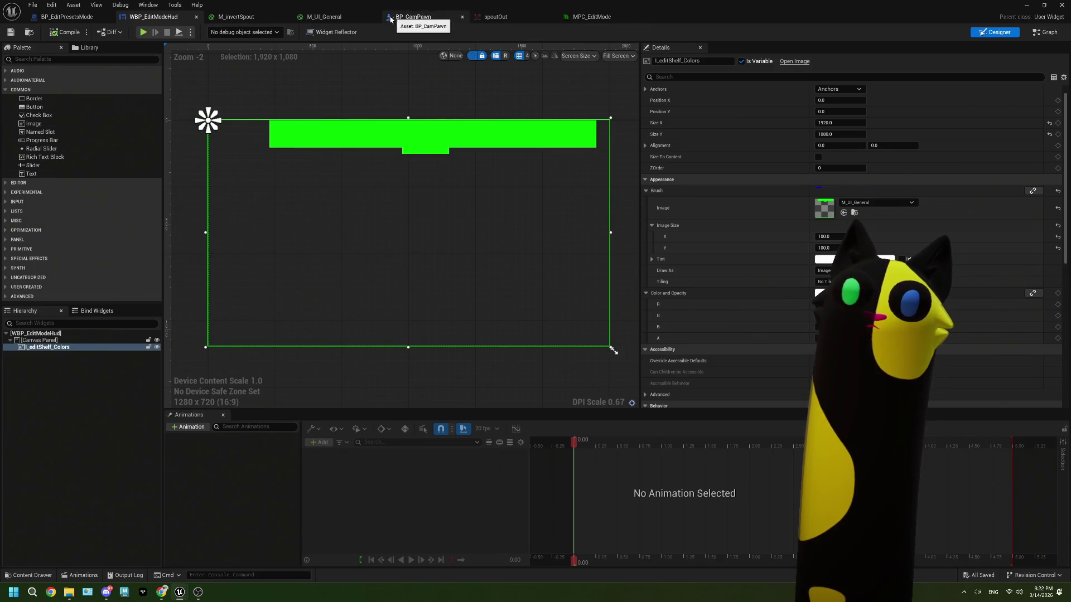
# Step: Delete the construction-script setter and bring the event graph's BeginPlay and Delay nodes into view
pyautogui.click(67, 16)
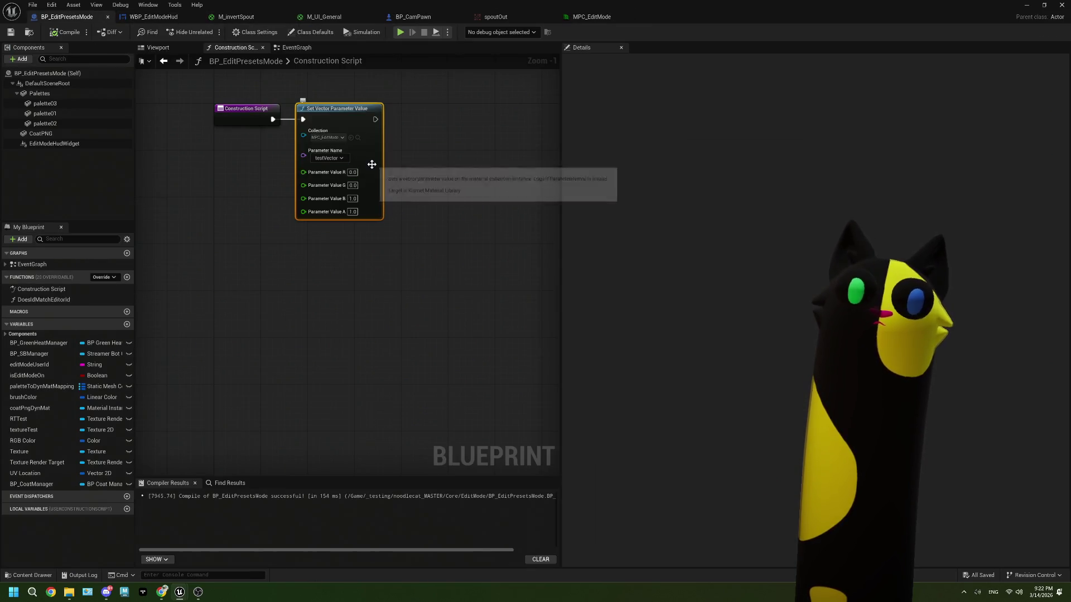
pyautogui.press('Delete')
pyautogui.click(295, 47)
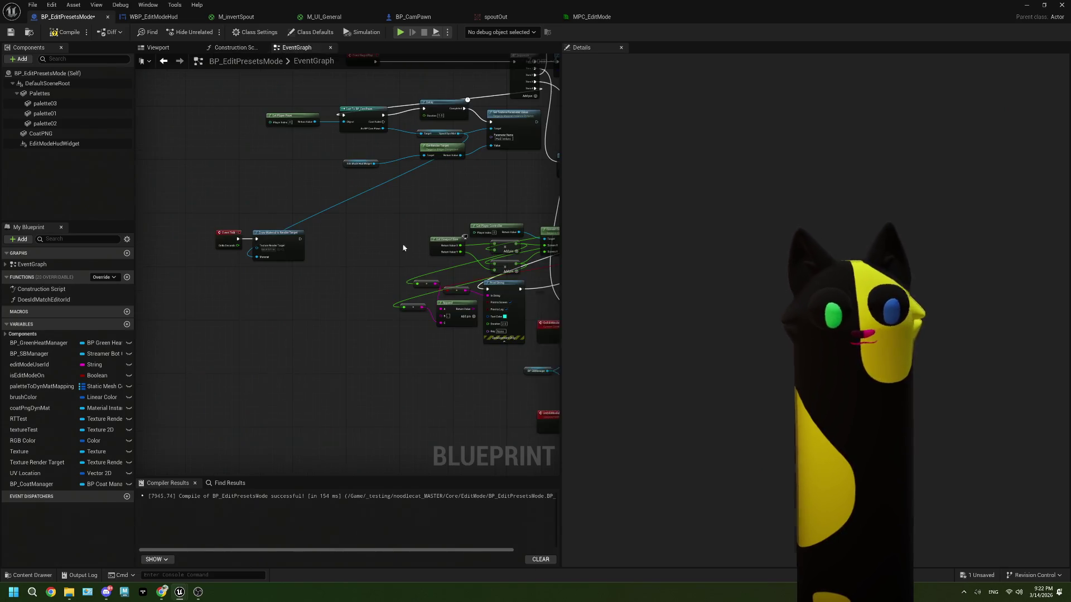
pyautogui.scroll(1, 295, 290)
pyautogui.moveTo(322, 264); pyautogui.dragTo(164, 385)
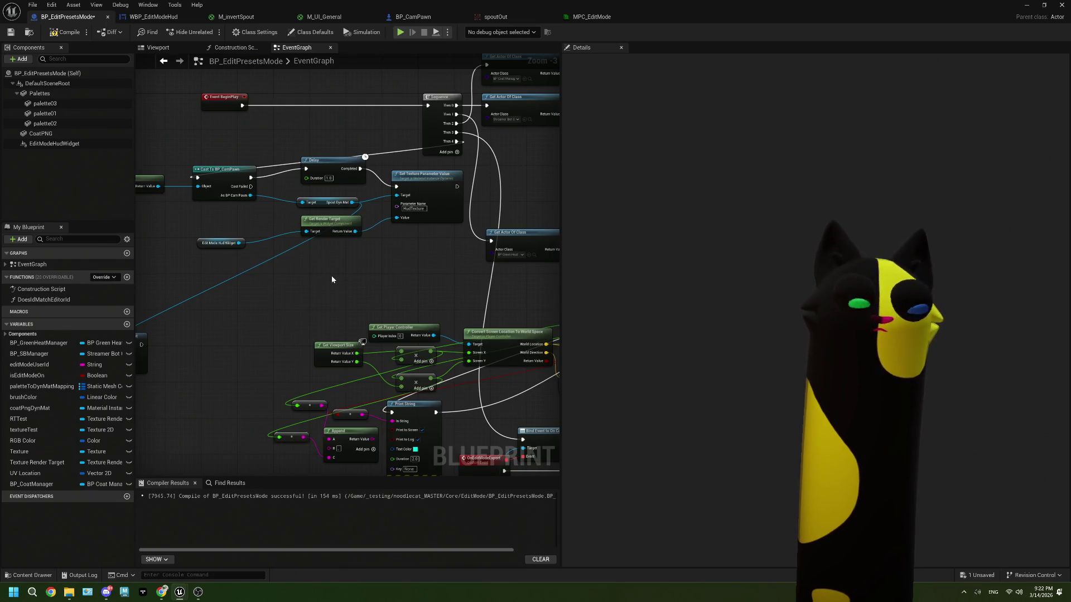
# Step: Add a Set Vector Parameter Value for MPC_EditMode's testVector after the texture parameter setter
pyautogui.moveTo(456, 186)
pyautogui.mouseDown()
pyautogui.moveTo(182, 430)
pyautogui.moveTo(245, 394)
pyautogui.mouseUp()
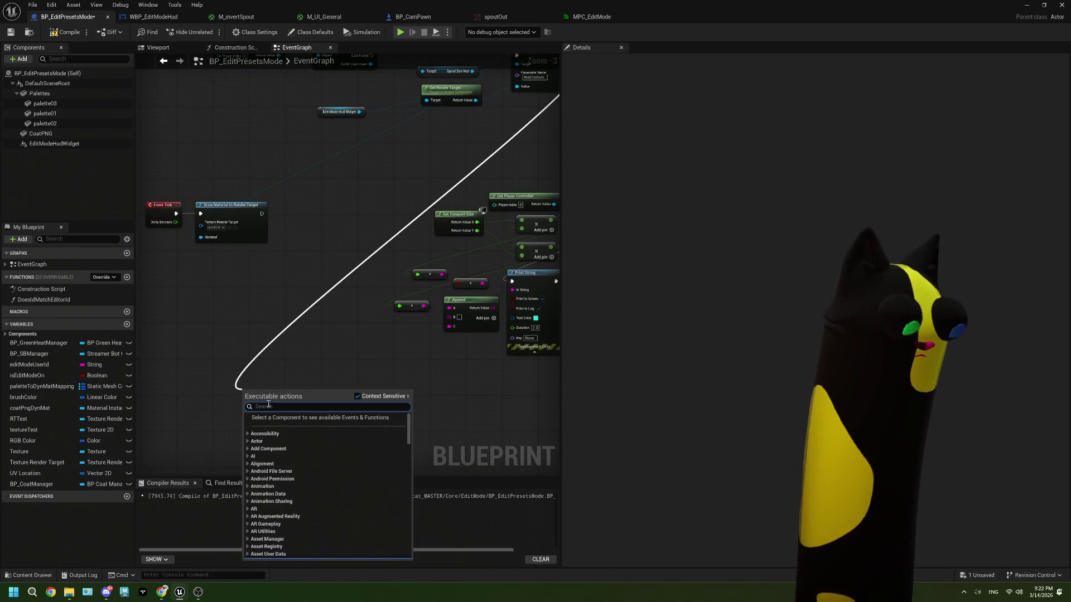
pyautogui.write('set vector pa')
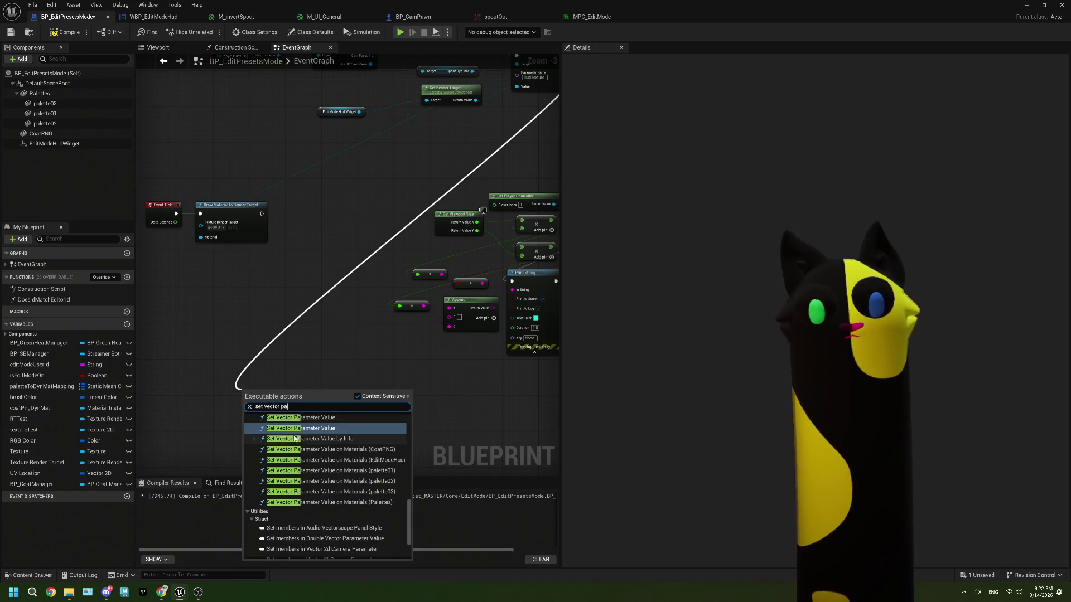
pyautogui.press('Escape')
pyautogui.click(268, 416)
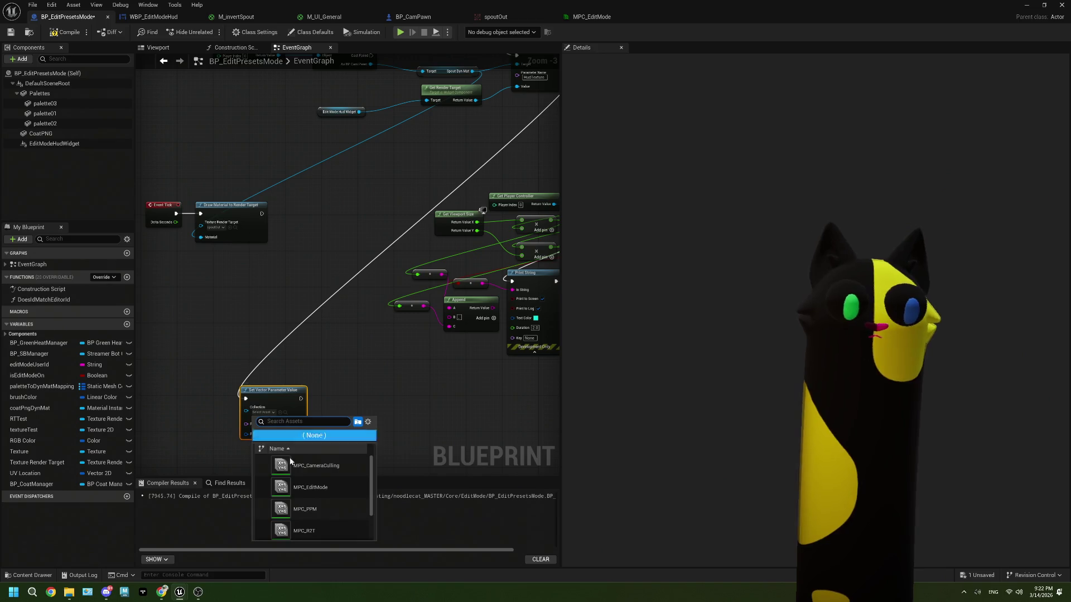
pyautogui.click(302, 488)
pyautogui.scroll(3, 284, 439)
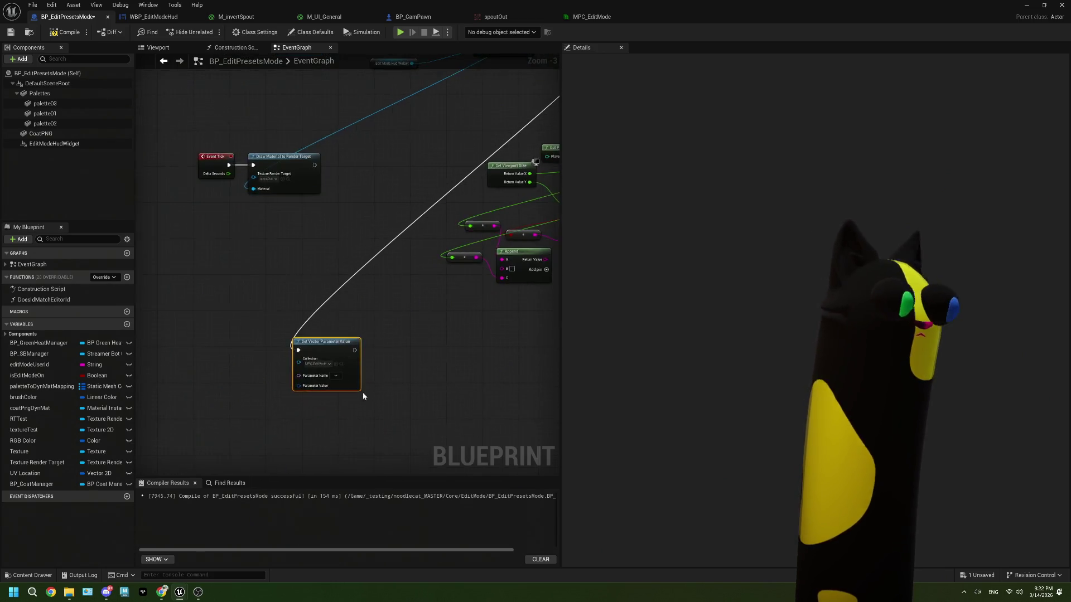
pyautogui.click(383, 359)
pyautogui.click(388, 375)
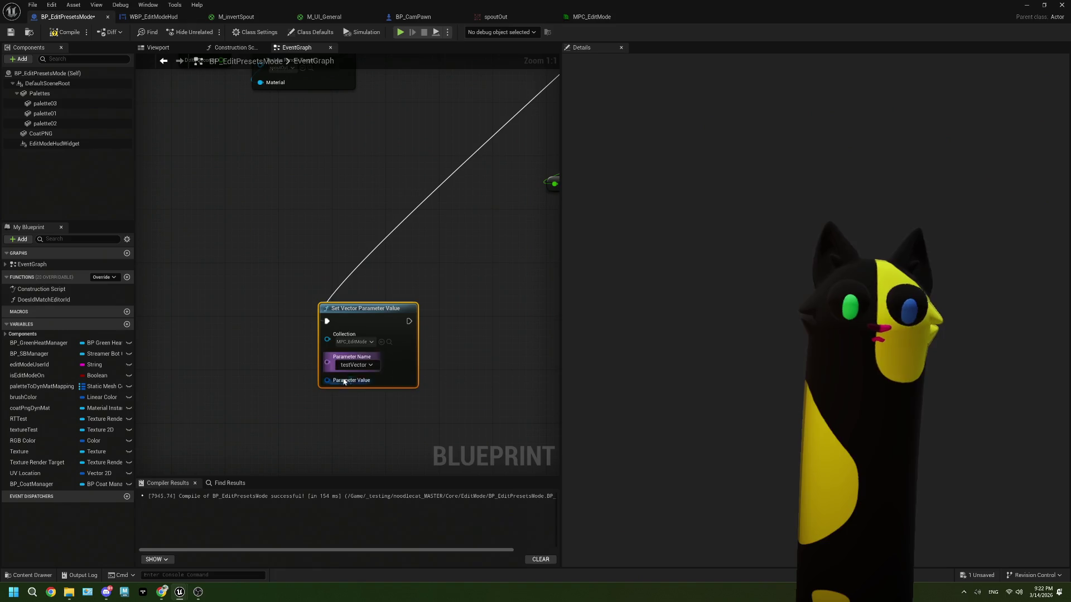
# Step: Feed Parameter Value from a Make Color node with B 1.0, then compile the blueprint
pyautogui.moveTo(328, 381)
pyautogui.mouseDown()
pyautogui.moveTo(239, 389)
pyautogui.moveTo(330, 385)
pyautogui.moveTo(255, 395)
pyautogui.mouseUp()
pyautogui.rightClick(330, 386)
pyautogui.click(331, 392)
pyautogui.rightClick(328, 381)
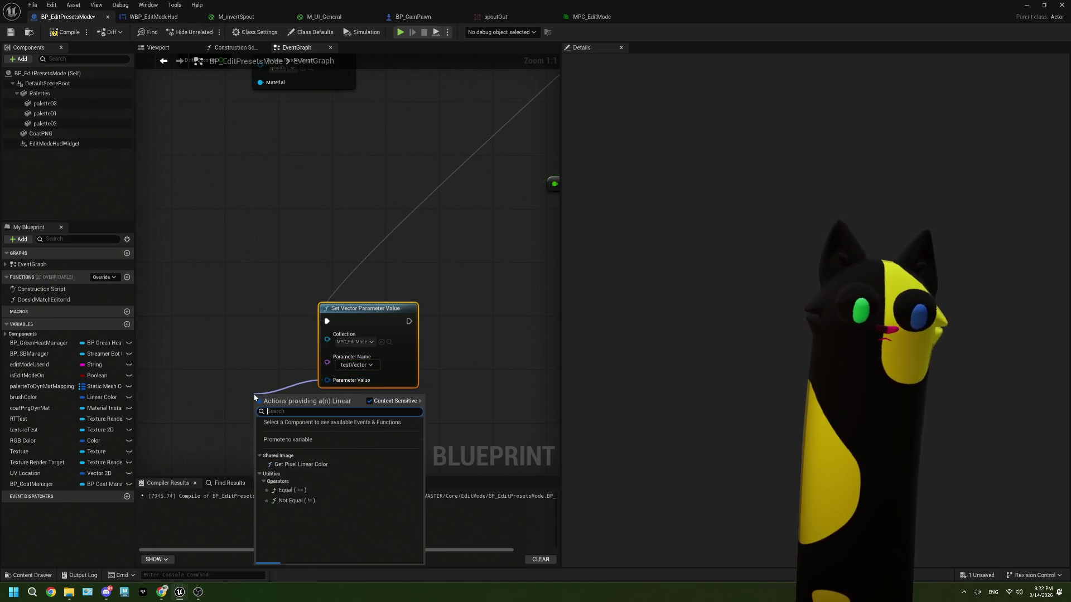
pyautogui.write('make color')
pyautogui.press('Return')
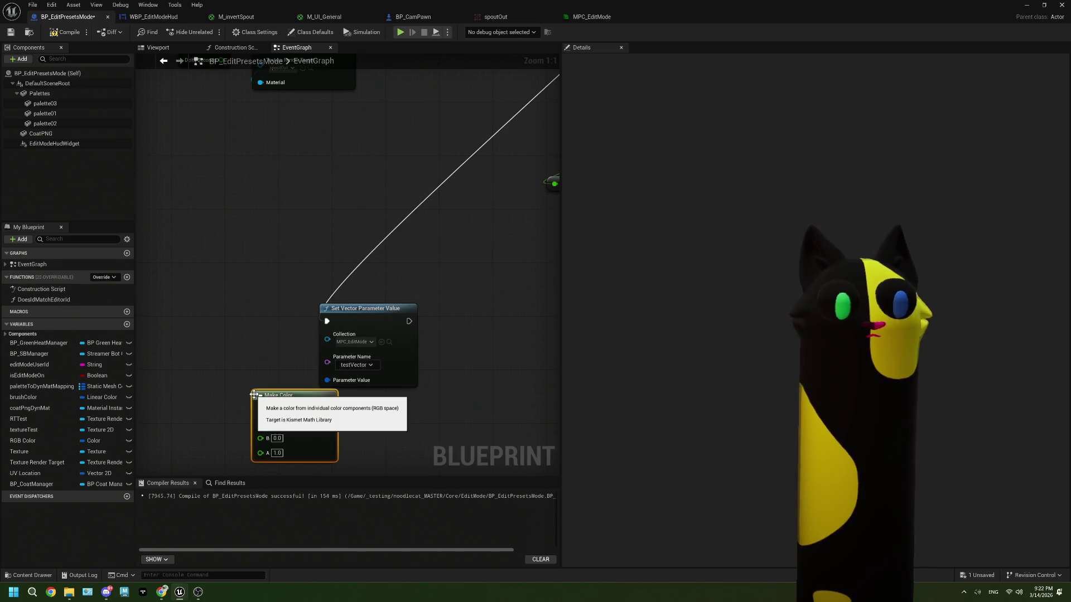
pyautogui.write('1')
pyautogui.click(295, 466)
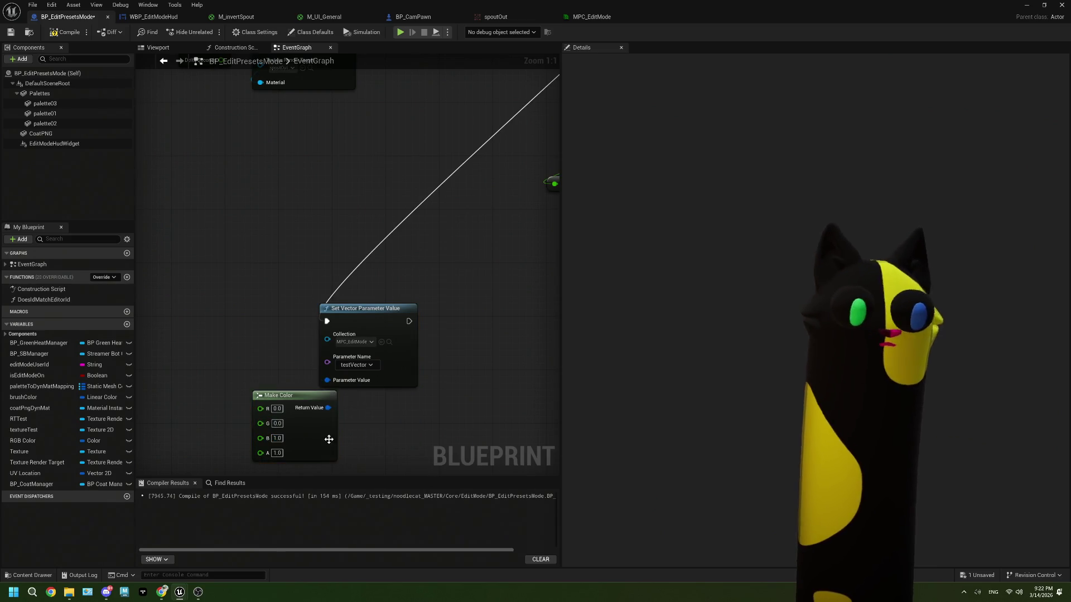
pyautogui.moveTo(321, 444); pyautogui.dragTo(281, 430)
pyautogui.click(56, 32)
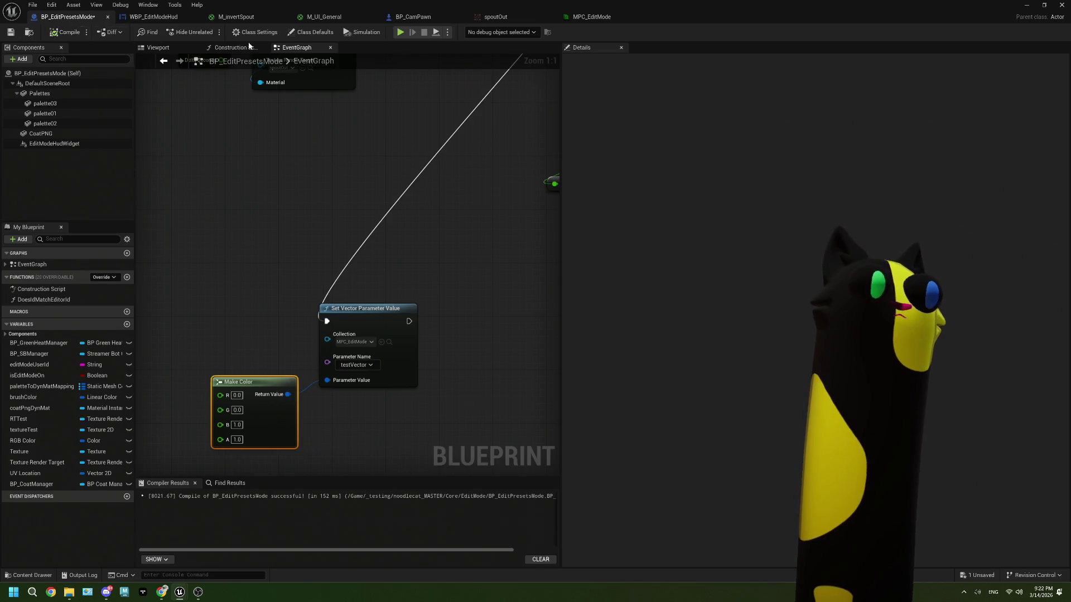
pyautogui.press('super+Down')
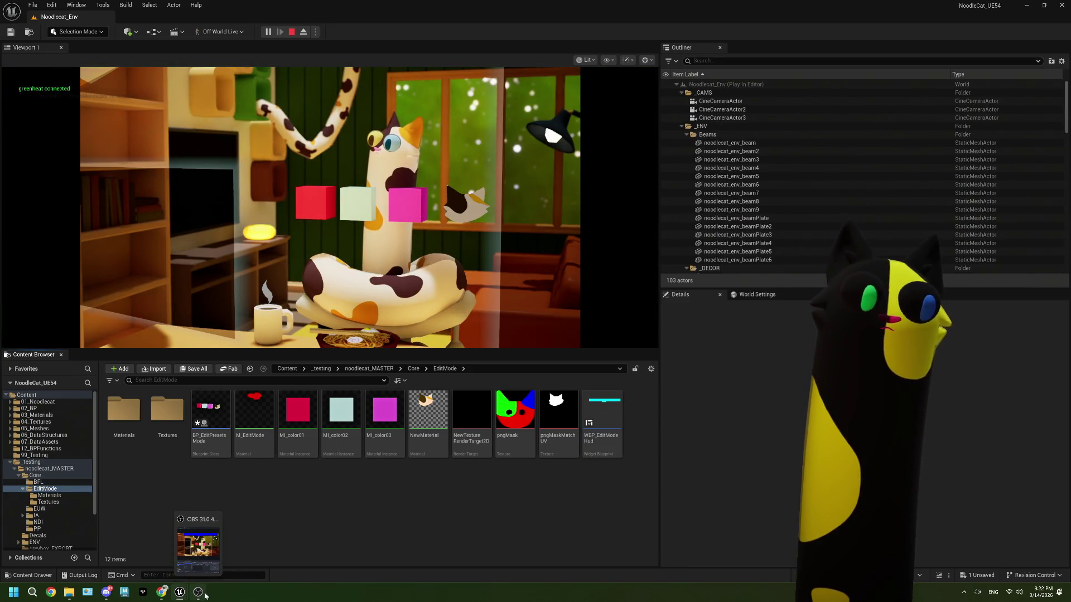
# Step: Check the blue HUD bar in OBS, stop play, and close the Message Log
pyautogui.click(204, 594)
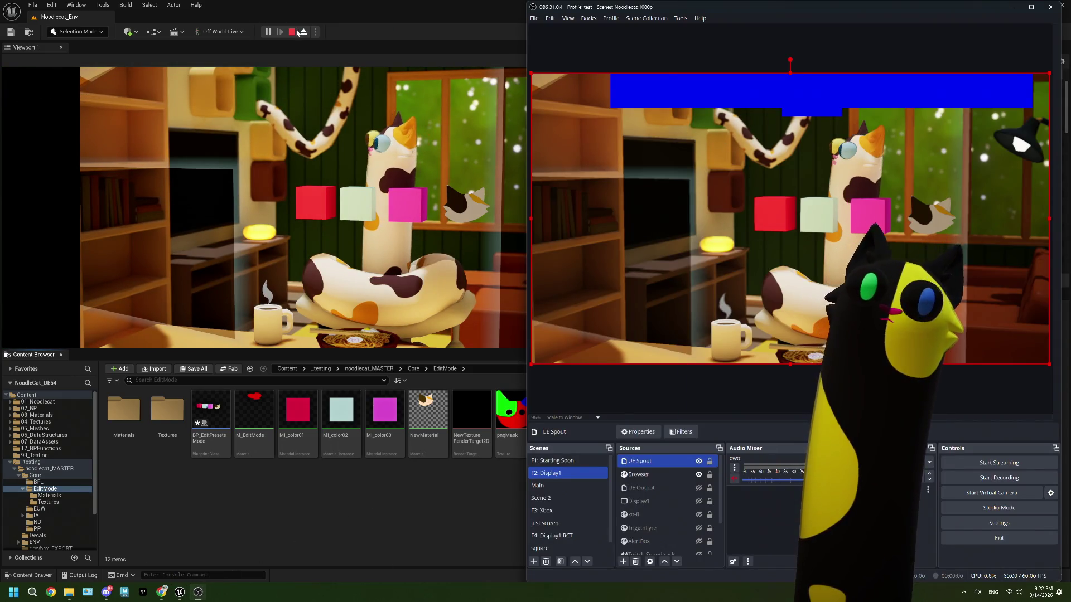
pyautogui.click(294, 32)
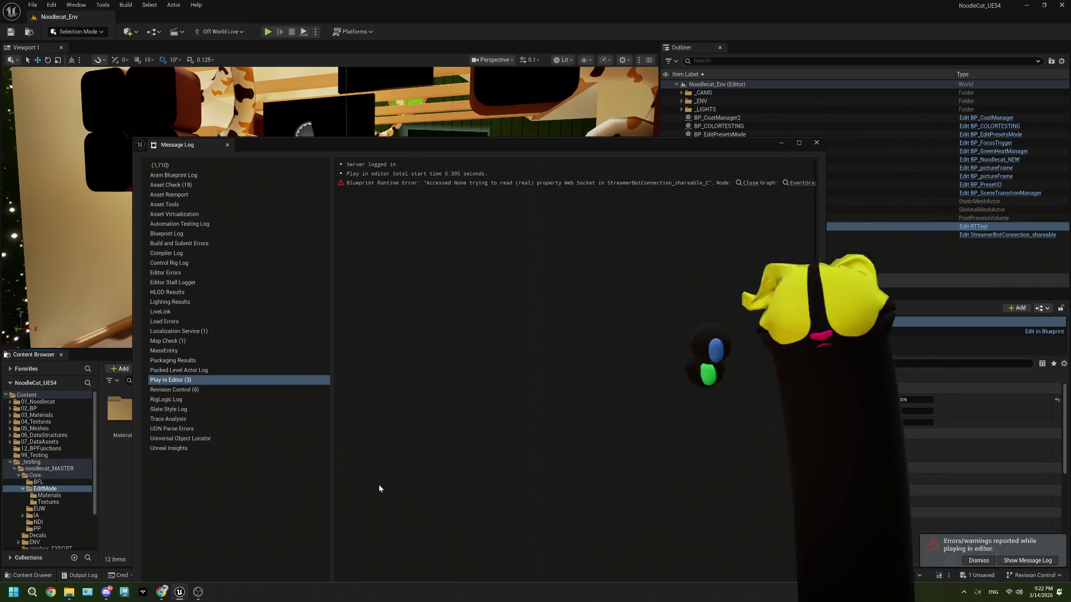
pyautogui.click(428, 355)
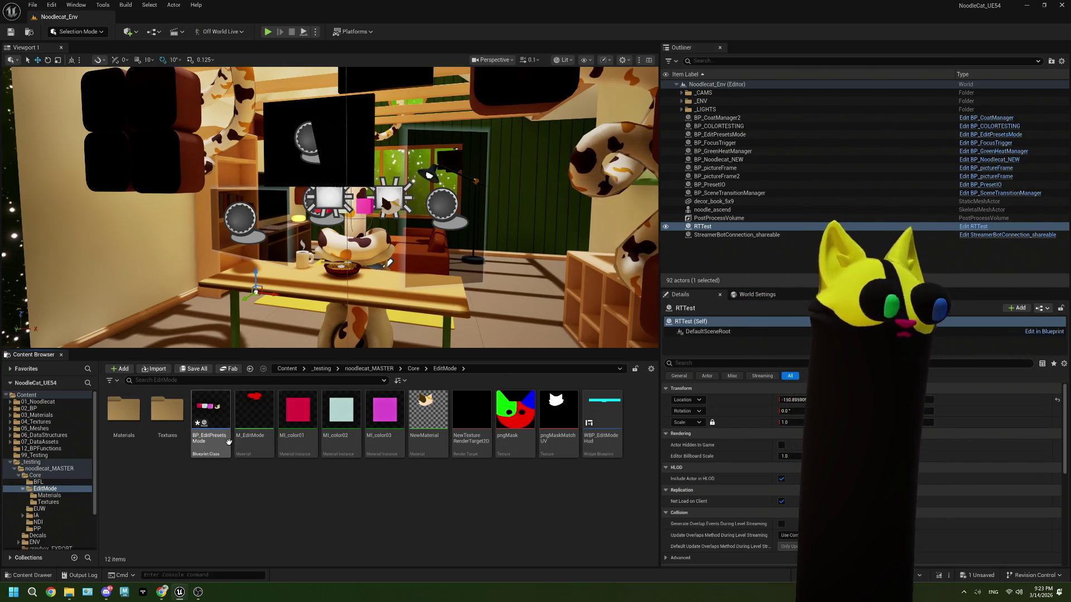
# Step: Reopen BP_EditPresetsMode and select its Set Vector and Make Color nodes
pyautogui.doubleClick(210, 419)
pyautogui.scroll(-2, 413, 407)
pyautogui.moveTo(419, 428); pyautogui.dragTo(310, 348)
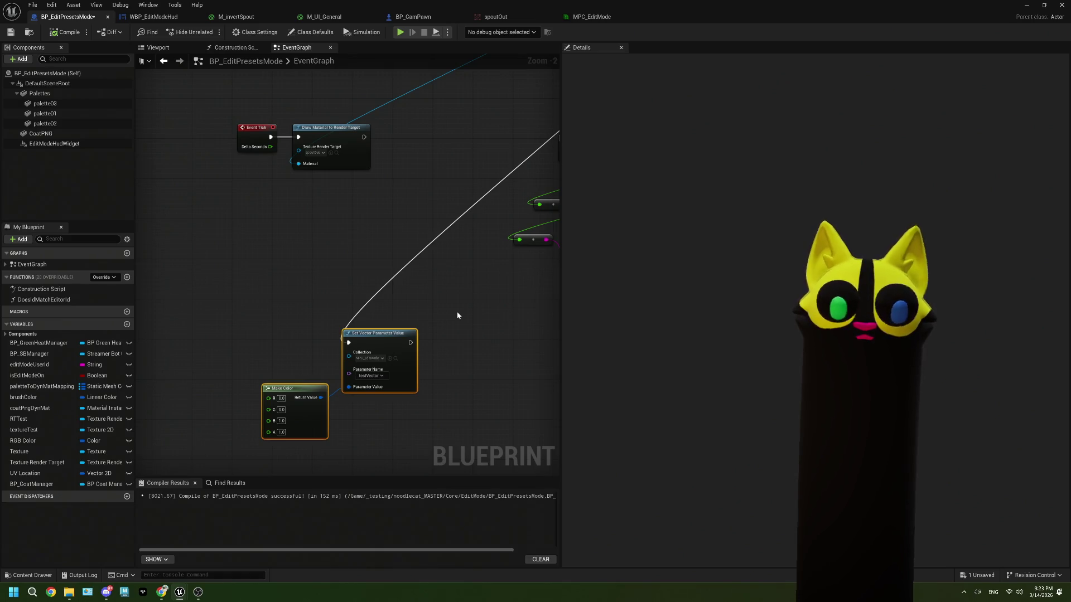
# Step: Delete the selected Set Vector and Make Color nodes, then rename MPC_EditMode's testVector parameter to brushColor
pyautogui.press('Delete')
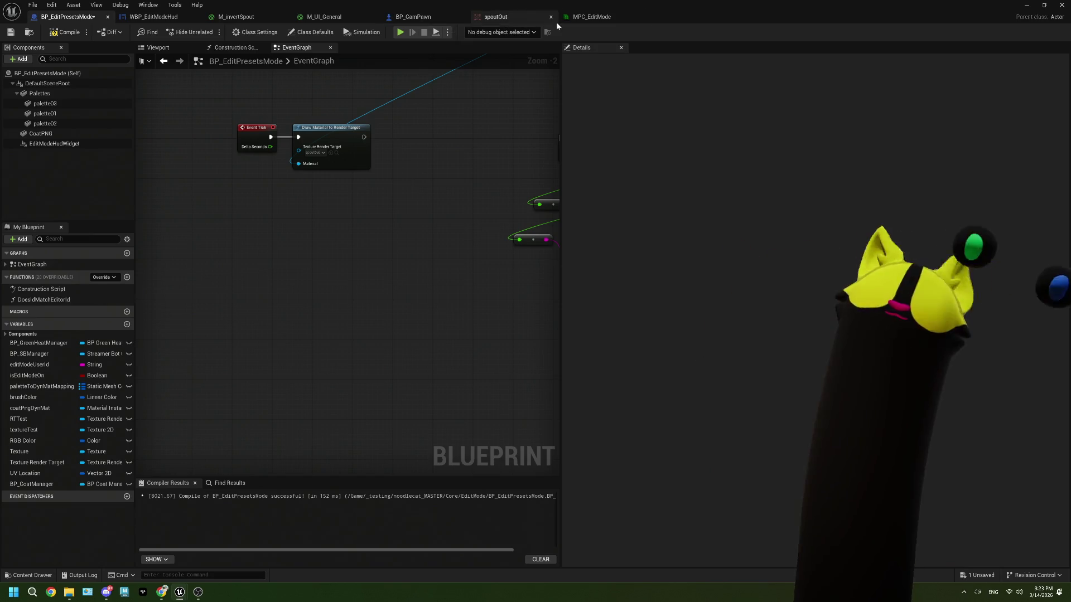
pyautogui.click(590, 17)
pyautogui.click(465, 131)
pyautogui.write('brushColor')
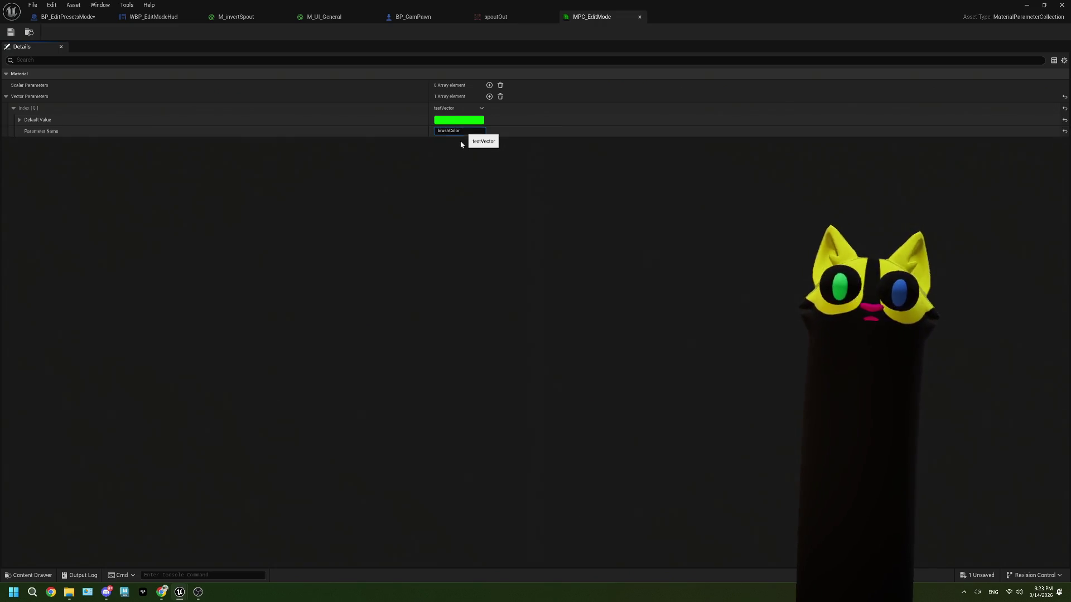
pyautogui.press('Return')
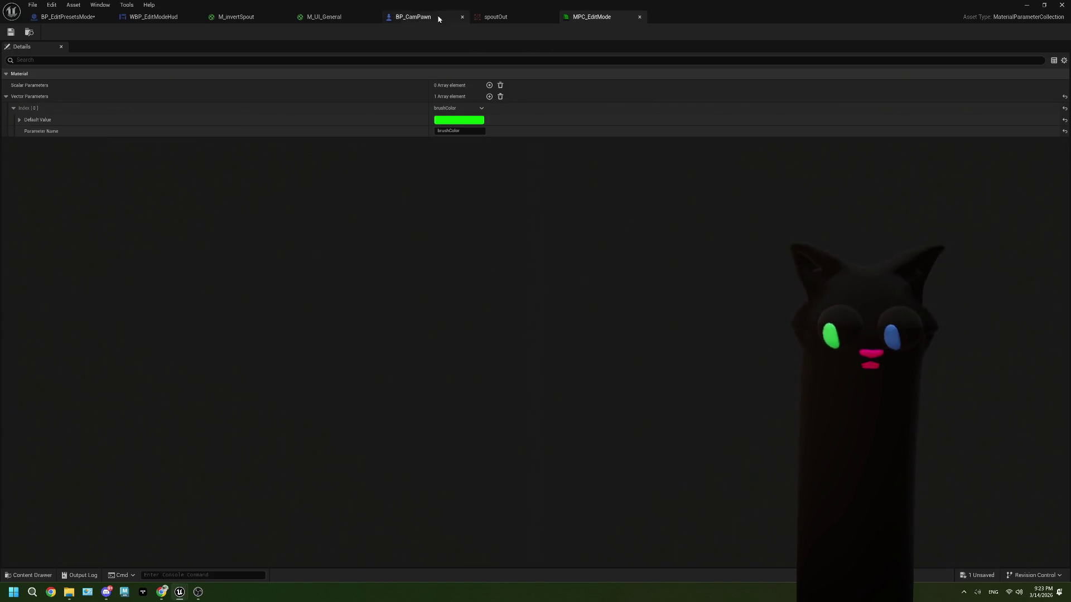
pyautogui.click(236, 17)
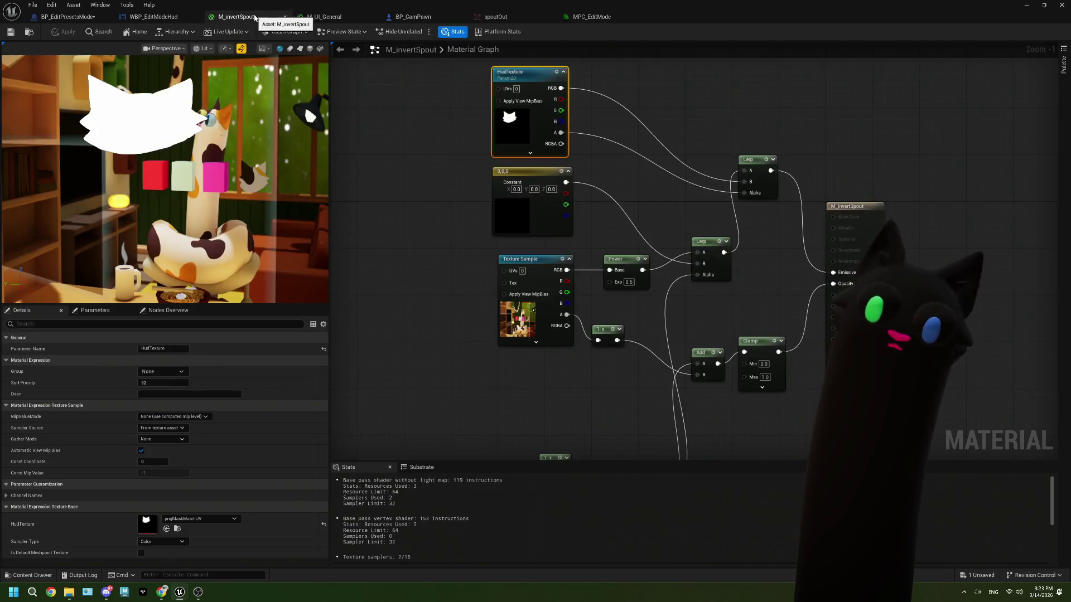
# Step: Switch via the WBP_EditModeHud tab back to the BP_EditPresetsMode event graph
pyautogui.click(153, 17)
pyautogui.click(61, 17)
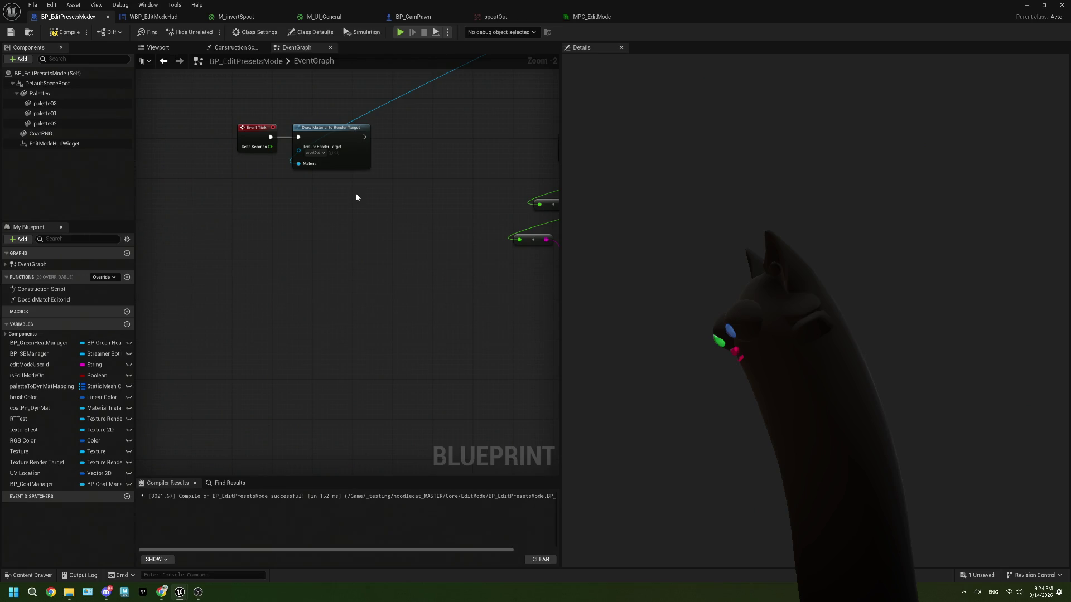
pyautogui.moveTo(484, 178)
pyautogui.mouseDown()
pyautogui.moveTo(466, 226)
pyautogui.moveTo(435, 253)
pyautogui.mouseUp()
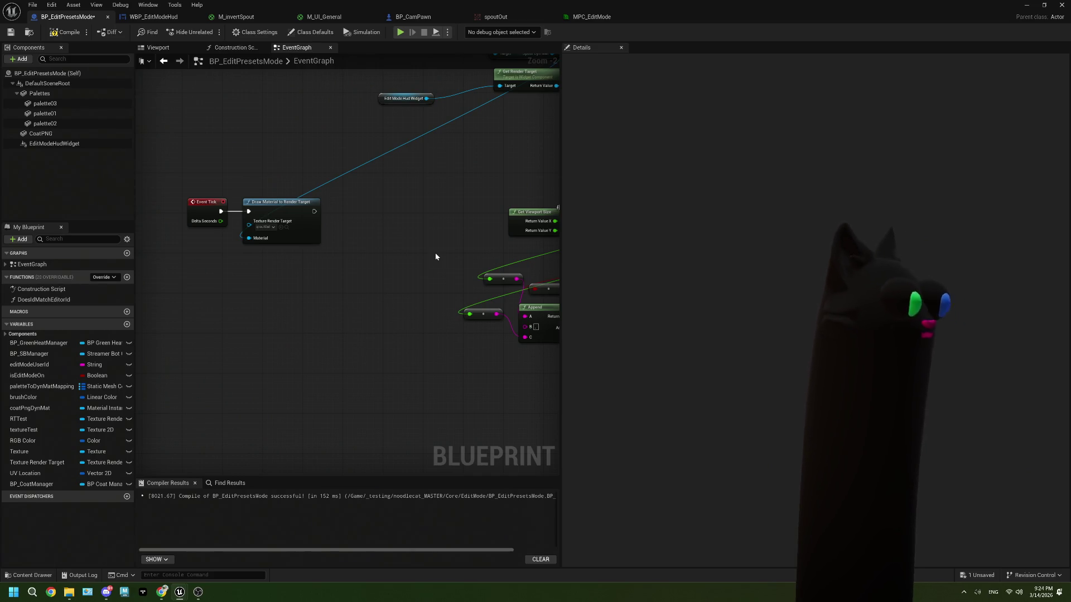
pyautogui.scroll(-1, 435, 252)
pyautogui.moveTo(466, 185)
pyautogui.mouseDown()
pyautogui.moveTo(377, 287)
pyautogui.moveTo(407, 282)
pyautogui.moveTo(353, 222)
pyautogui.moveTo(246, 191)
pyautogui.moveTo(442, 231)
pyautogui.moveTo(373, 275)
pyautogui.mouseUp()
pyautogui.scroll(-2, 406, 282)
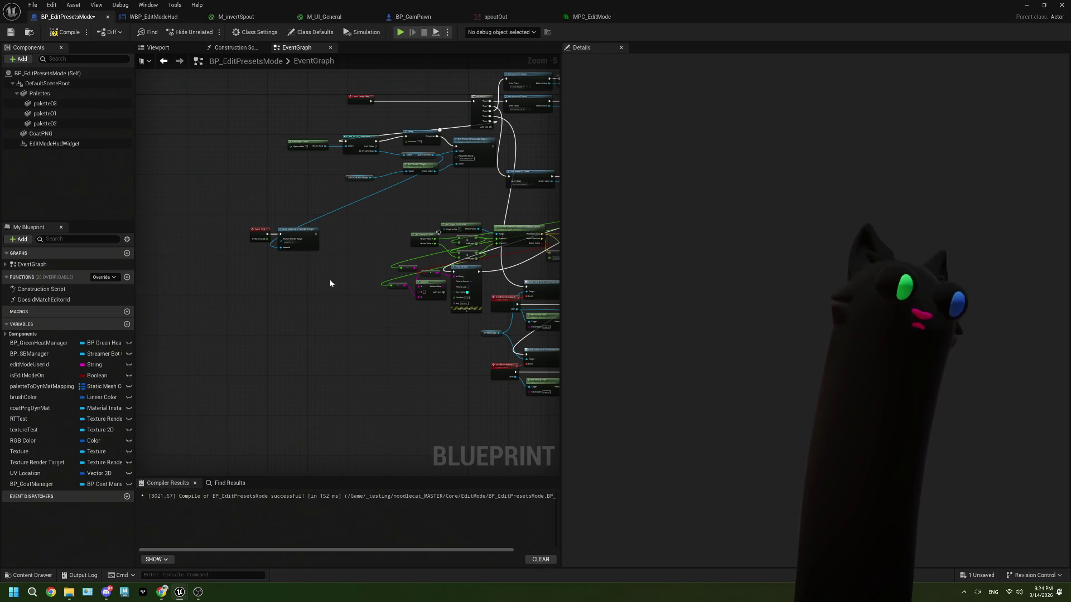
pyautogui.scroll(5, 311, 264)
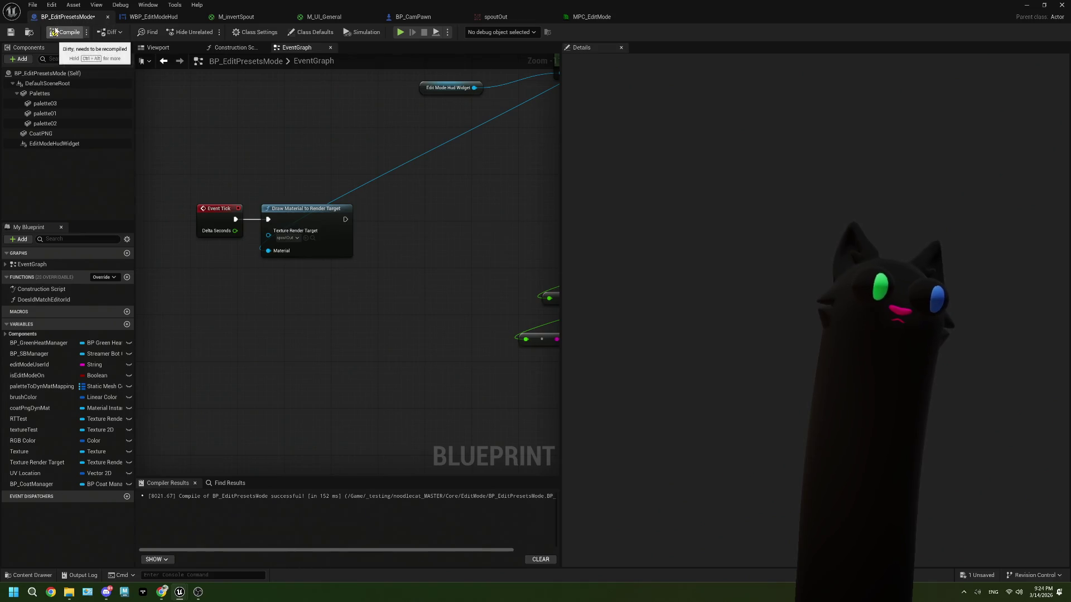
pyautogui.moveTo(464, 227)
pyautogui.mouseDown()
pyautogui.moveTo(426, 249)
pyautogui.moveTo(488, 268)
pyautogui.mouseUp()
pyautogui.moveTo(220, 178); pyautogui.dragTo(412, 379)
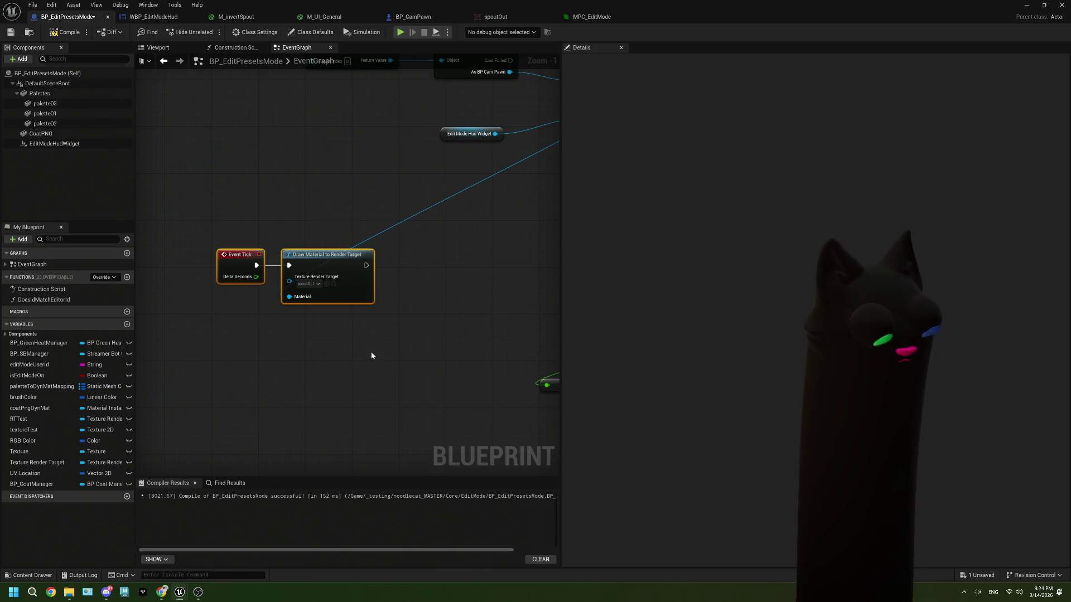
# Step: Wrap Event Tick and Draw Material to Render Target in a comment titled 'CHANGE TO NO'
pyautogui.press('c')
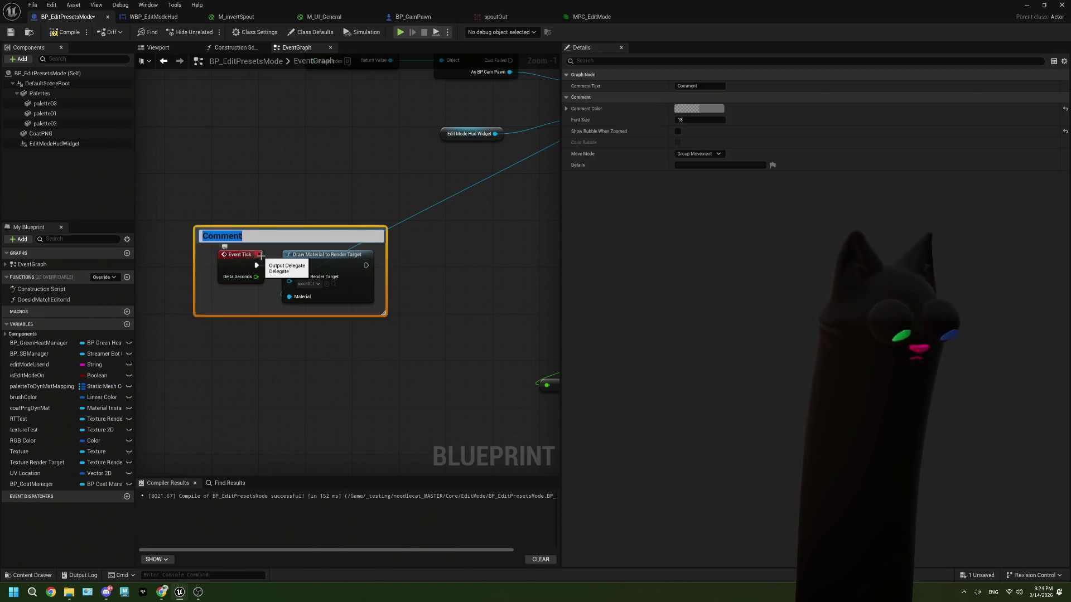
pyautogui.write('CHANGE TO NO')
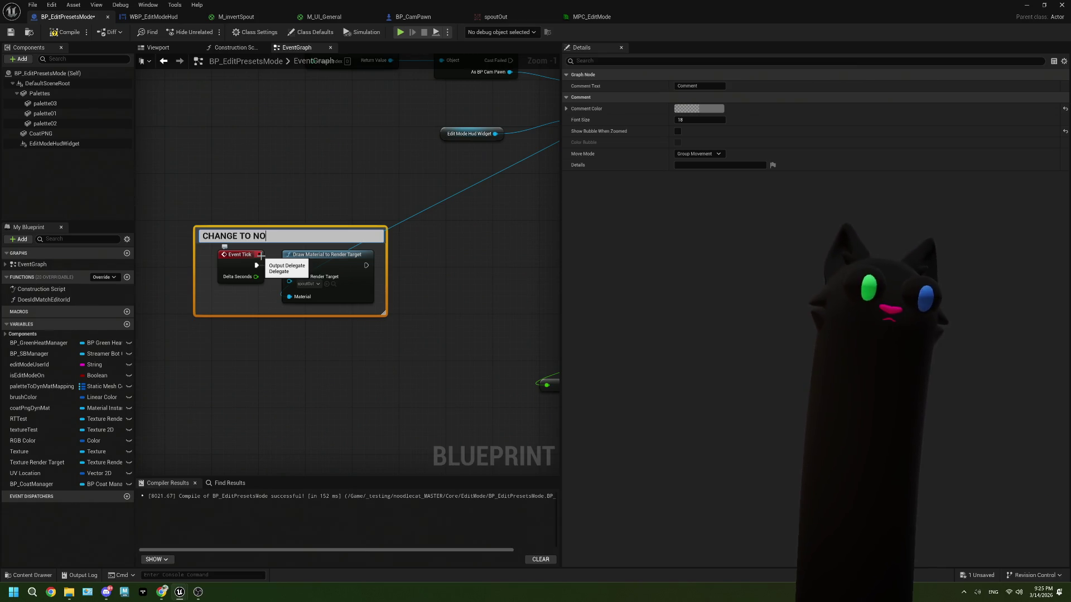
pyautogui.moveTo(256, 265); pyautogui.dragTo(289, 265)
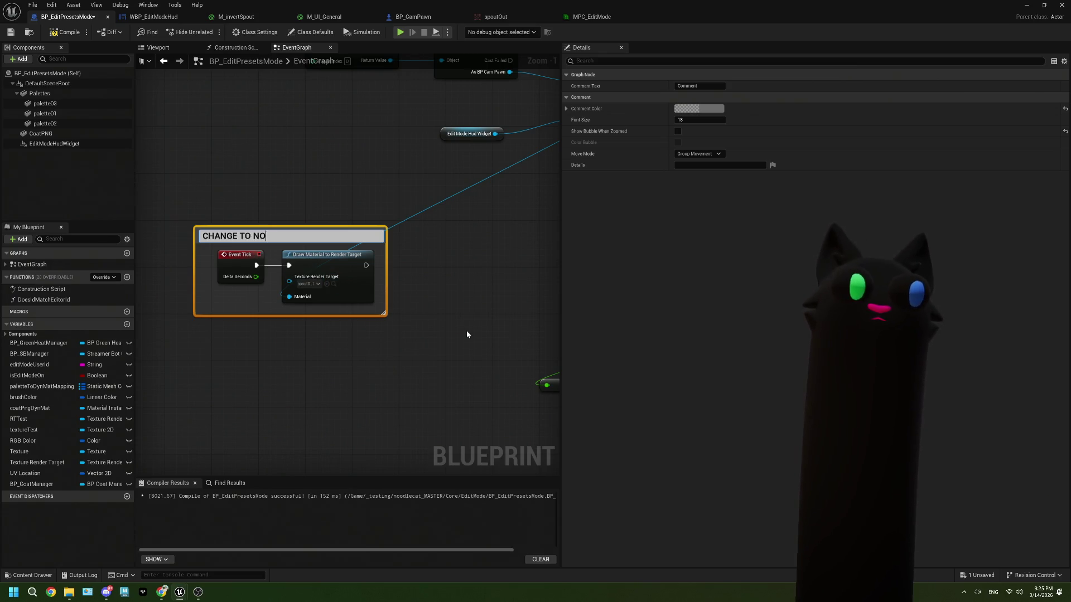
pyautogui.click(467, 331)
# Step: Delete the comment along with the Event Tick and Draw Material to Render Target nodes
pyautogui.moveTo(449, 357); pyautogui.dragTo(163, 168)
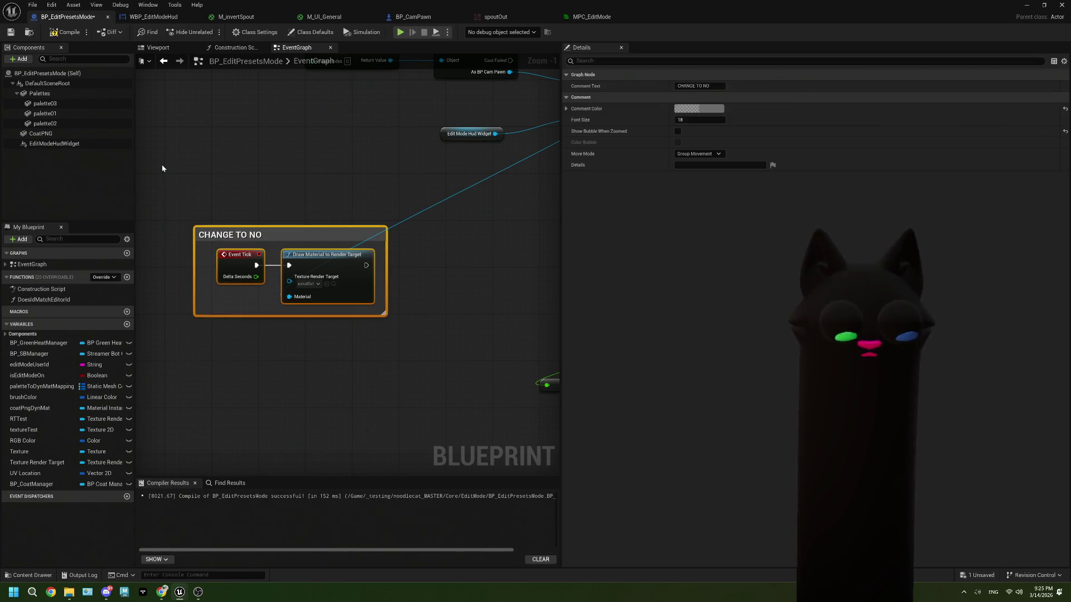
pyautogui.press('Delete')
pyautogui.scroll(-2, 515, 291)
pyautogui.scroll(-3, 511, 287)
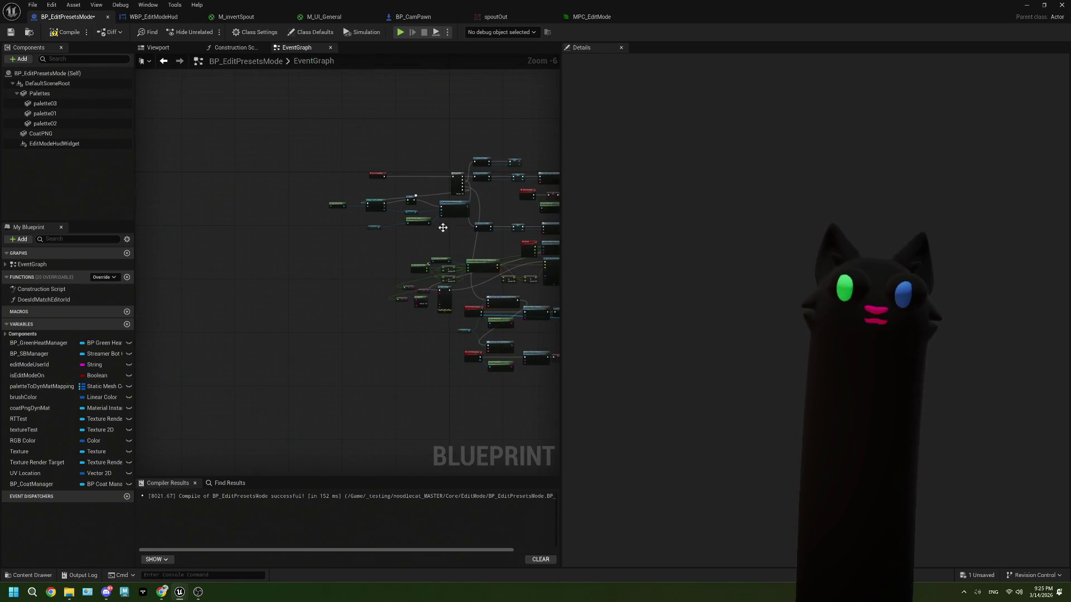
# Step: Compile and save BP_EditPresetsMode
pyautogui.scroll(2, 380, 237)
pyautogui.click(63, 32)
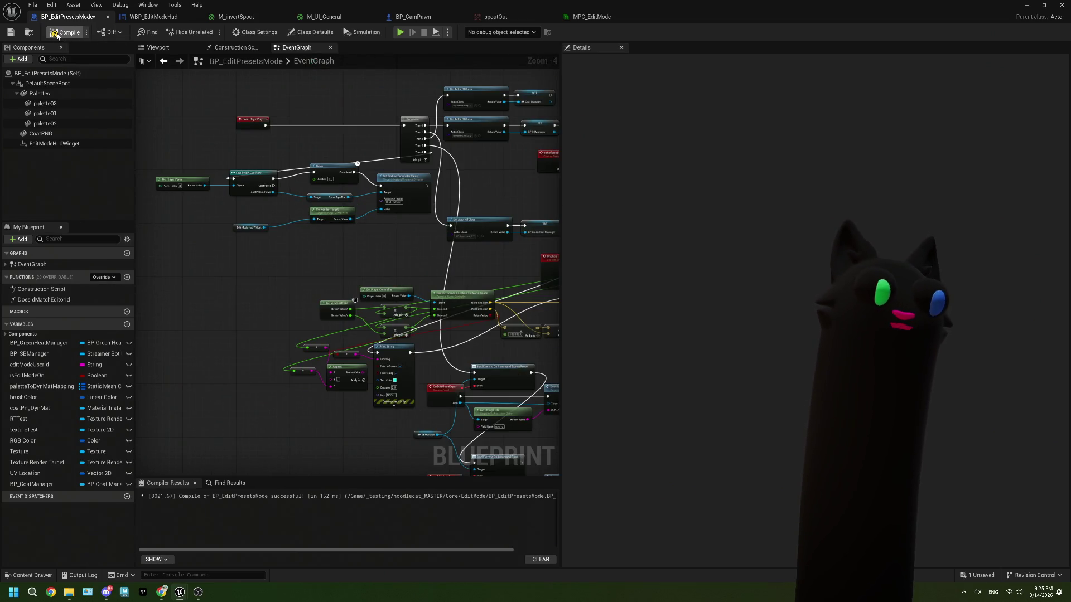
pyautogui.scroll(1, 355, 255)
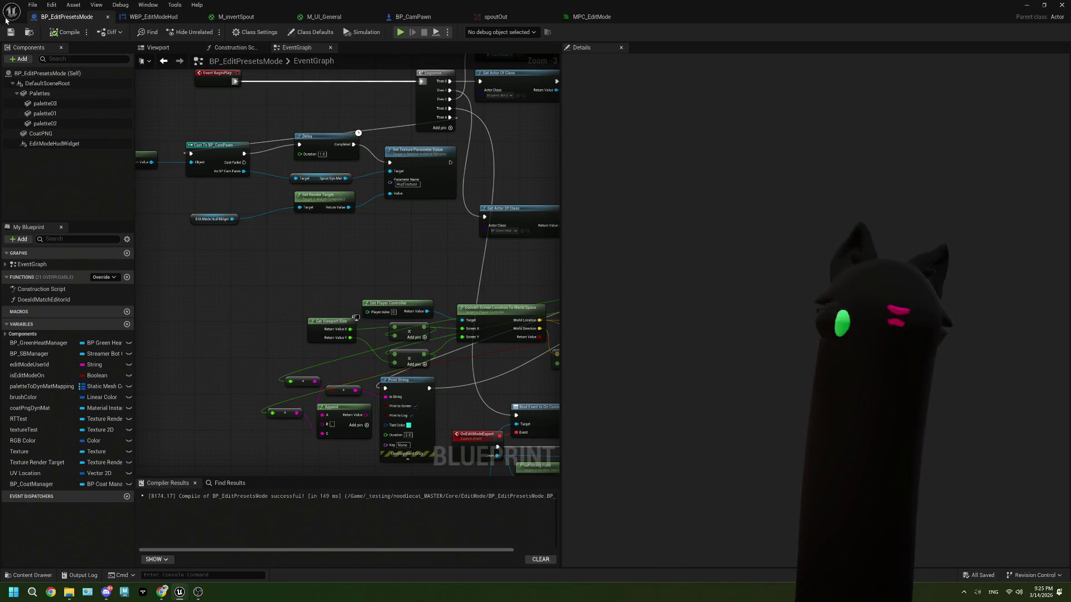
# Step: Play Noodlecat_Env from the level editor and view the green HUD bar in OBS
pyautogui.hotkey('alt', 'Tab')
pyautogui.click(268, 32)
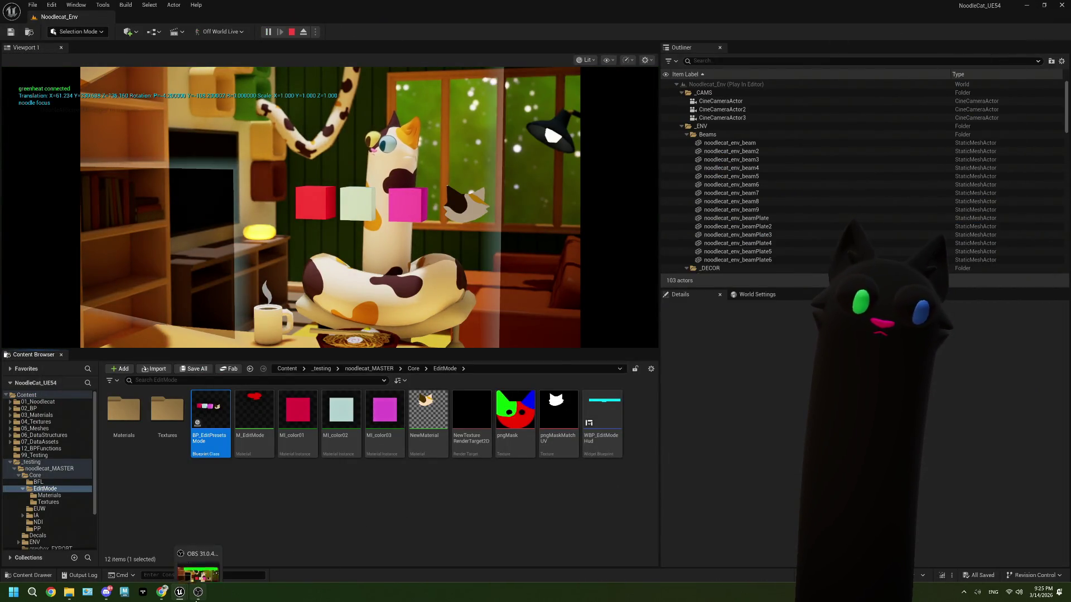
pyautogui.click(198, 592)
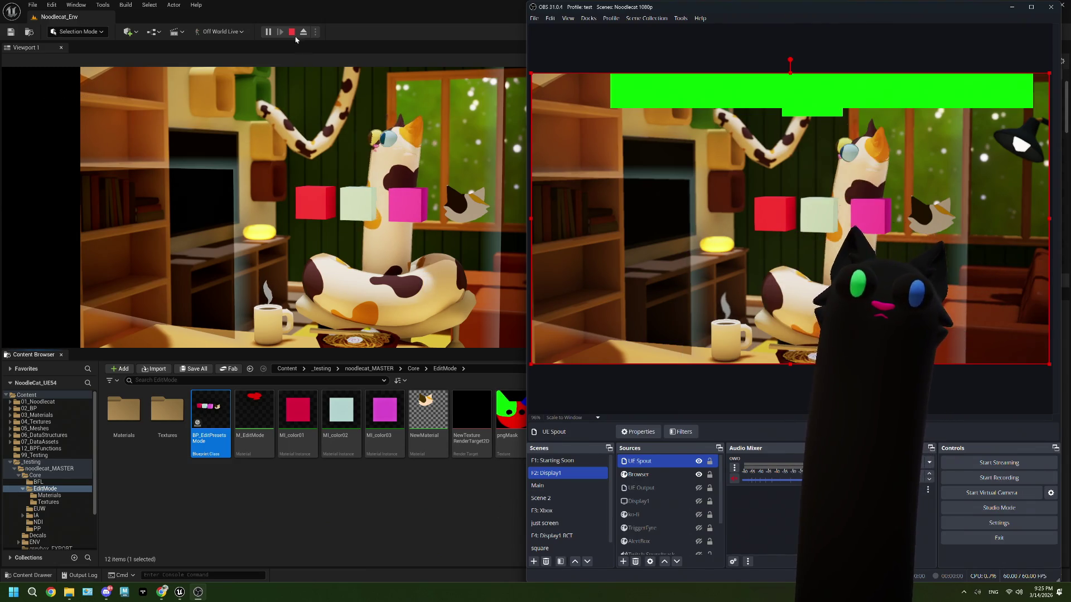
# Step: Stop the Play-In-Editor session with Escape and close the Message Log
pyautogui.click(311, 144)
pyautogui.press('Escape')
pyautogui.click(817, 143)
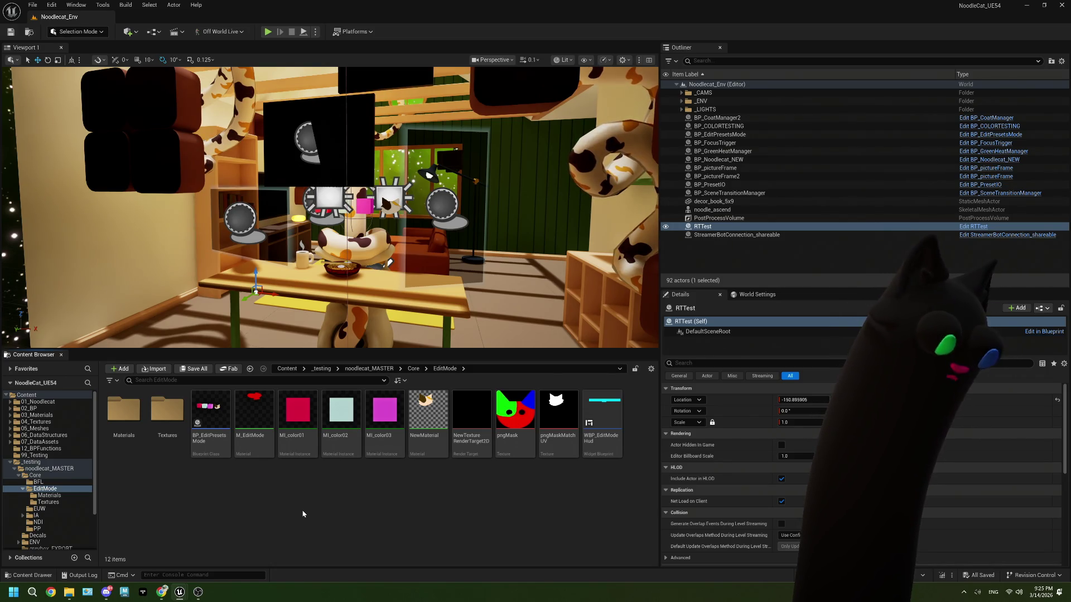
# Step: Return to the Photopea tab and delete a stray rectangle path from the canvas
pyautogui.moveTo(162, 591)
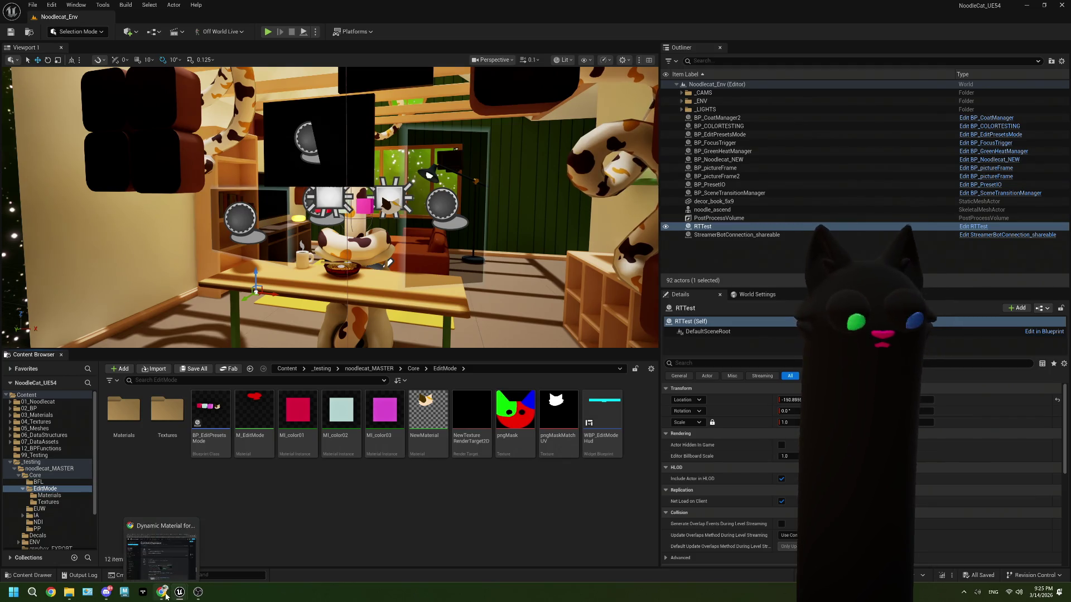
pyautogui.click(162, 547)
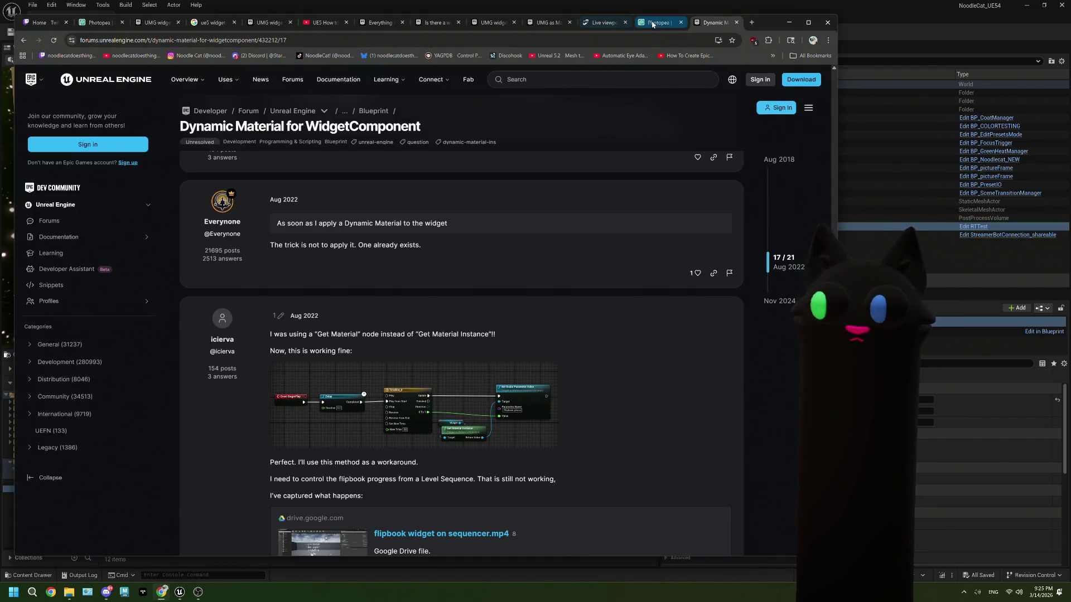
pyautogui.hotkey('ctrl', 'shift', 'Tab')
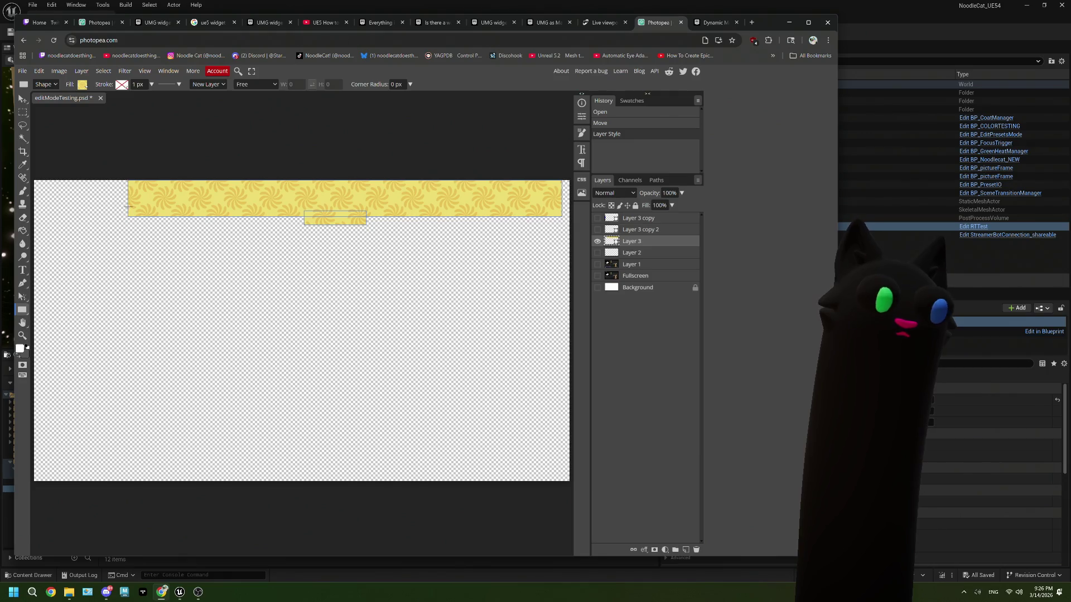
pyautogui.moveTo(168, 189); pyautogui.dragTo(189, 208)
pyautogui.press('Delete')
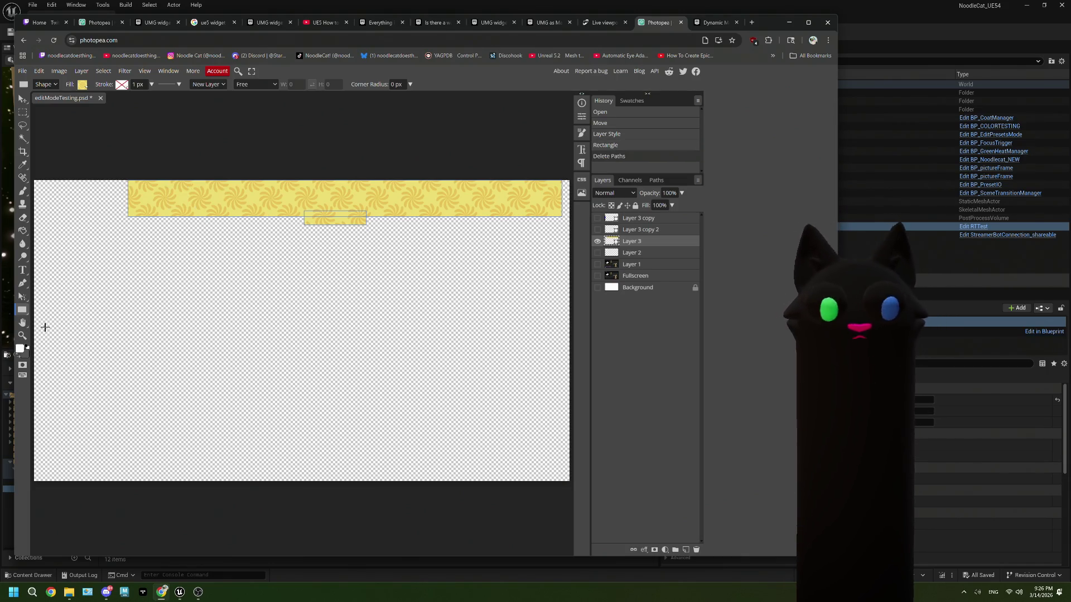
# Step: On a new layer, draw a solid red circle on the yellow bar
pyautogui.click(686, 550)
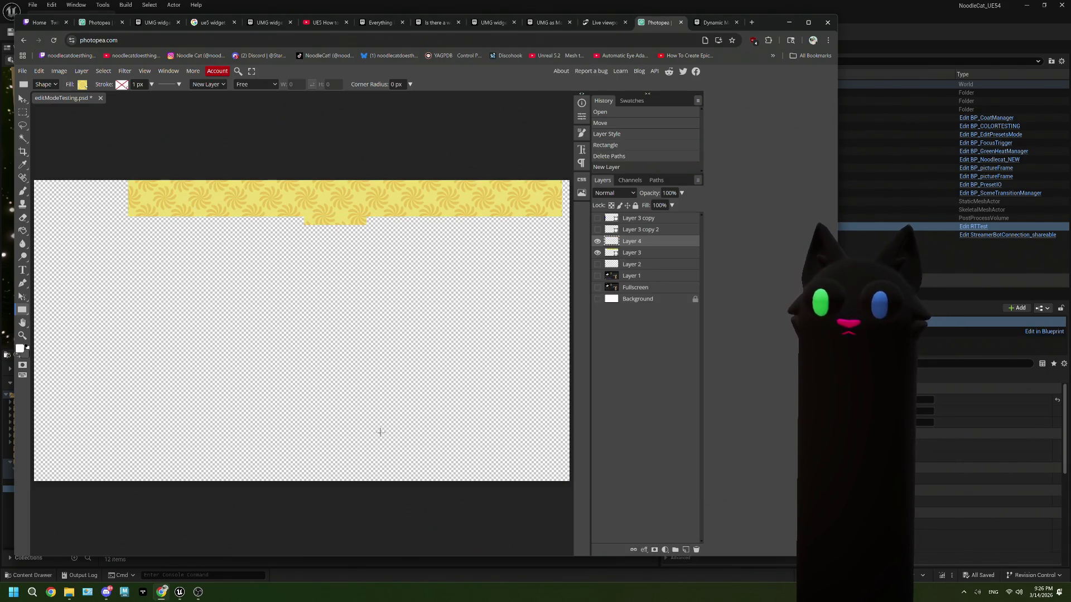
pyautogui.rightClick(24, 313)
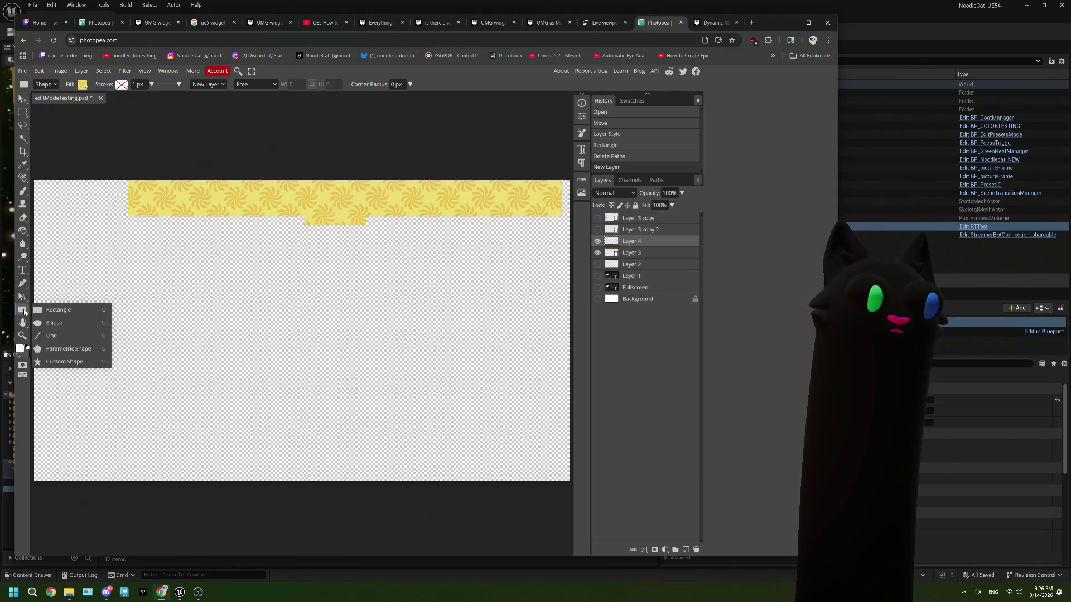
pyautogui.click(64, 320)
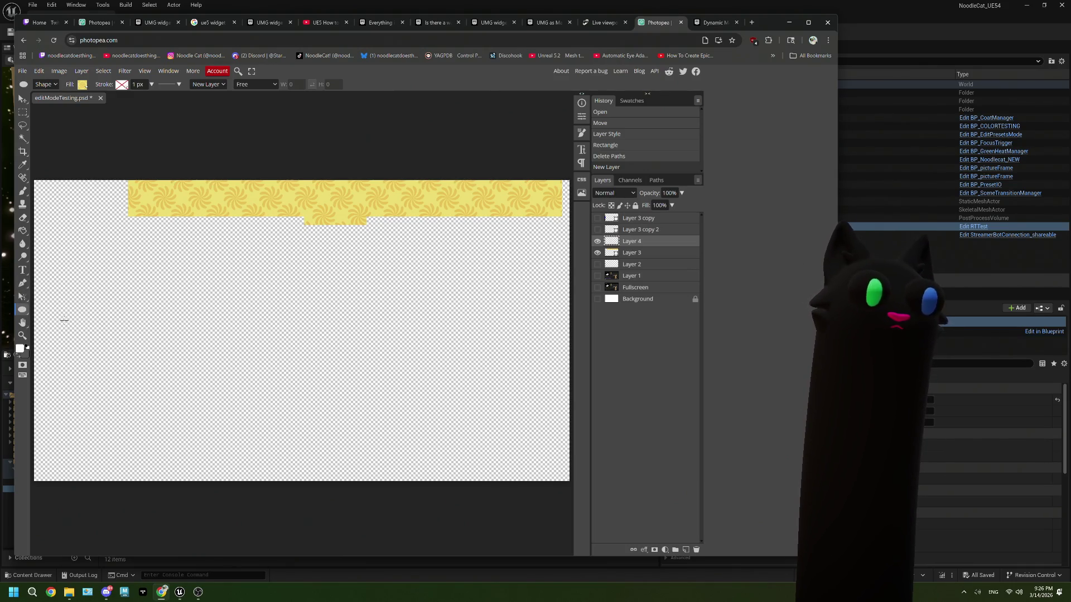
pyautogui.click(83, 85)
pyautogui.click(121, 101)
pyautogui.moveTo(159, 186); pyautogui.dragTo(190, 209)
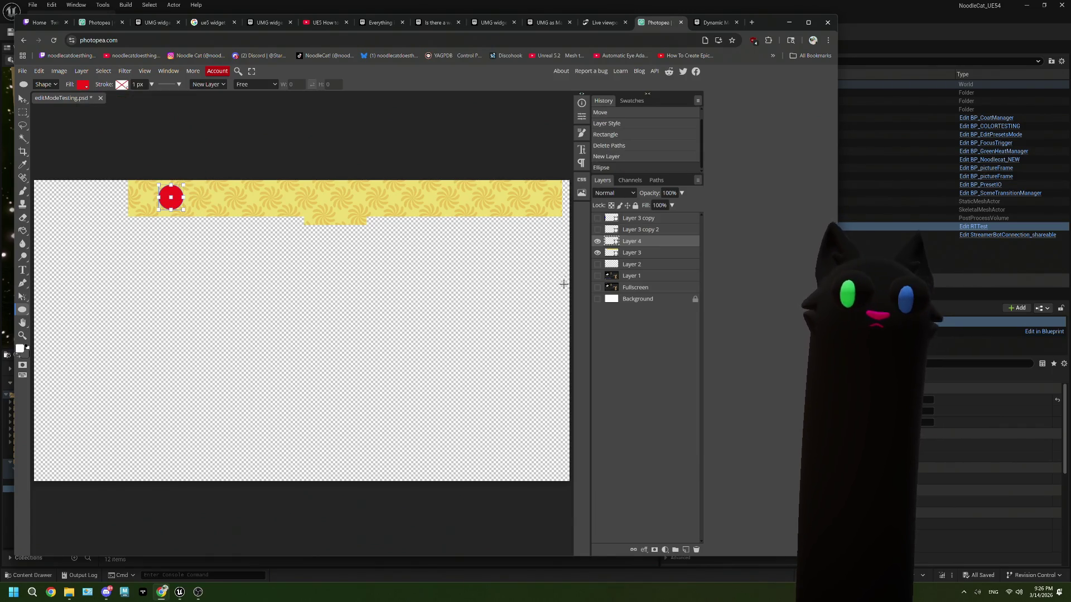
pyautogui.click(230, 230)
# Step: Zoom in, shift the red circle slightly left, and place a copy to its right
pyautogui.scroll(3, 157, 204)
pyautogui.scroll(2, 136, 196)
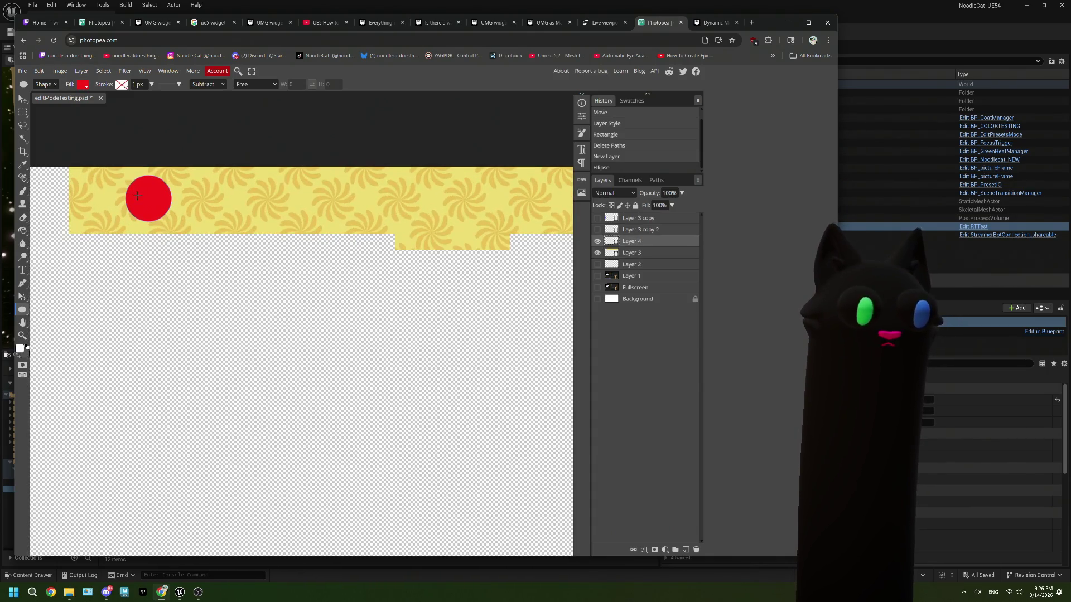
pyautogui.moveTo(191, 279)
pyautogui.mouseDown()
pyautogui.moveTo(245, 306)
pyautogui.moveTo(241, 267)
pyautogui.mouseUp()
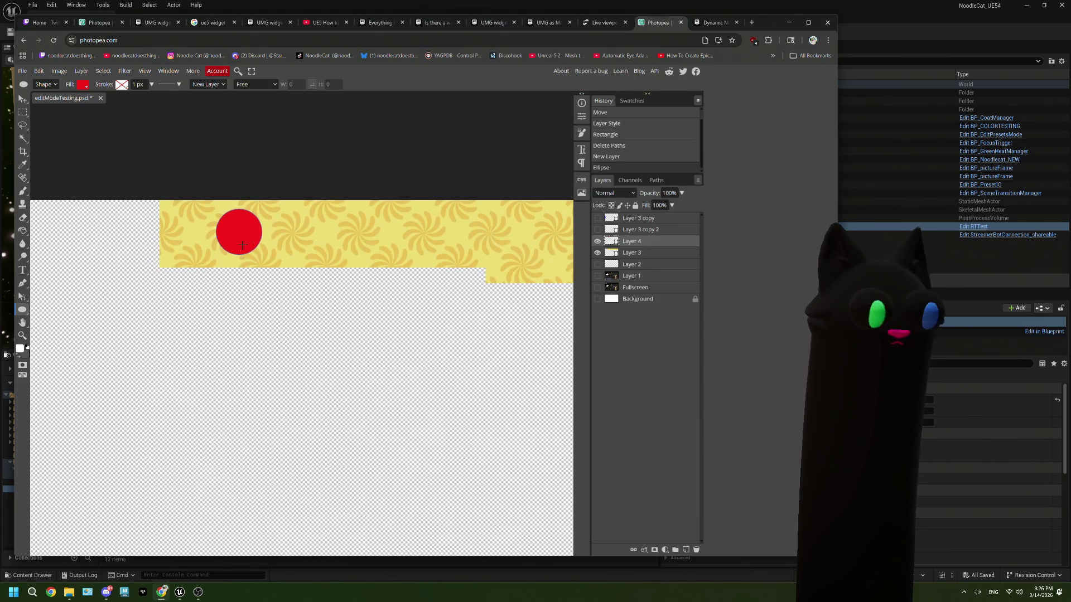
pyautogui.click(22, 98)
pyautogui.moveTo(238, 226); pyautogui.dragTo(204, 224)
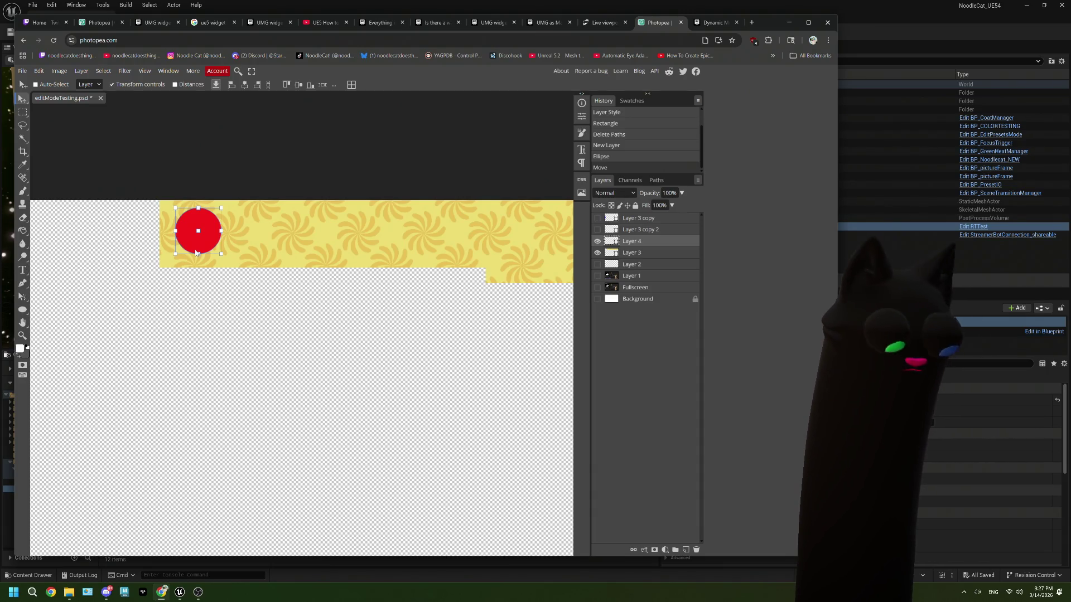
pyautogui.moveTo(215, 246); pyautogui.dragTo(386, 246)
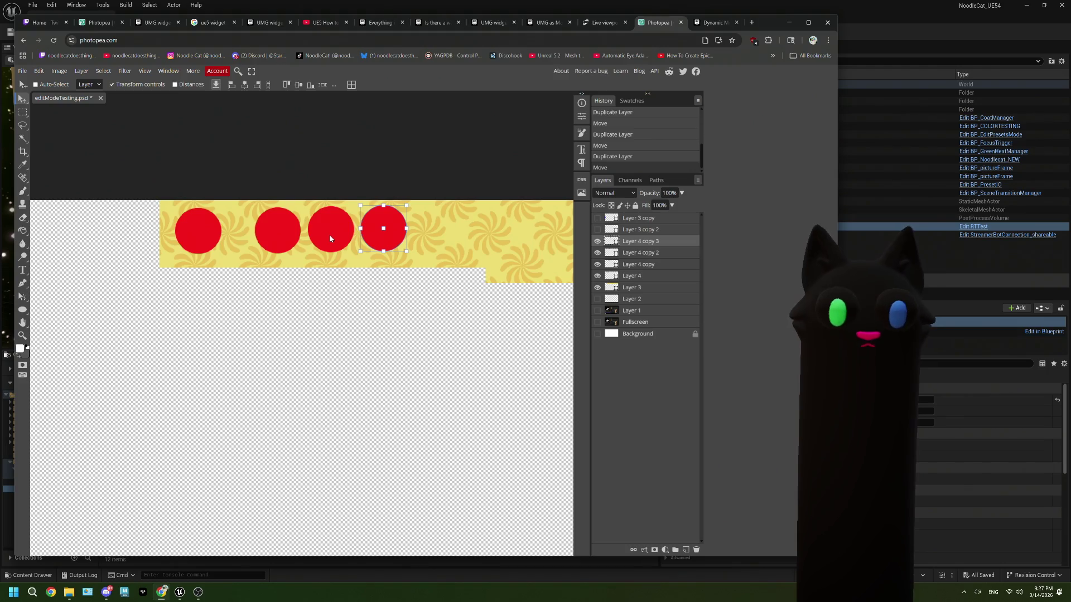
# Step: Nudge the rightmost, third and fourth red circles to even out their spacing
pyautogui.press('Down')
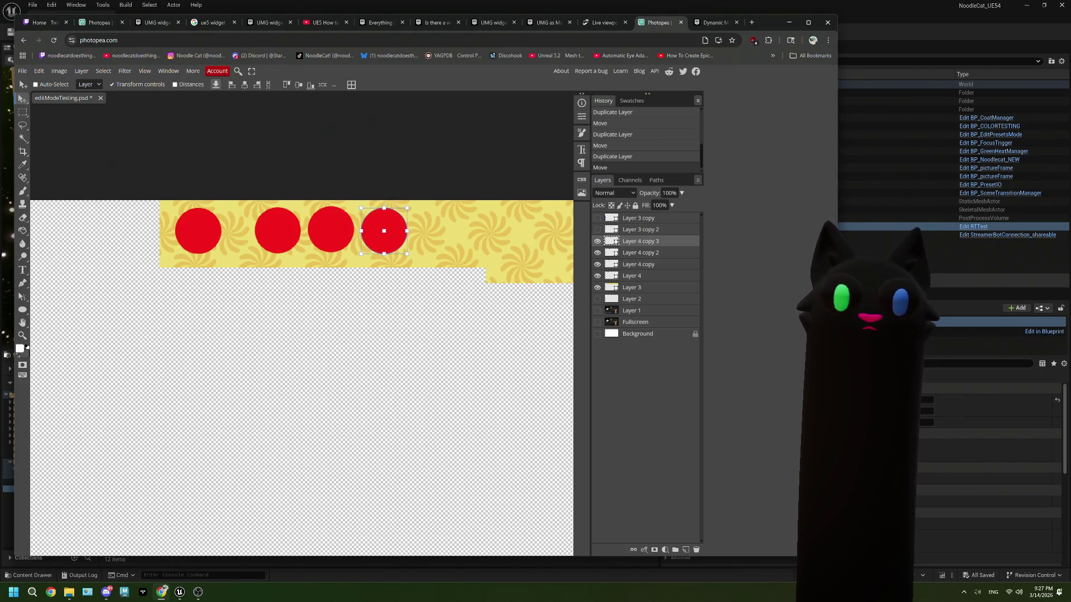
pyautogui.click(632, 253)
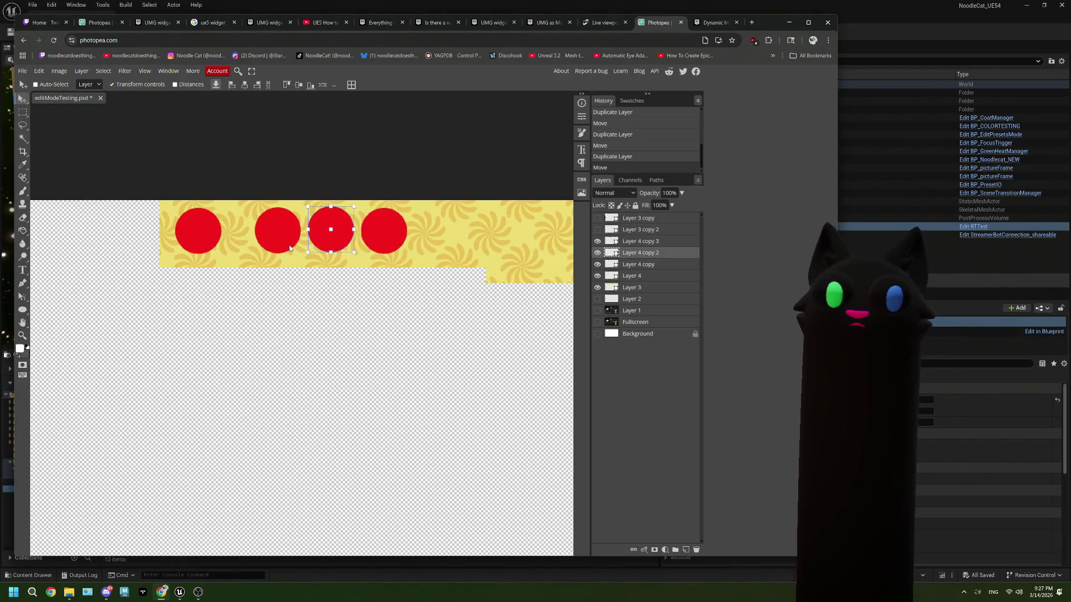
pyautogui.moveTo(347, 237); pyautogui.dragTo(402, 240)
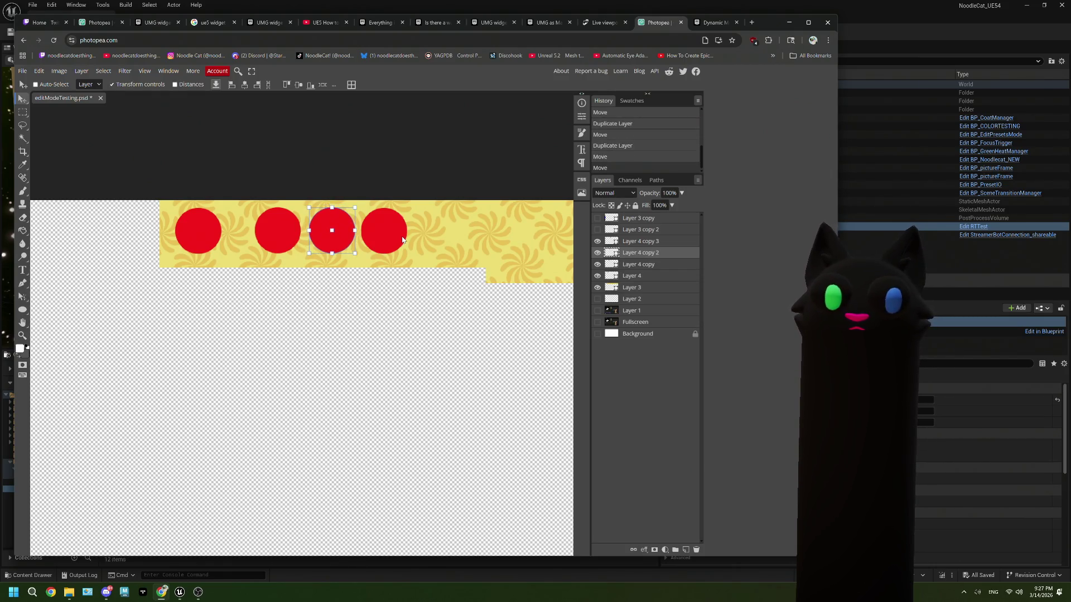
pyautogui.click(660, 264)
pyautogui.click(623, 240)
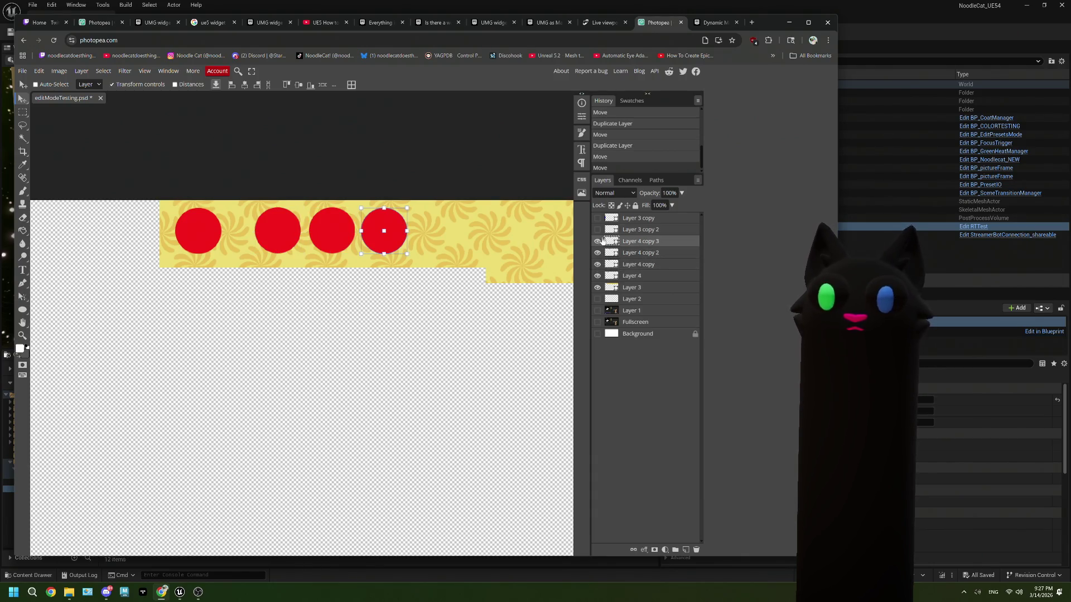
pyautogui.moveTo(388, 235); pyautogui.dragTo(389, 234)
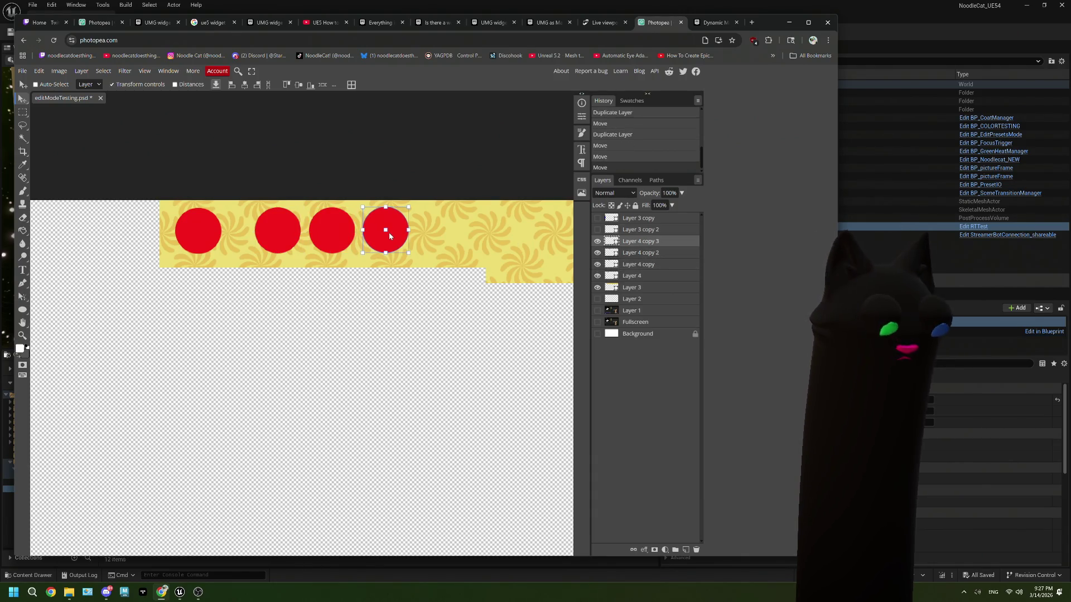
# Step: Add a fifth red circle copy at the right end of the row
pyautogui.moveTo(401, 239); pyautogui.dragTo(455, 237)
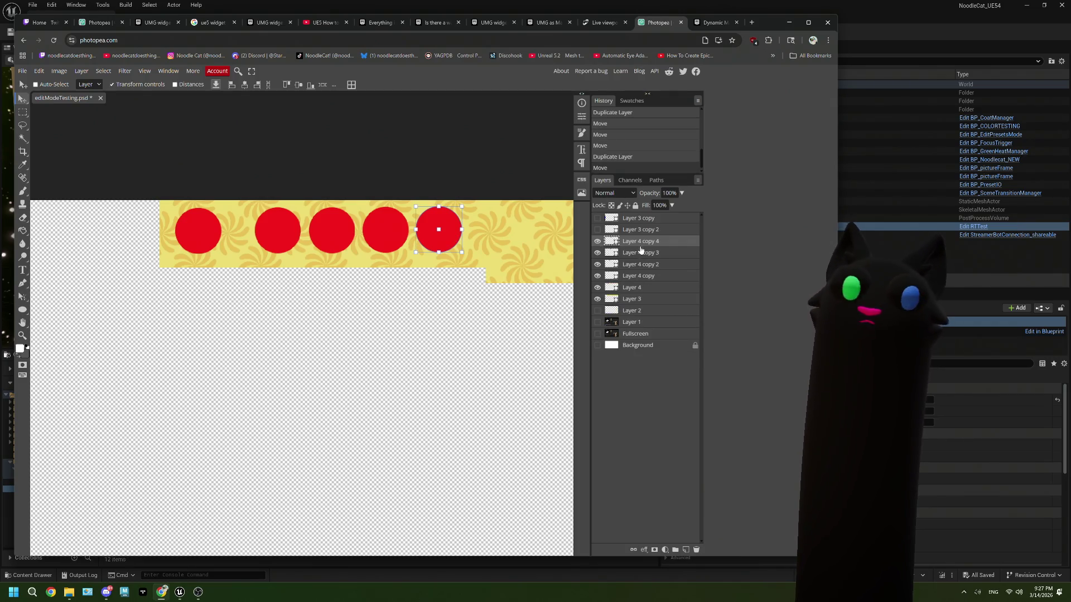
pyautogui.click(645, 254)
pyautogui.click(644, 243)
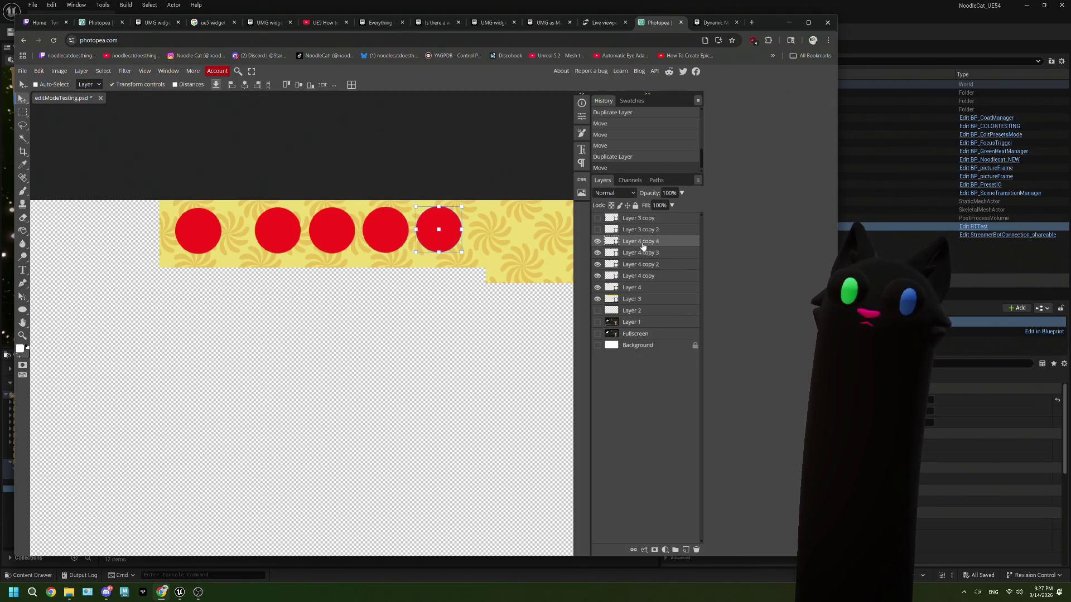
pyautogui.click(28, 308)
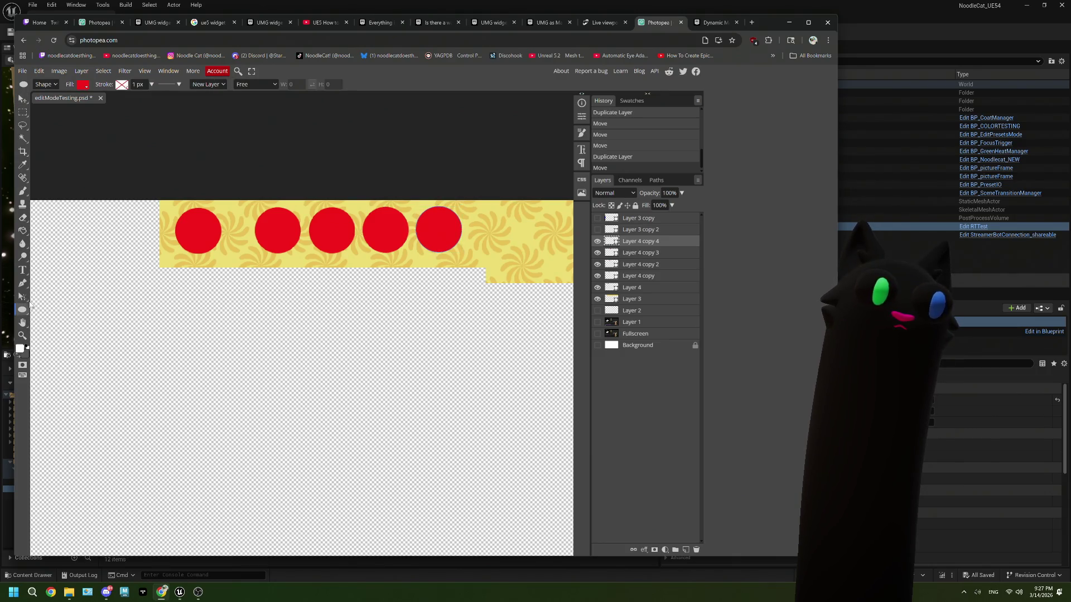
# Step: Fill the fifth circle cyan and the fourth circle blue
pyautogui.click(85, 86)
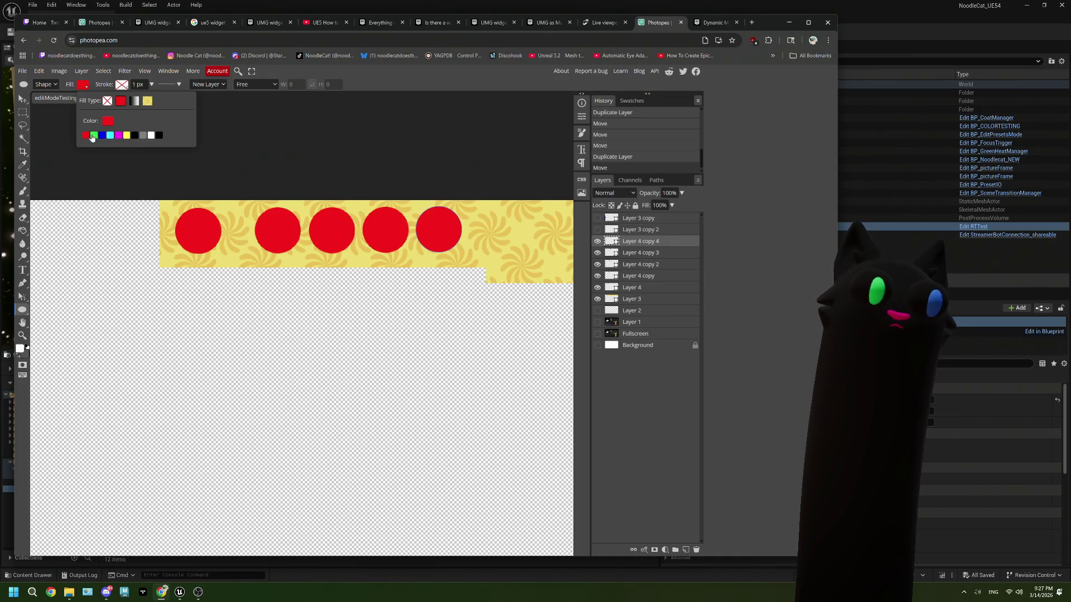
pyautogui.click(110, 135)
pyautogui.click(663, 254)
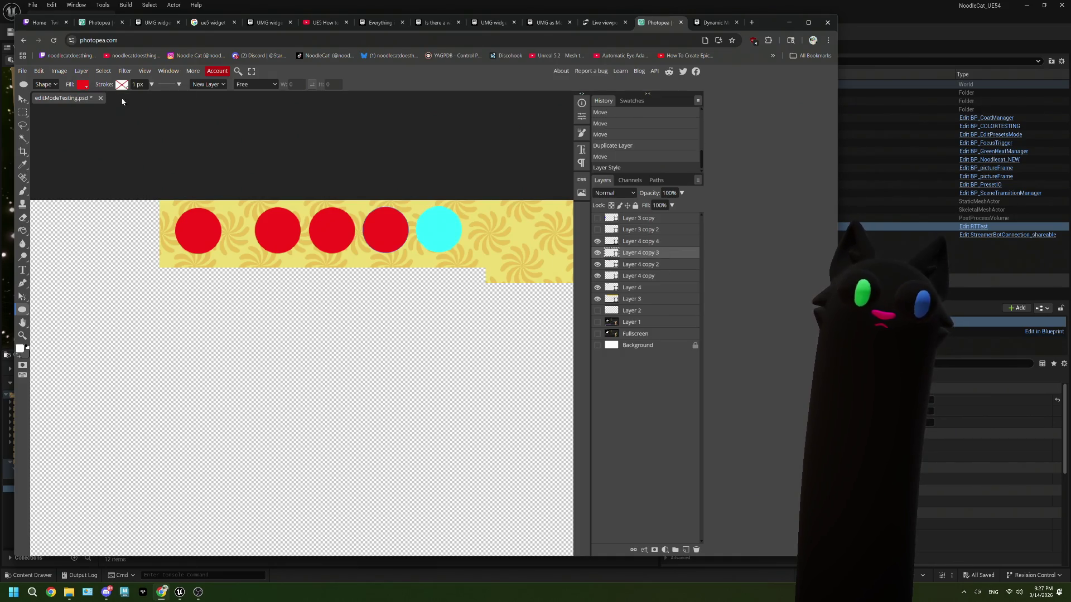
pyautogui.click(79, 85)
pyautogui.click(103, 135)
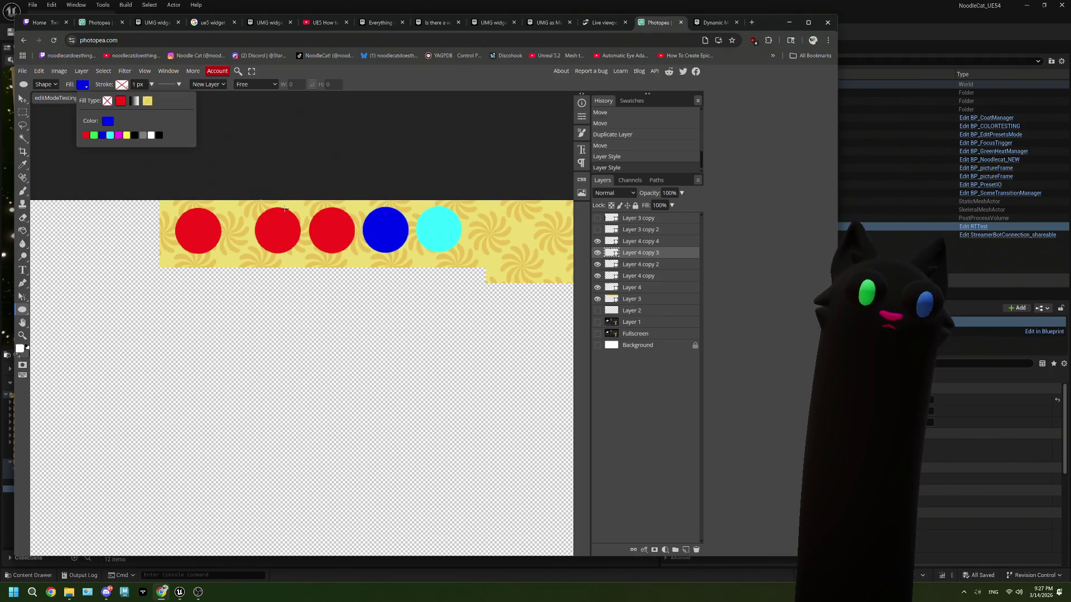
# Step: Fill the third and second circles green
pyautogui.click(627, 265)
pyautogui.click(83, 85)
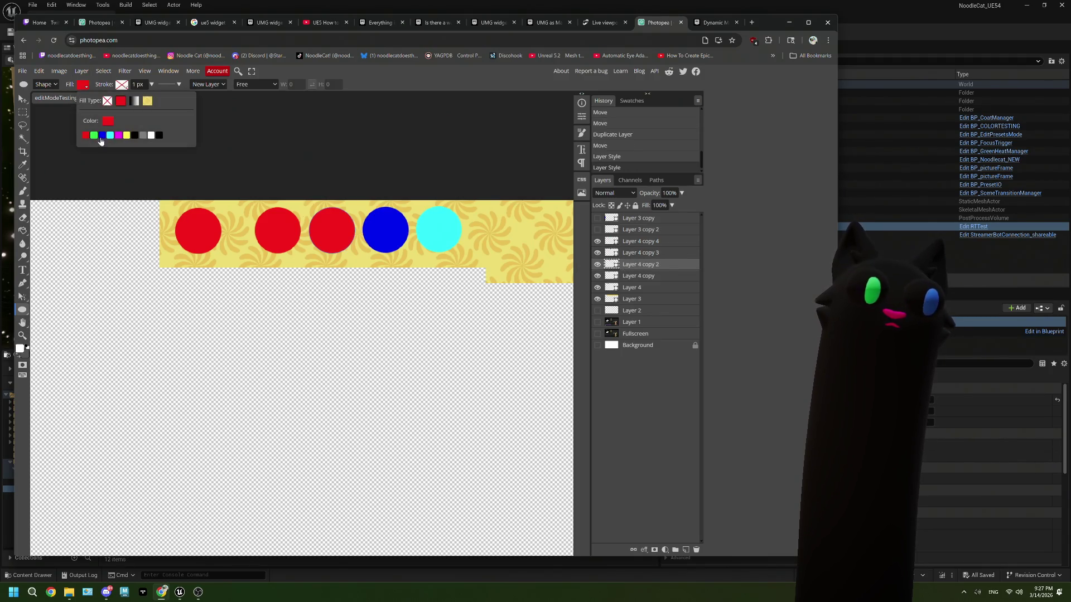
pyautogui.click(94, 136)
pyautogui.click(636, 276)
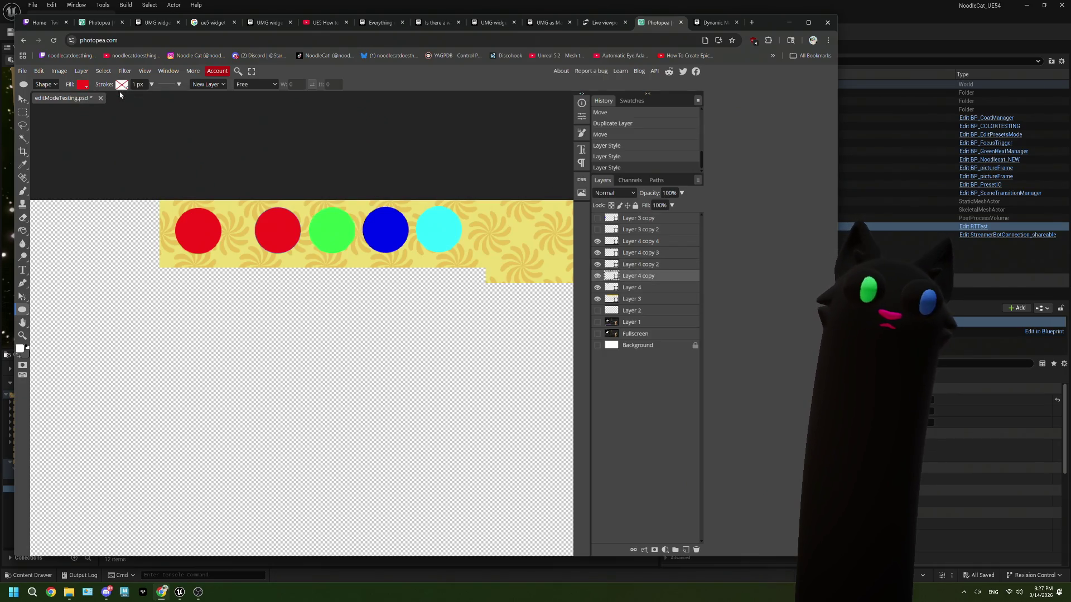
pyautogui.click(84, 86)
pyautogui.click(95, 136)
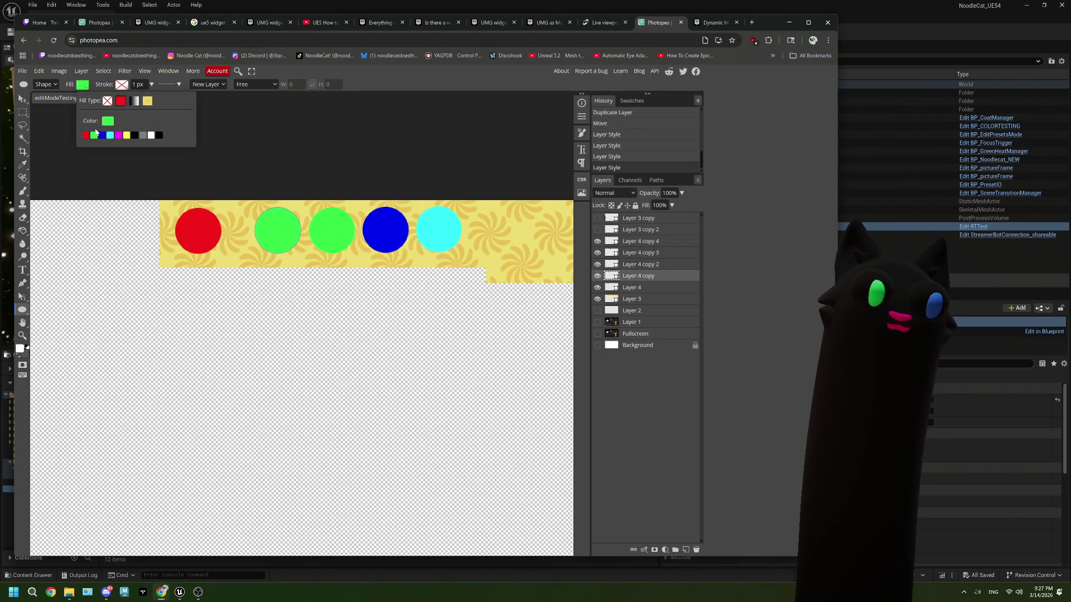
# Step: Give the second circle a solid black outline about 47 px thick
pyautogui.click(119, 85)
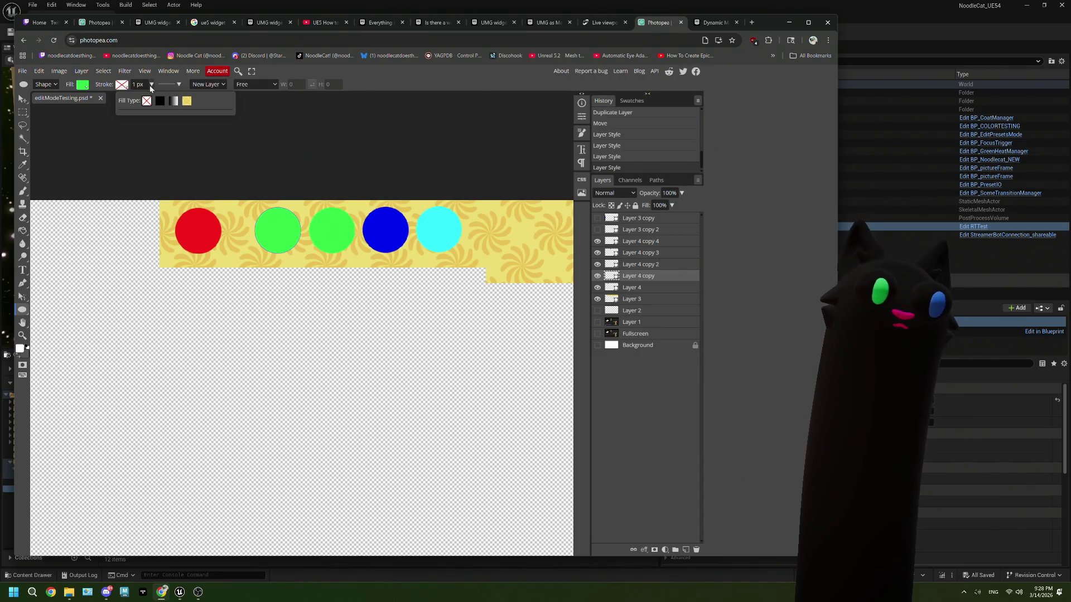
pyautogui.click(150, 85)
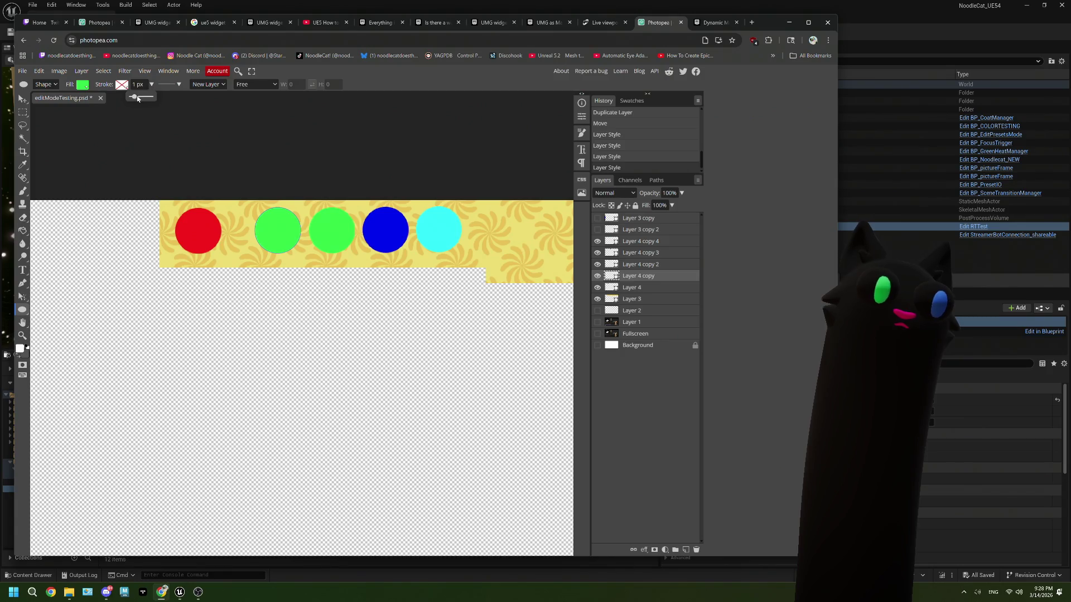
pyautogui.moveTo(134, 98); pyautogui.dragTo(142, 100)
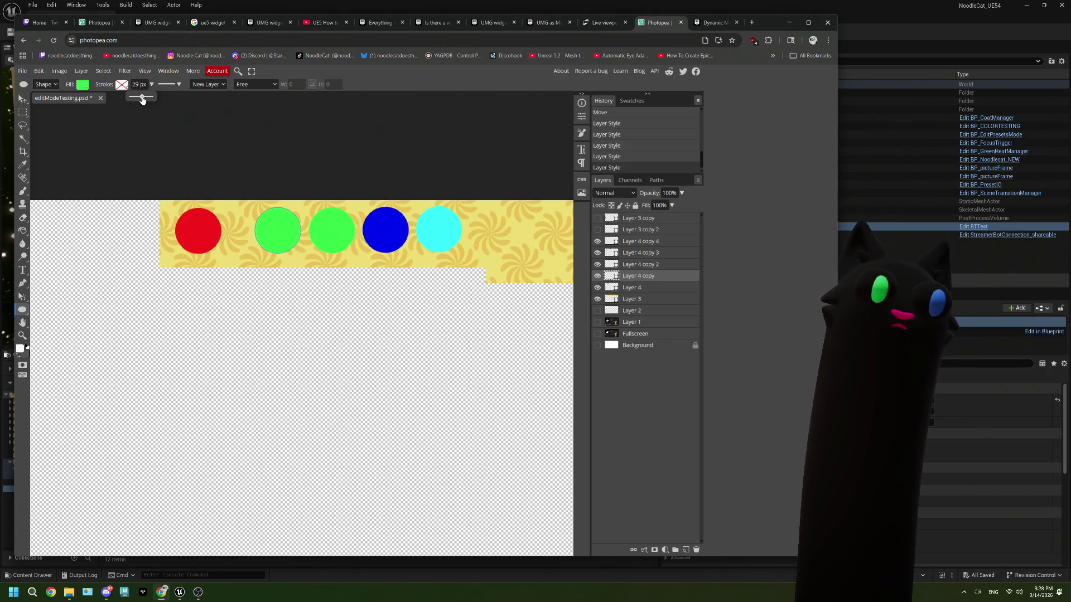
pyautogui.click(122, 84)
pyautogui.click(159, 101)
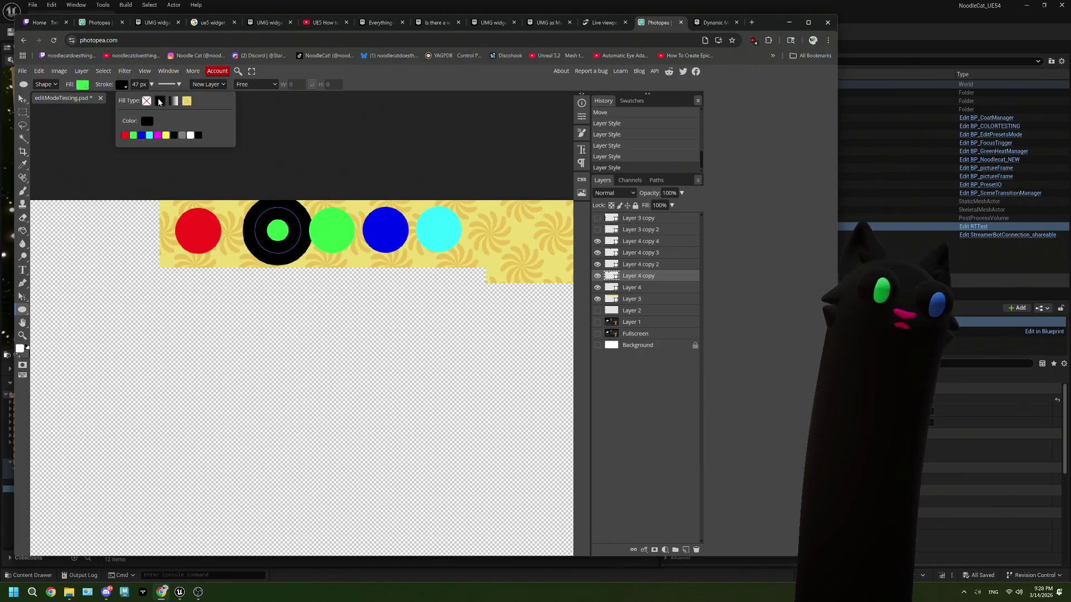
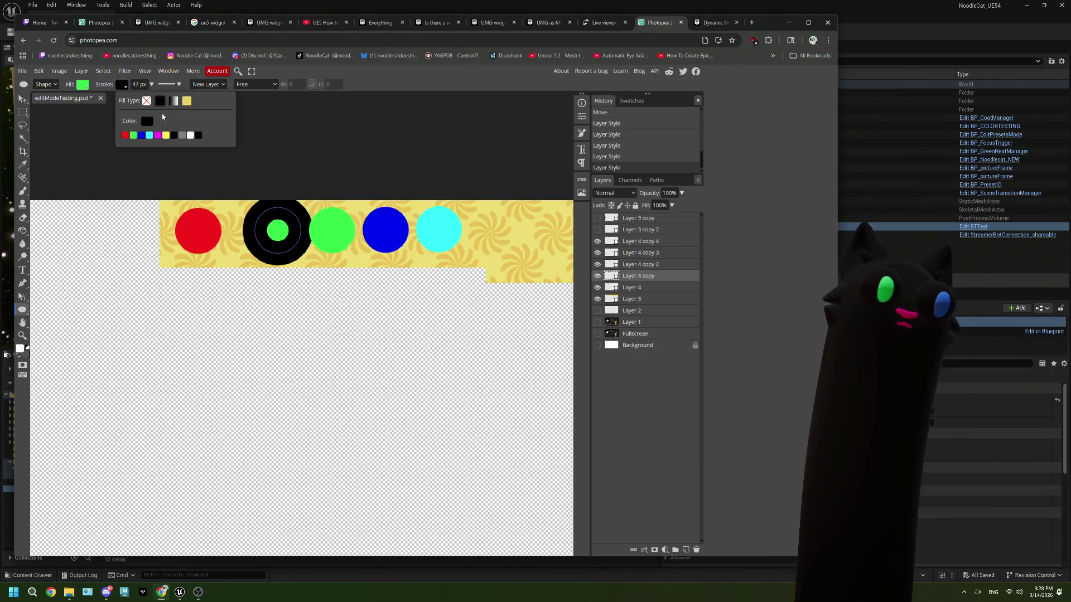
# Step: Turn the black-ringed circle red with a thin 15 px white outline
pyautogui.click(151, 85)
pyautogui.moveTo(147, 102); pyautogui.dragTo(138, 100)
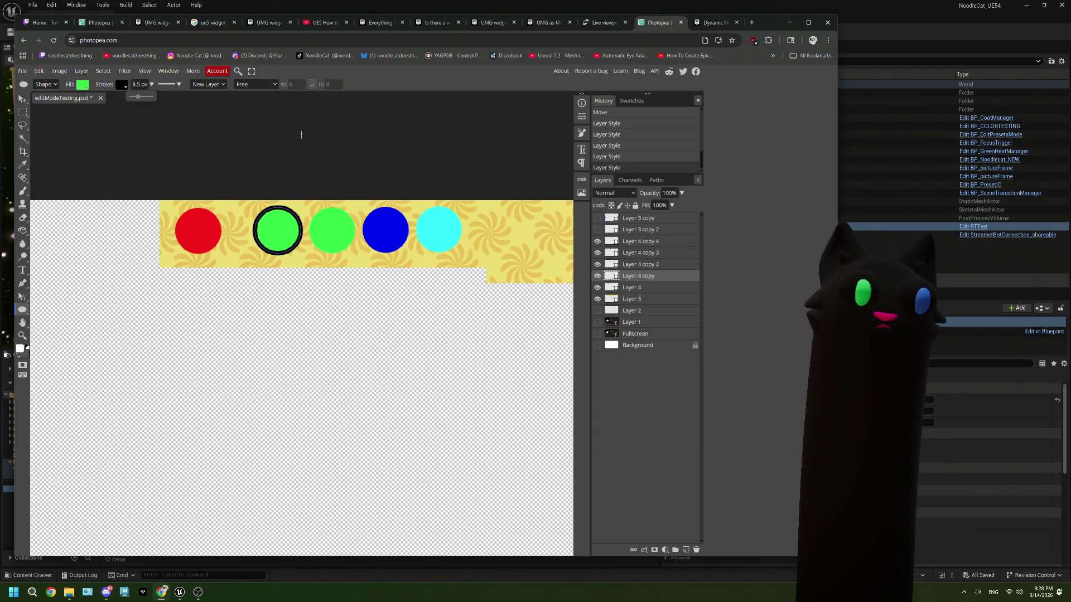
pyautogui.click(121, 86)
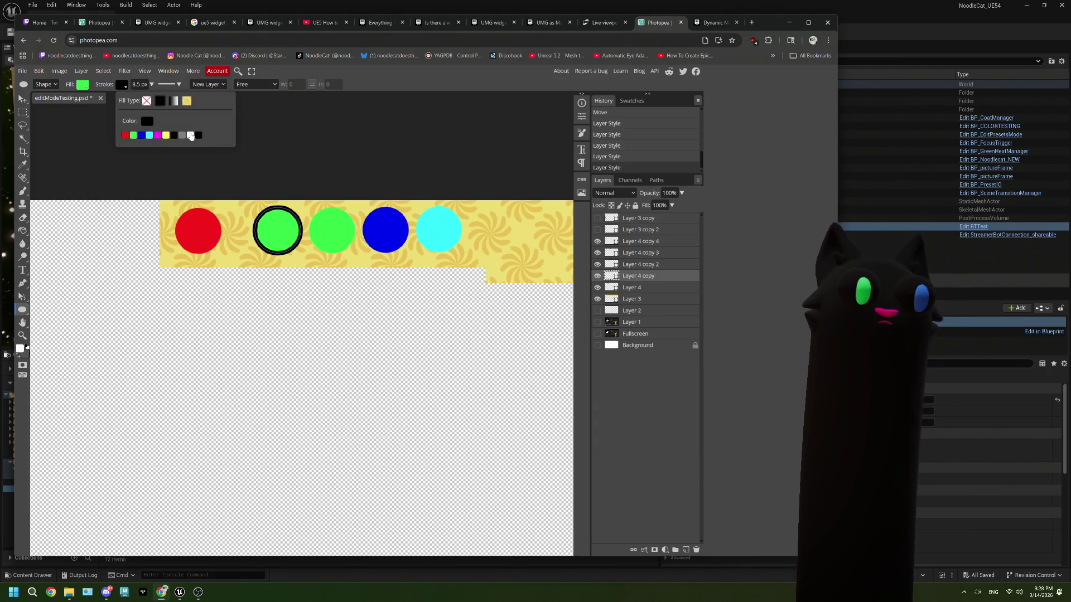
pyautogui.click(190, 135)
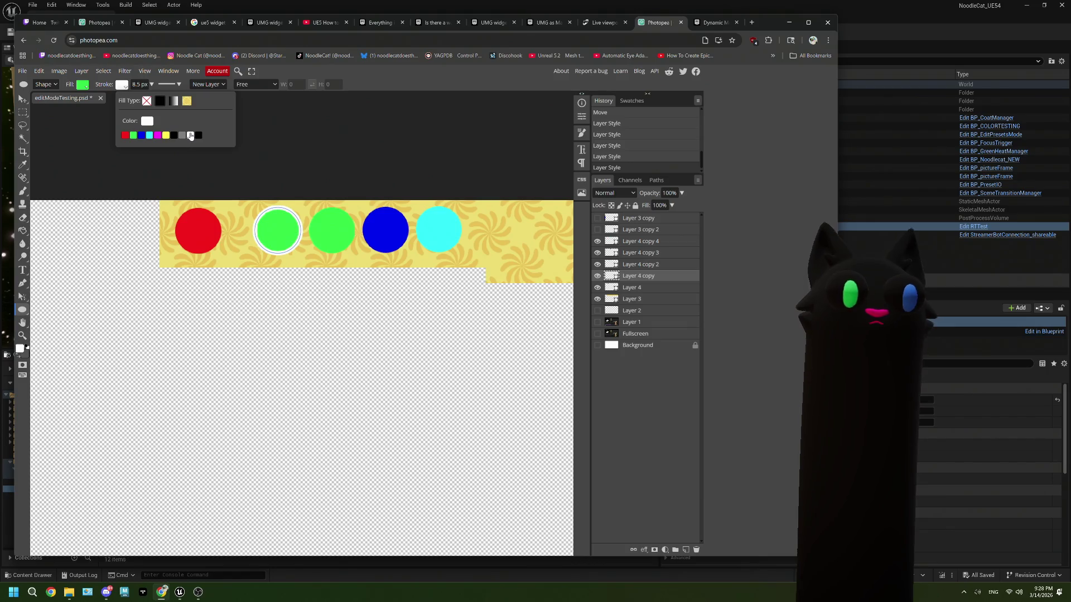
pyautogui.click(82, 86)
pyautogui.click(85, 136)
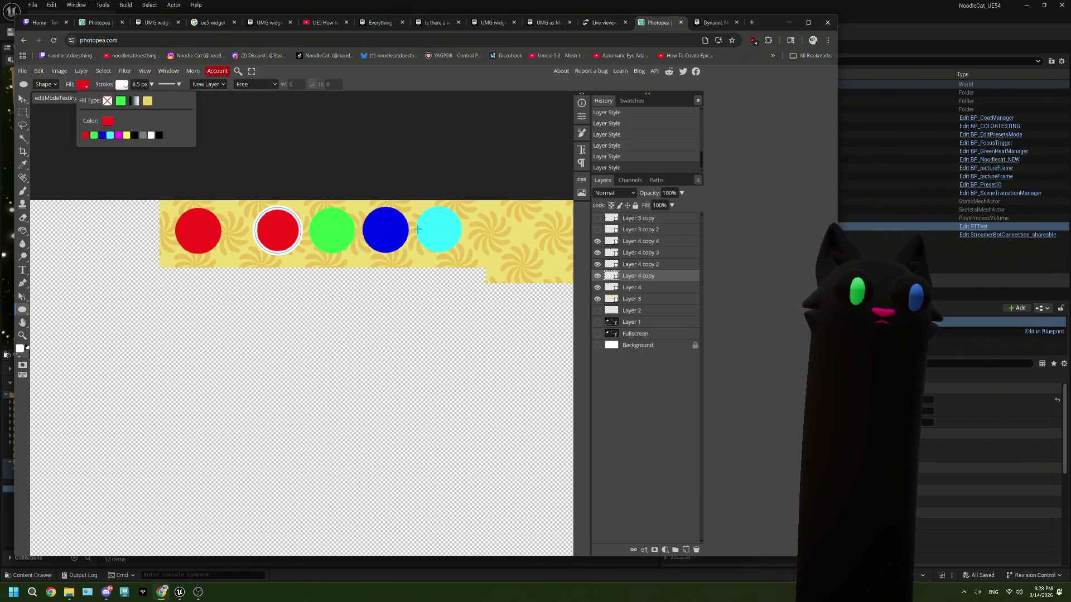
# Step: Give the green circle (Layer 4 copy 2) a solid white 8.5 px outline
pyautogui.click(638, 266)
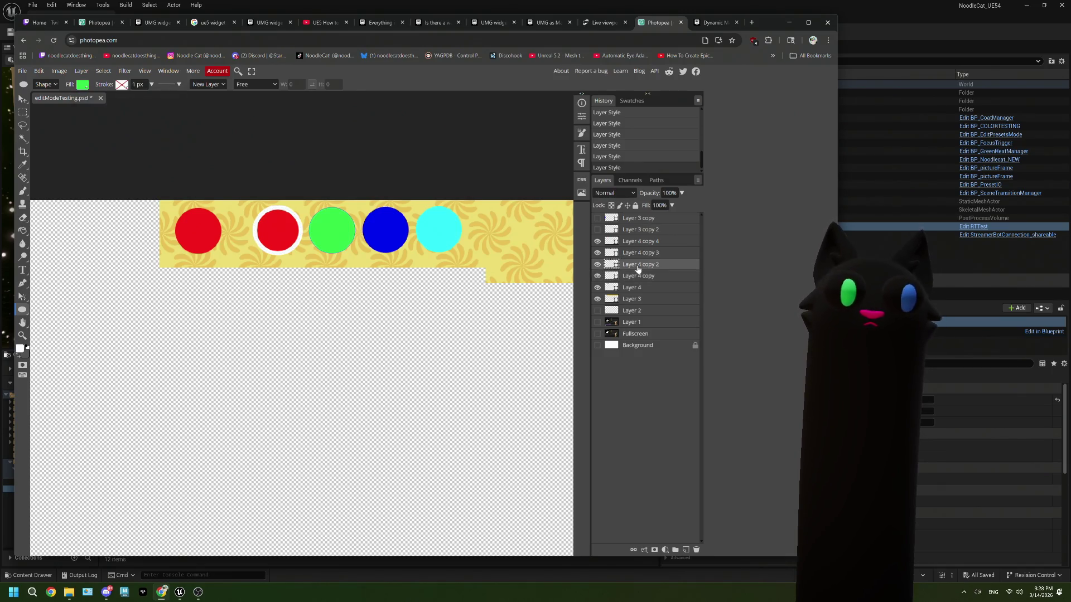
pyautogui.click(122, 85)
pyautogui.click(160, 100)
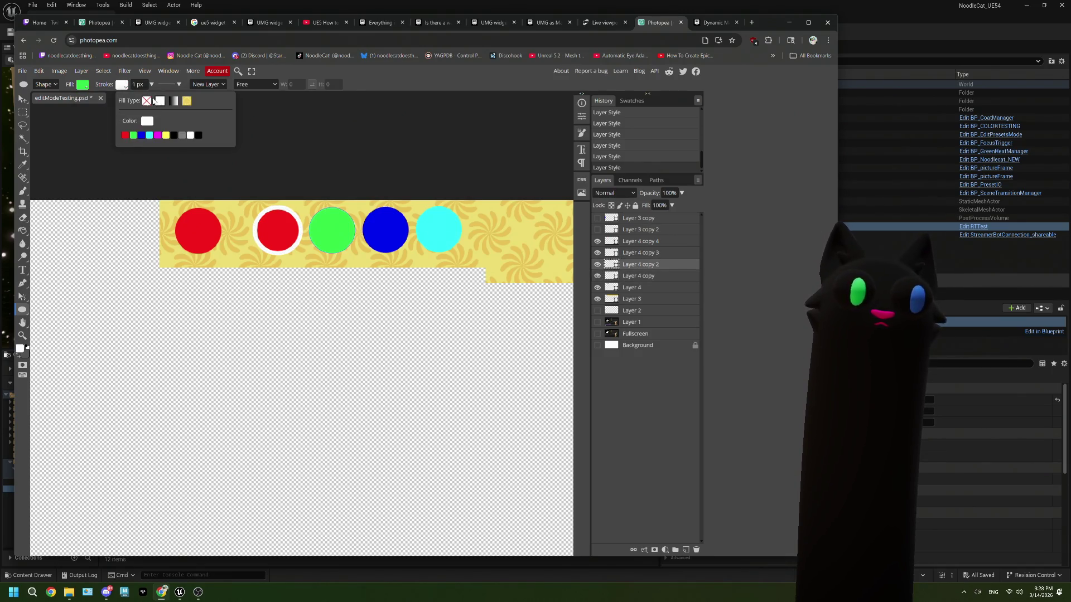
pyautogui.click(135, 85)
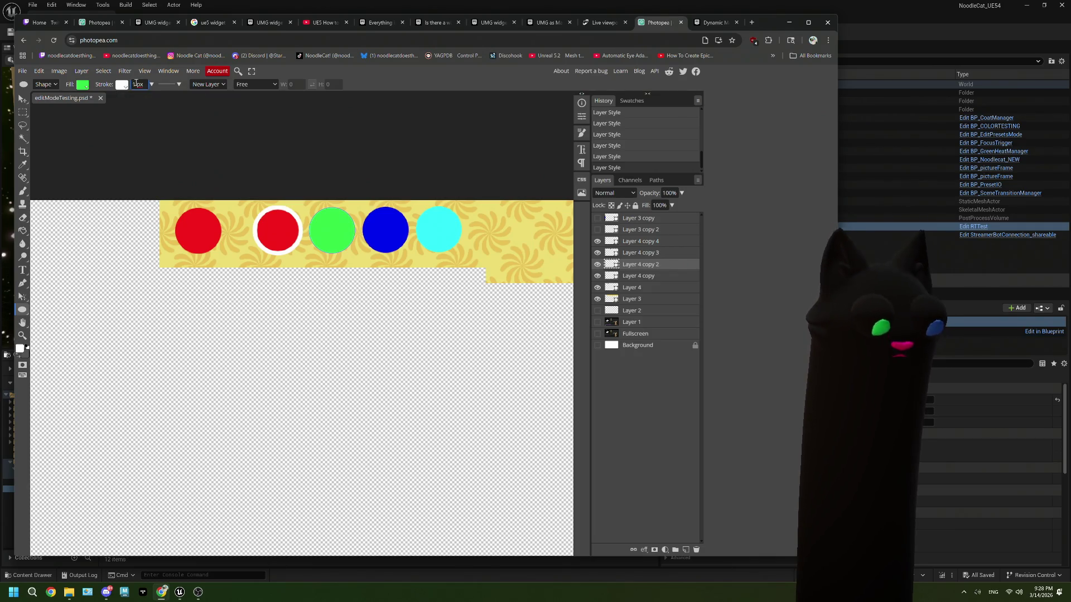
pyautogui.write('5')
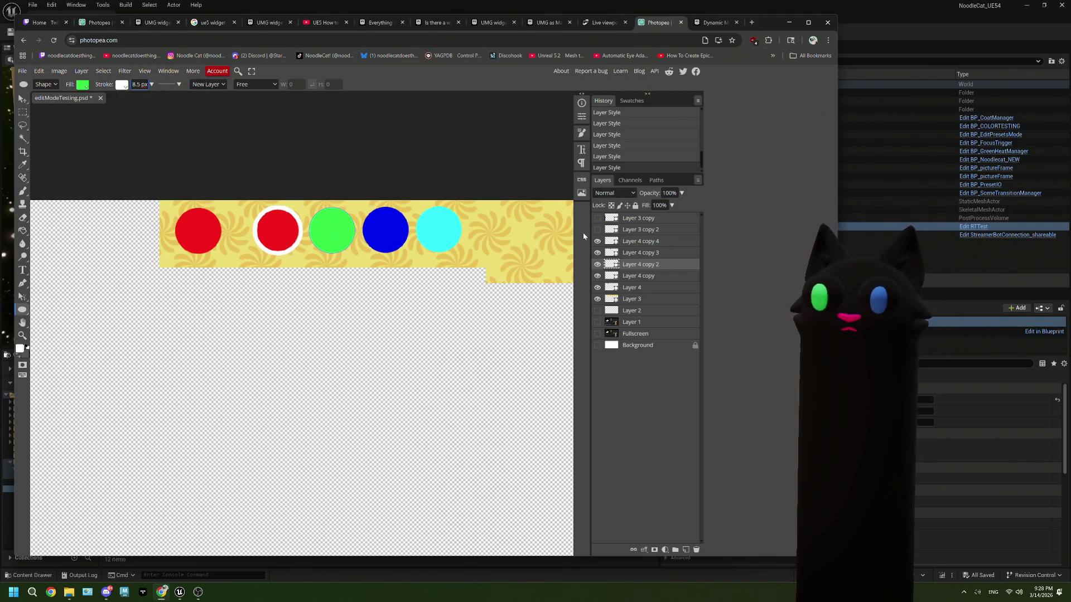
pyautogui.press('Return')
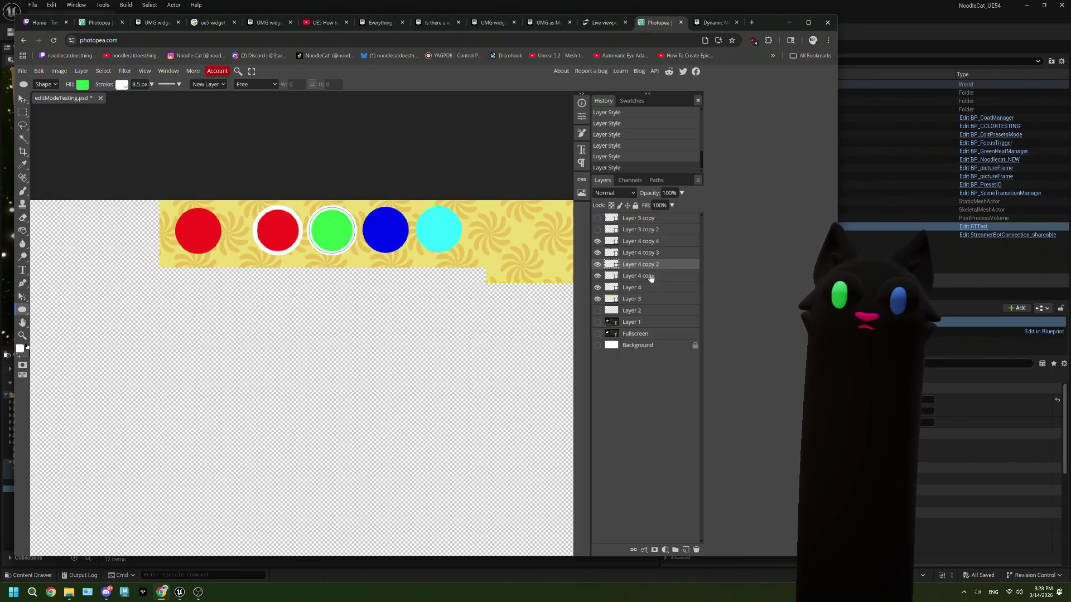
# Step: Give the blue circle (Layer 4 copy 3) a solid white 8.5 px outline
pyautogui.click(640, 254)
pyautogui.click(122, 85)
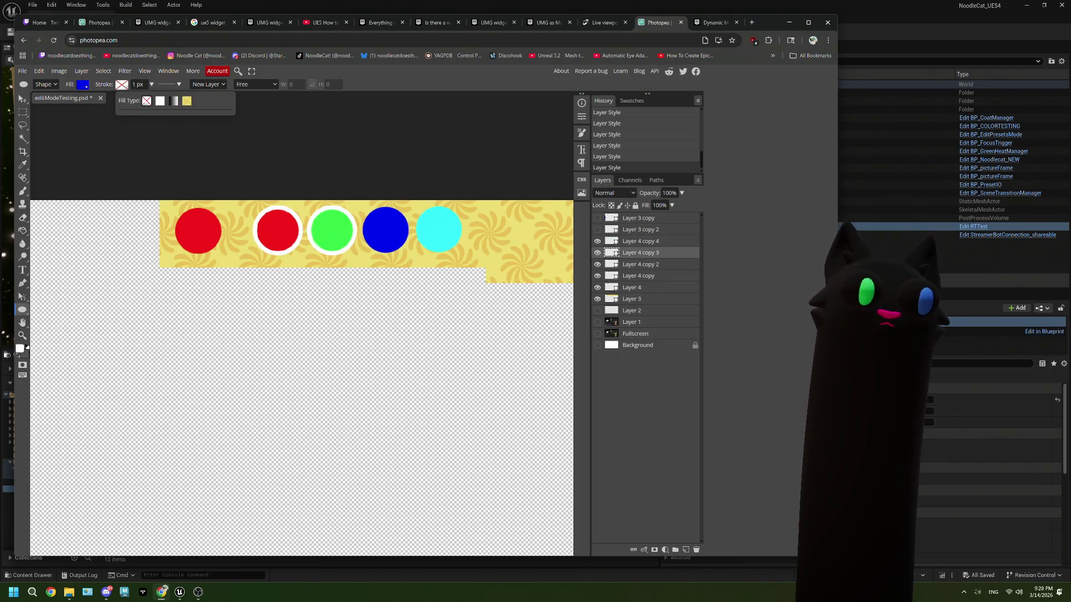
pyautogui.click(140, 100)
pyautogui.click(151, 85)
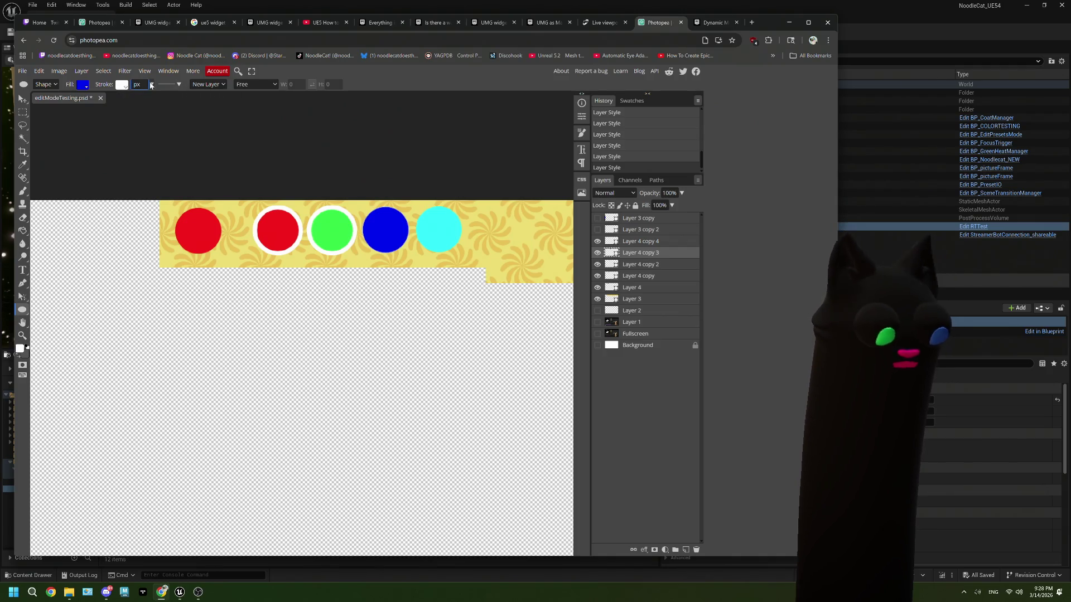
pyautogui.write('8 .5')
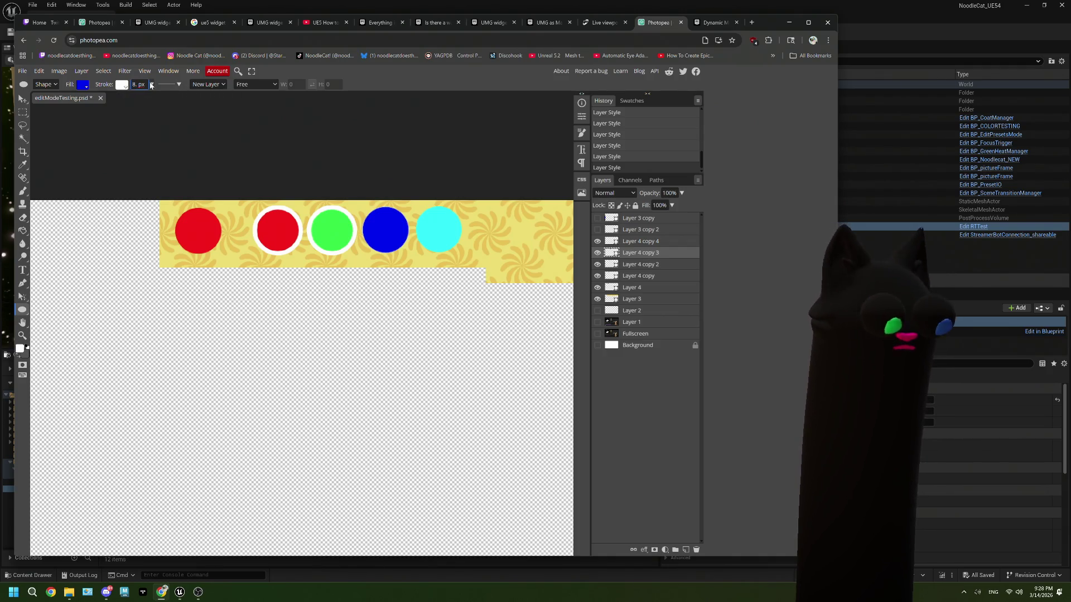
pyautogui.press('Return')
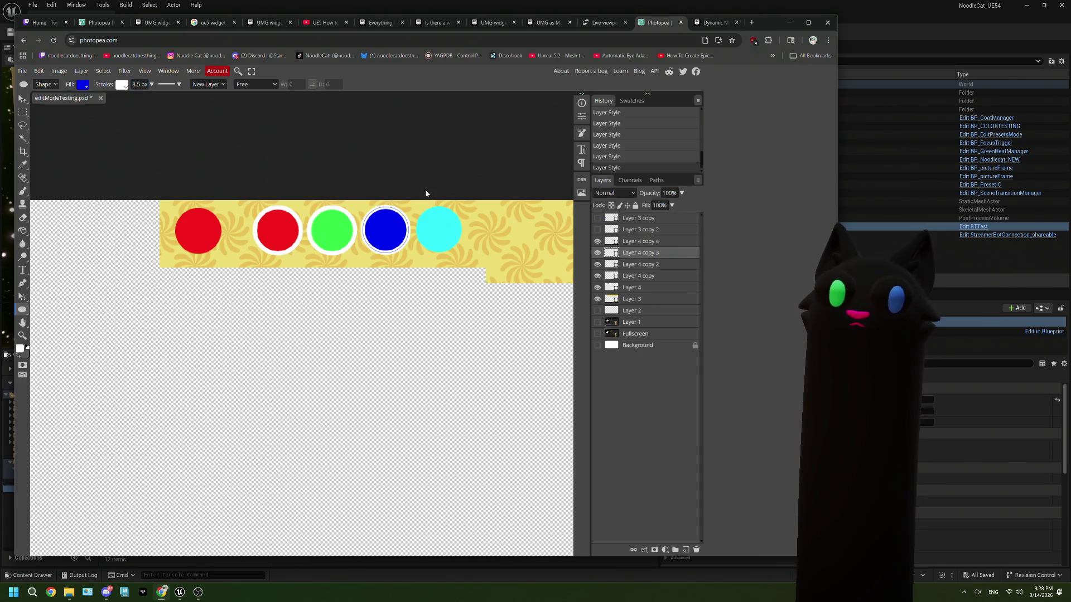
# Step: Give the cyan circle (Layer 4 copy 4) a solid white 8.5 px outline
pyautogui.click(653, 245)
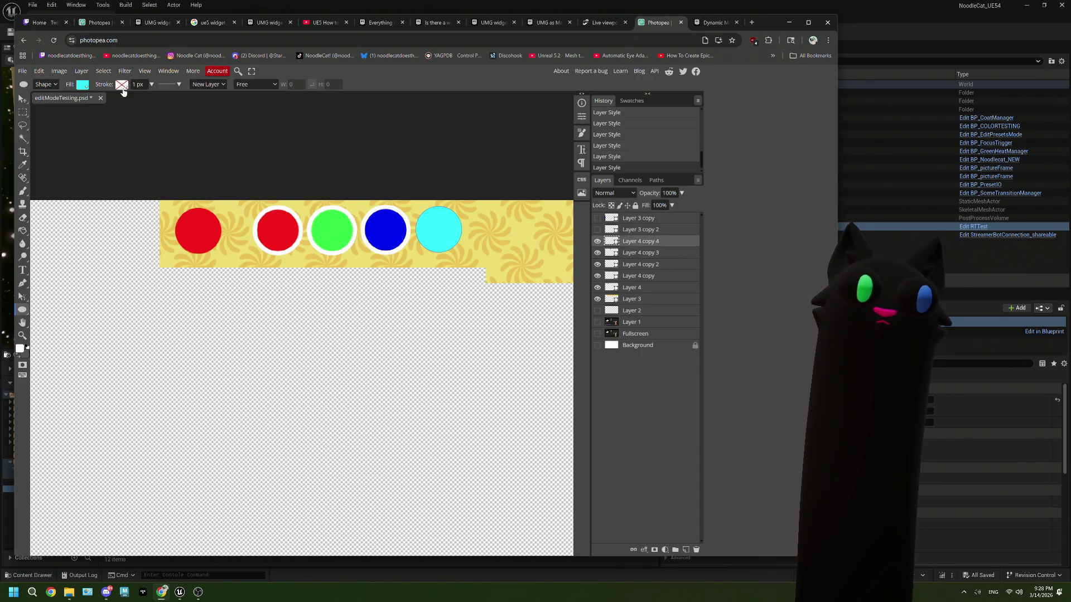
pyautogui.click(121, 87)
pyautogui.click(159, 101)
pyautogui.click(137, 85)
pyautogui.write('8')
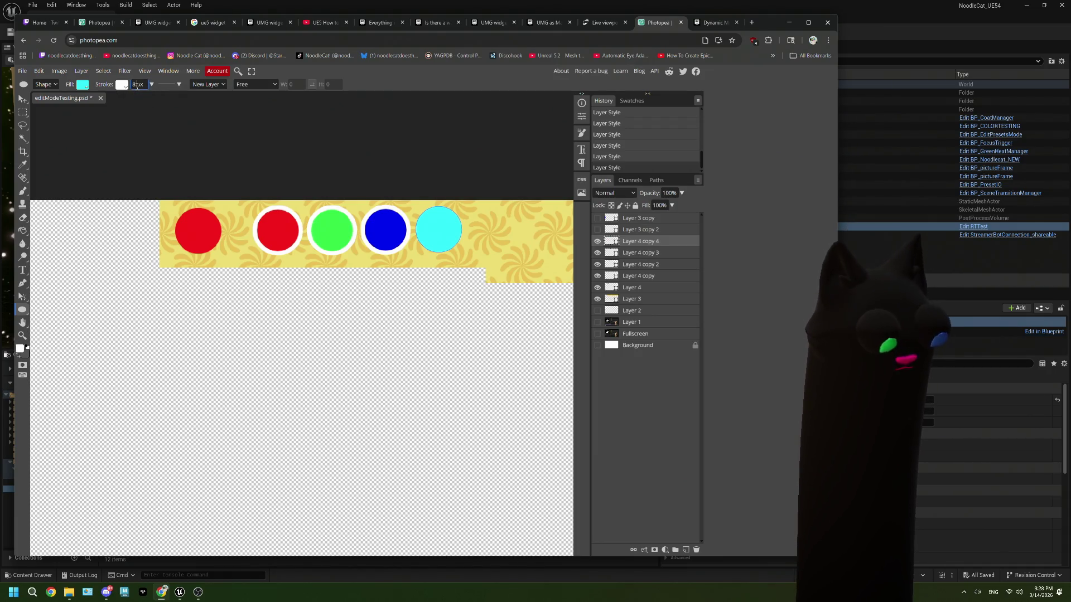
pyautogui.write('8.5')
pyautogui.press('Return')
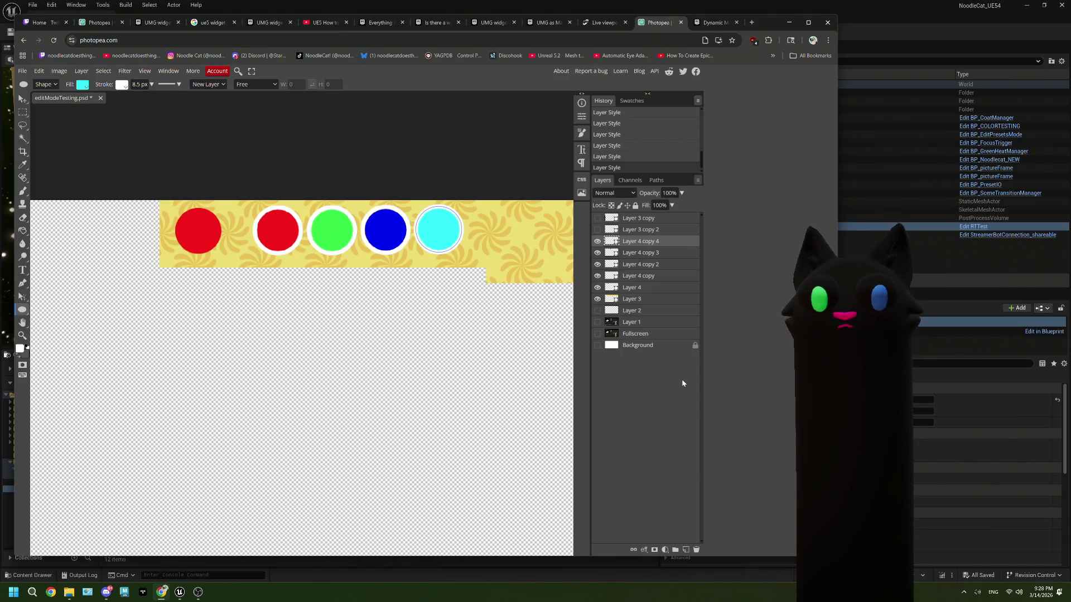
pyautogui.click(656, 312)
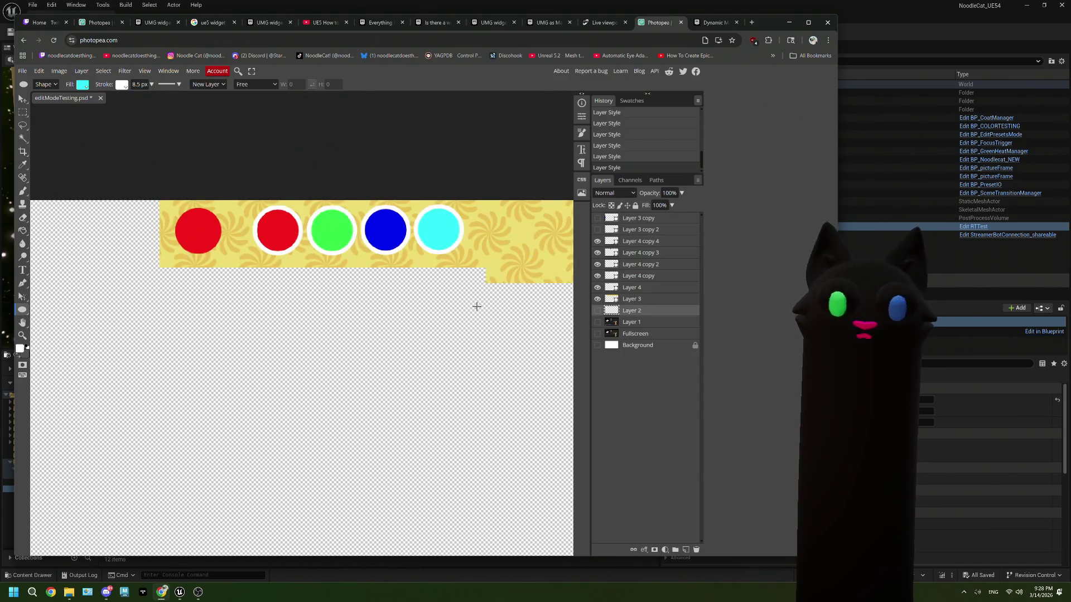
pyautogui.hscroll(3, 477, 307)
pyautogui.hscroll(-2, 477, 311)
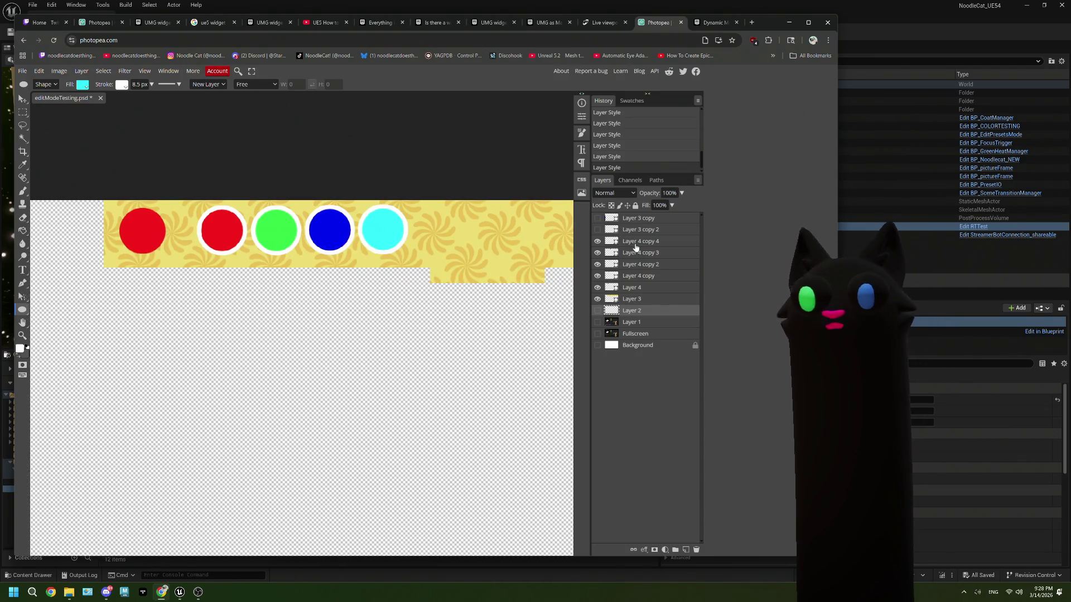
# Step: Select Layer 4 copy through copy 4 and Alt-drag duplicates of the four circles to the right
pyautogui.click(631, 241)
pyautogui.keyDown('shift'); pyautogui.click(647, 276); pyautogui.keyUp('shift')
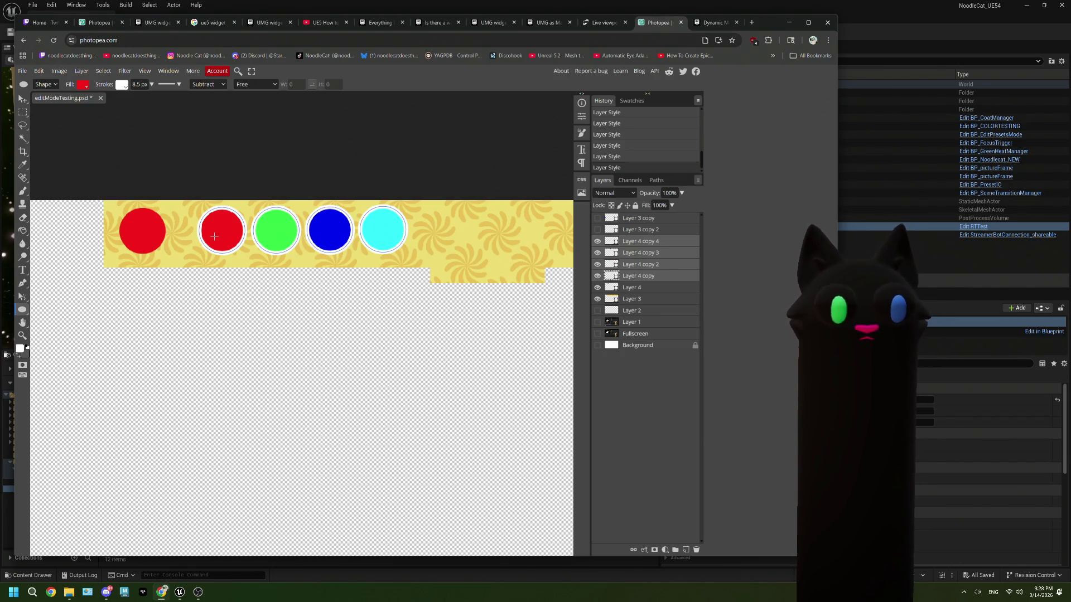
pyautogui.click(28, 101)
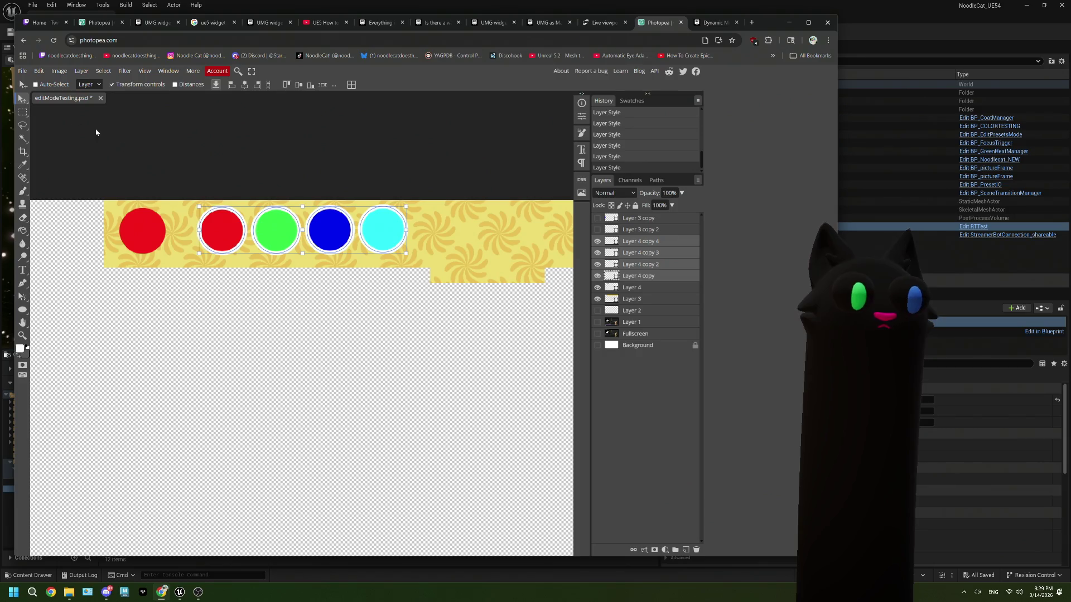
pyautogui.moveTo(226, 236)
pyautogui.mouseDown()
pyautogui.moveTo(440, 230)
pyautogui.moveTo(447, 263)
pyautogui.mouseUp()
# Step: Duplicate the rightmost cyan circle once more to extend the row
pyautogui.moveTo(469, 333); pyautogui.dragTo(232, 341)
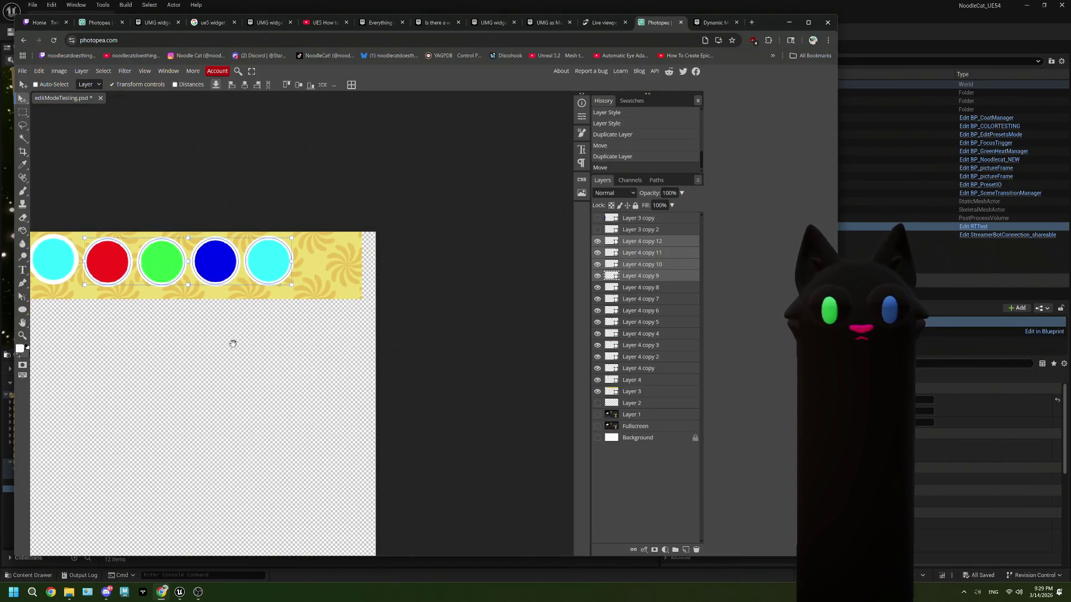
pyautogui.click(641, 241)
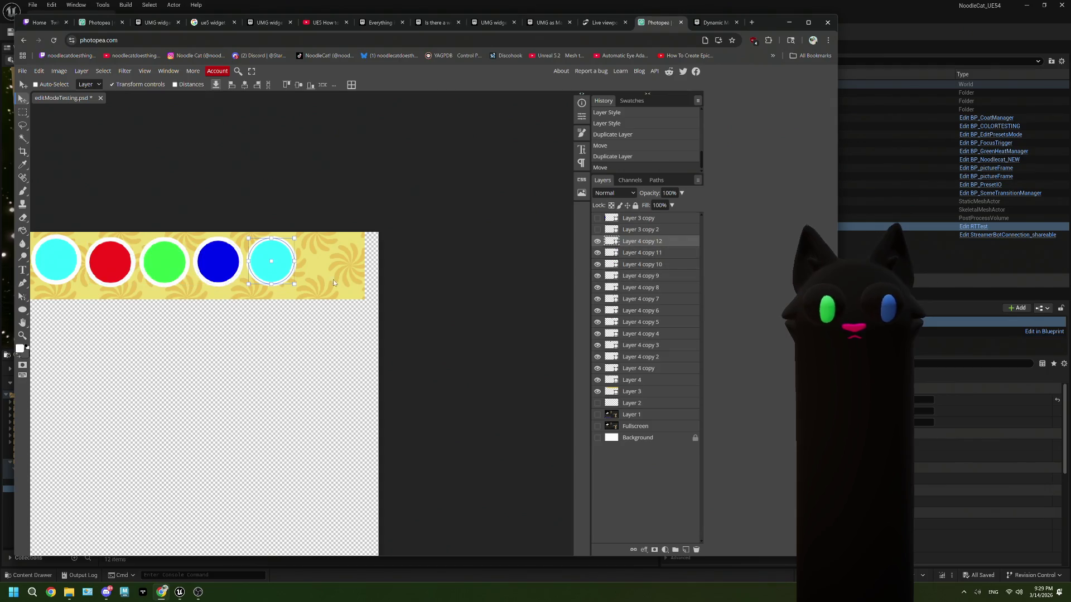
pyautogui.moveTo(272, 276); pyautogui.dragTo(328, 276)
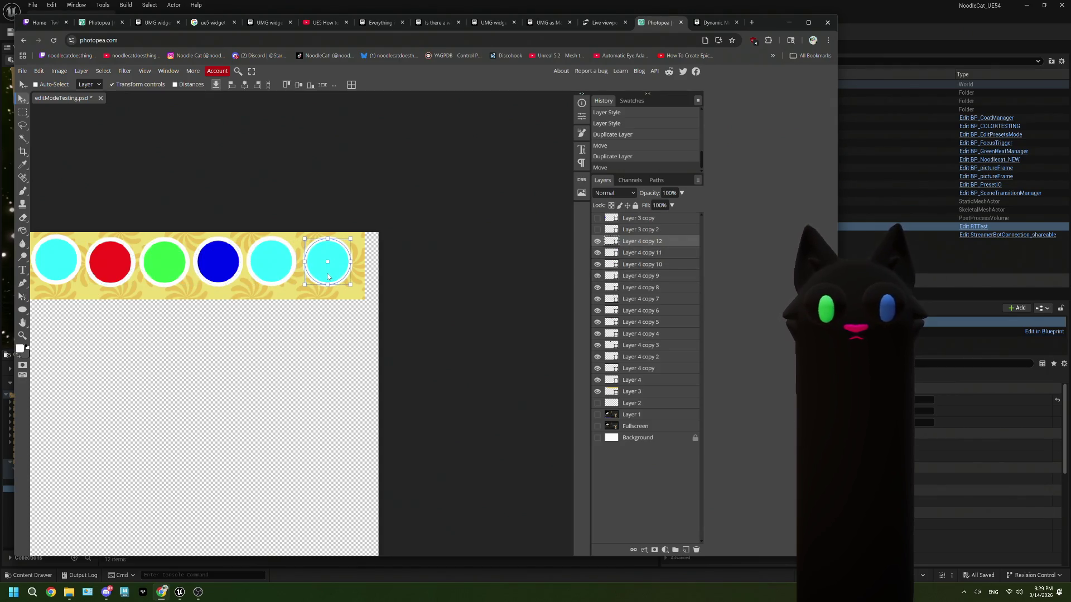
pyautogui.keyDown('alt'); pyautogui.click(328, 277); pyautogui.keyUp('alt')
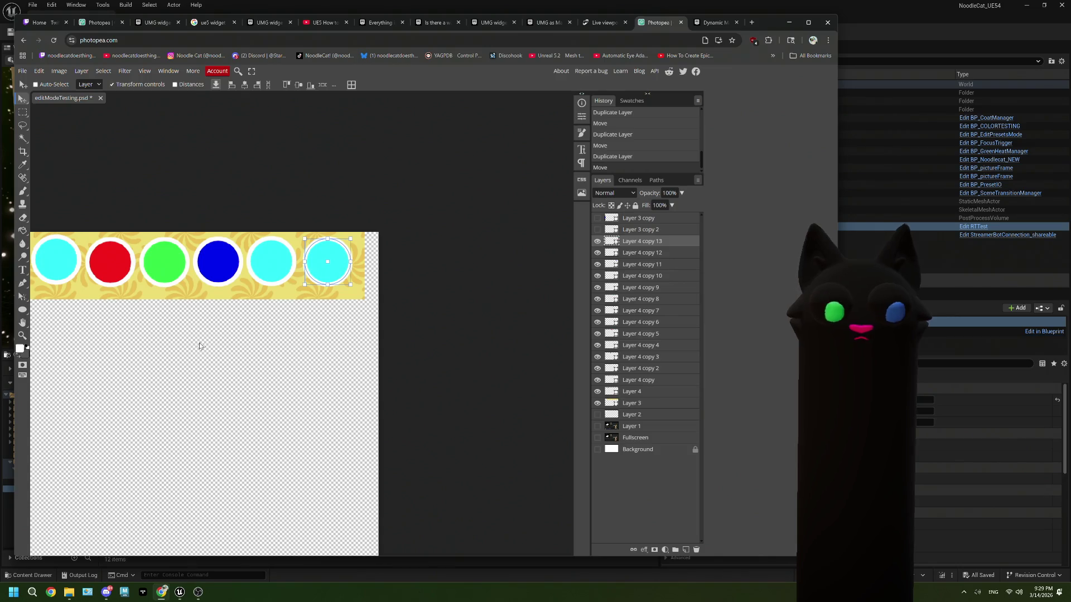
pyautogui.moveTo(170, 359); pyautogui.dragTo(231, 366)
pyautogui.hscroll(-7, 232, 365)
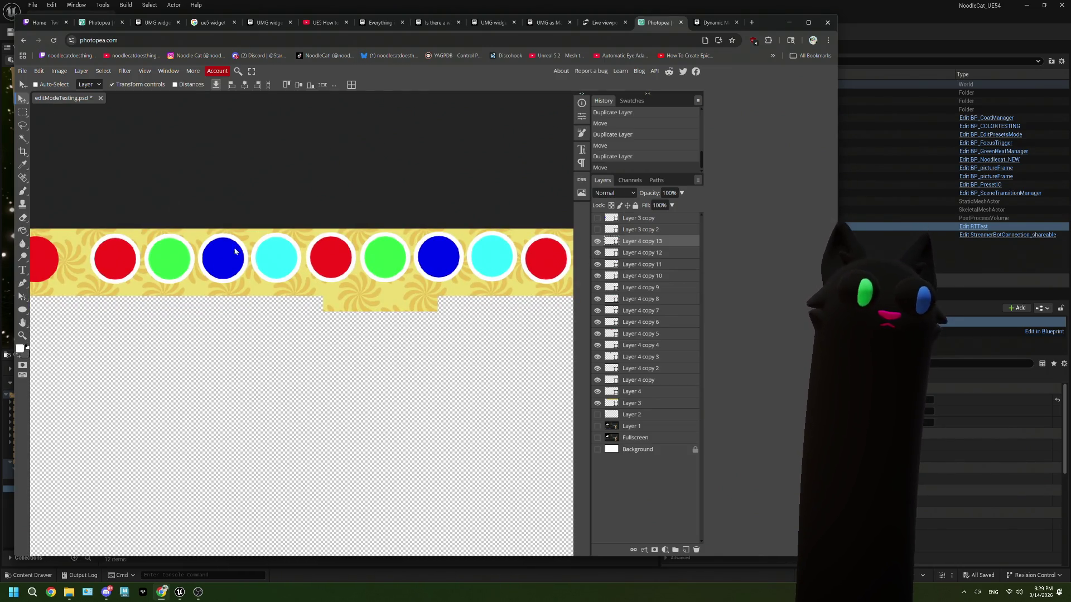
pyautogui.click(641, 368)
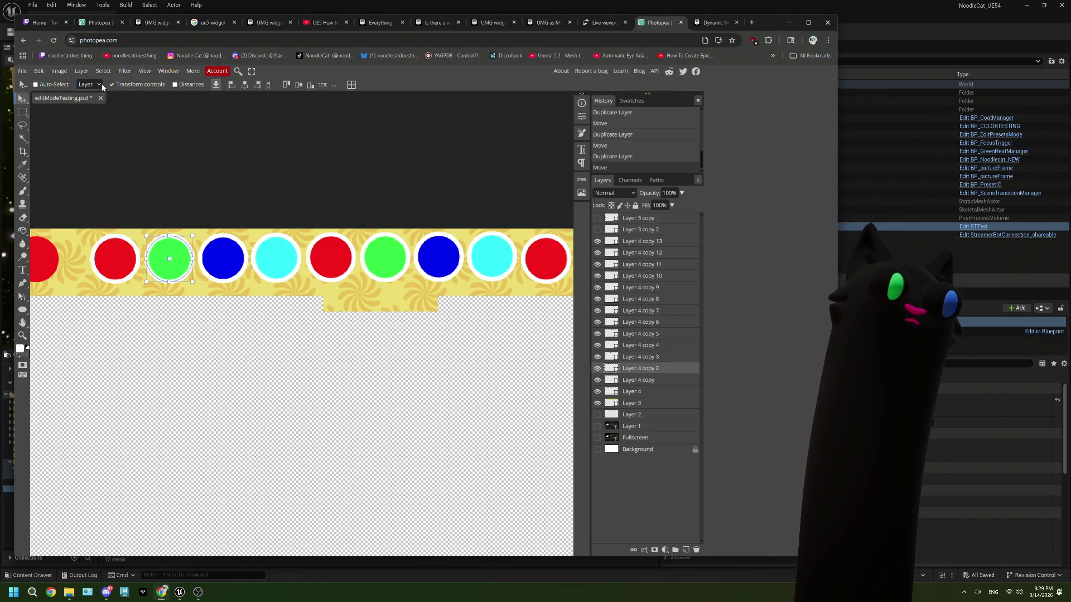
# Step: Recolour the green circle's fill to orange
pyautogui.click(20, 349)
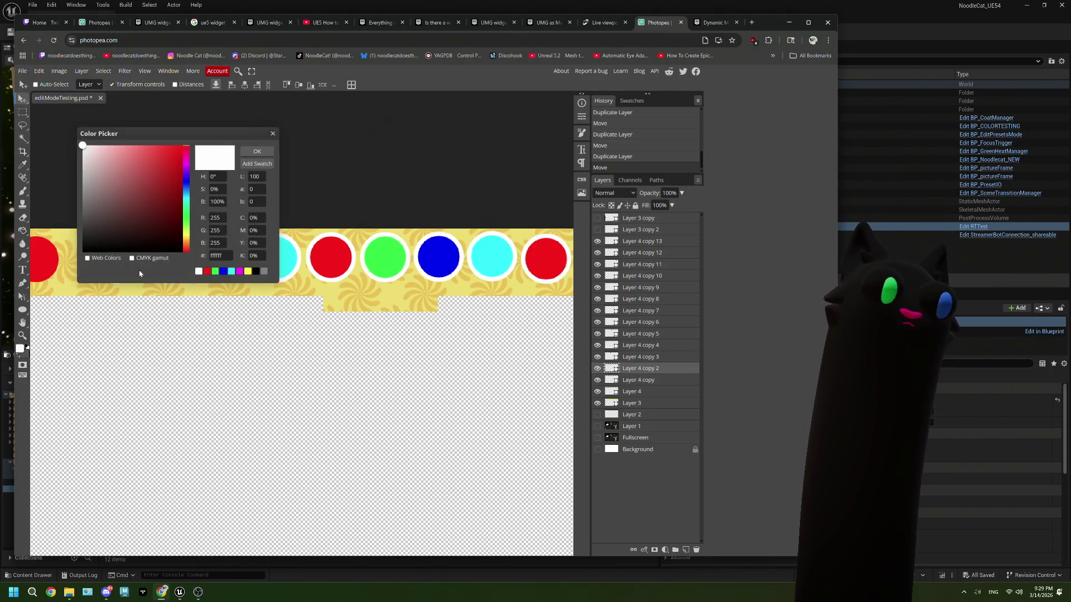
pyautogui.click(186, 247)
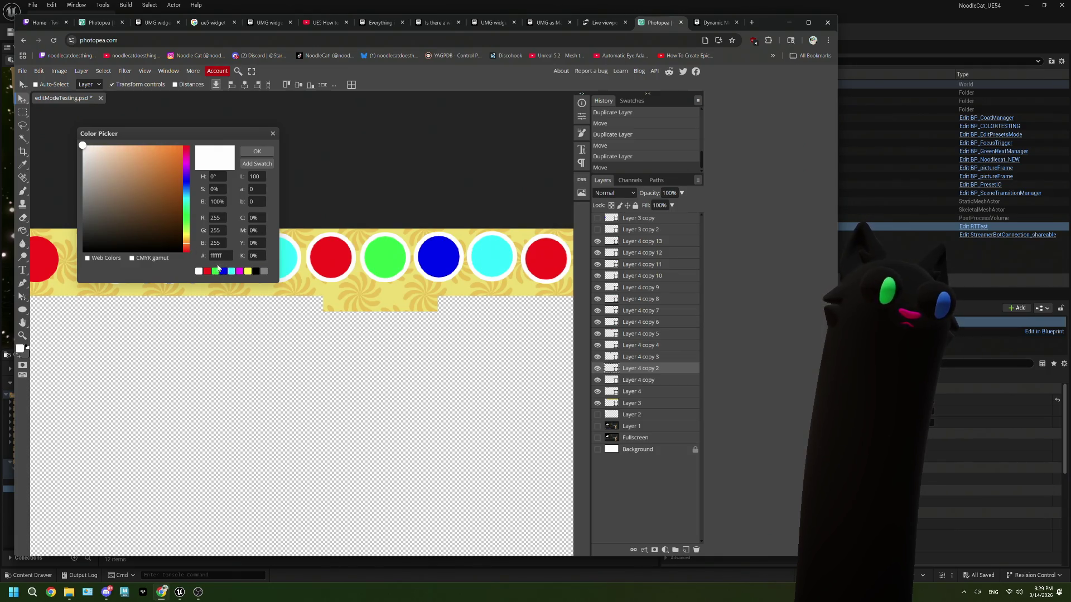
pyautogui.click(179, 146)
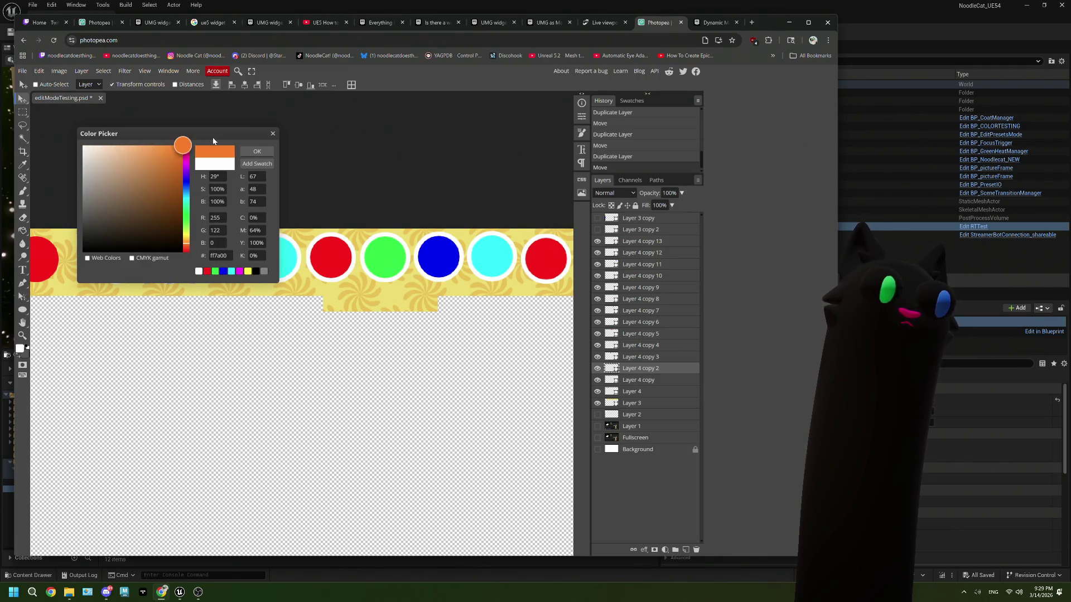
pyautogui.click(257, 151)
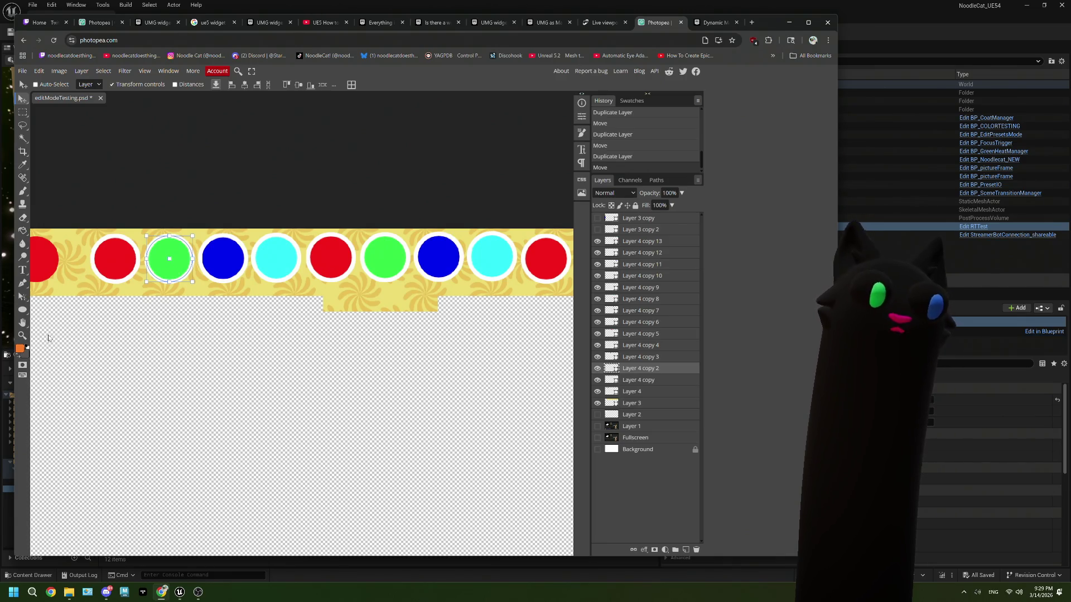
pyautogui.click(22, 310)
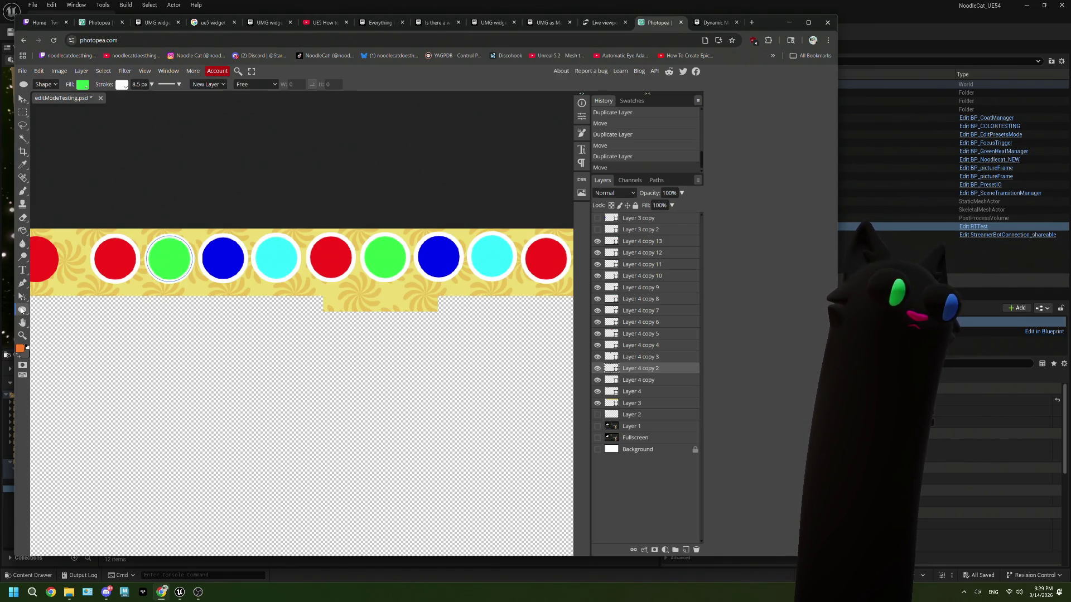
pyautogui.click(82, 88)
pyautogui.click(107, 121)
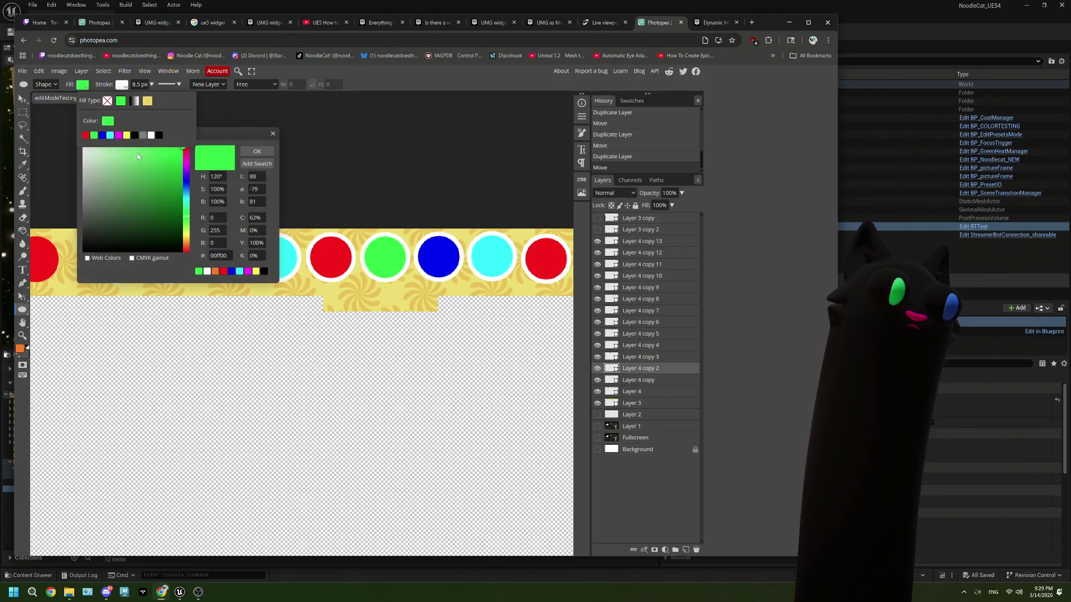
pyautogui.moveTo(192, 237); pyautogui.dragTo(189, 246)
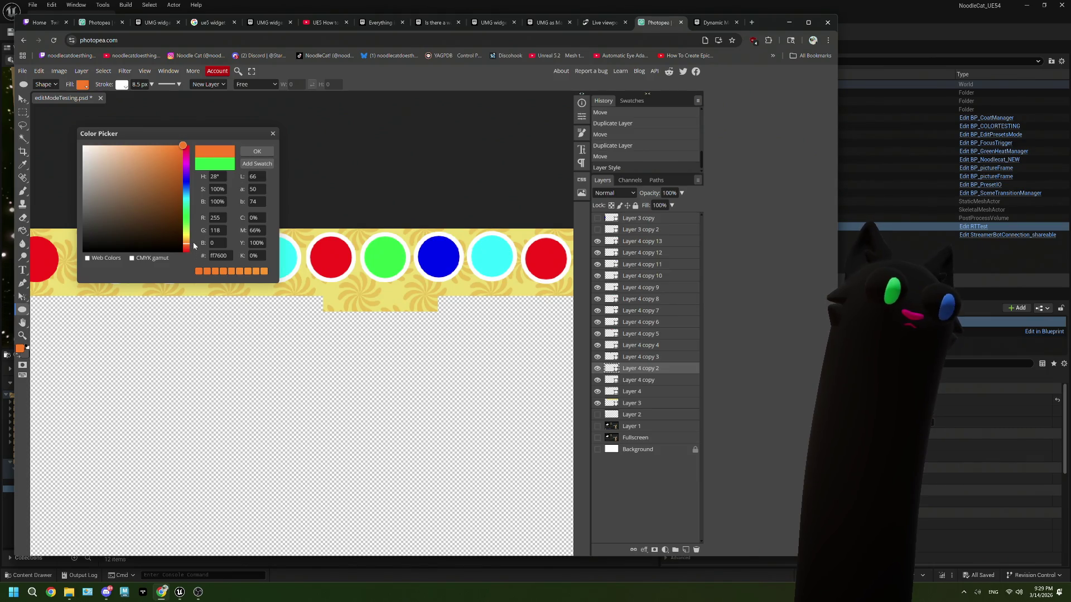
pyautogui.click(257, 151)
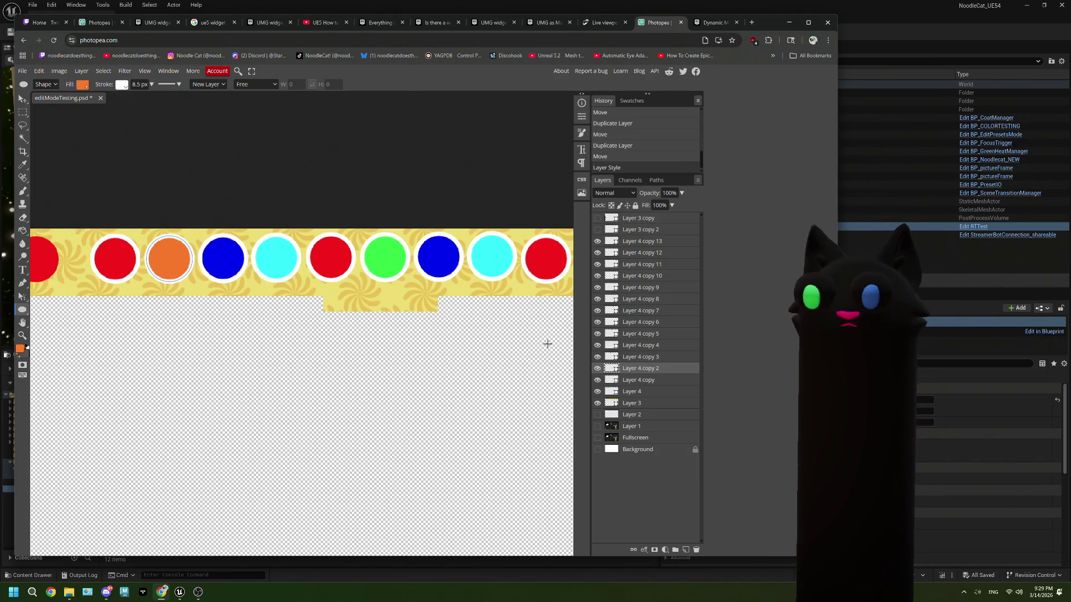
# Step: Fill the blue circle (Layer 4 copy 3) with amber
pyautogui.click(638, 357)
pyautogui.click(82, 84)
pyautogui.click(107, 122)
pyautogui.click(216, 272)
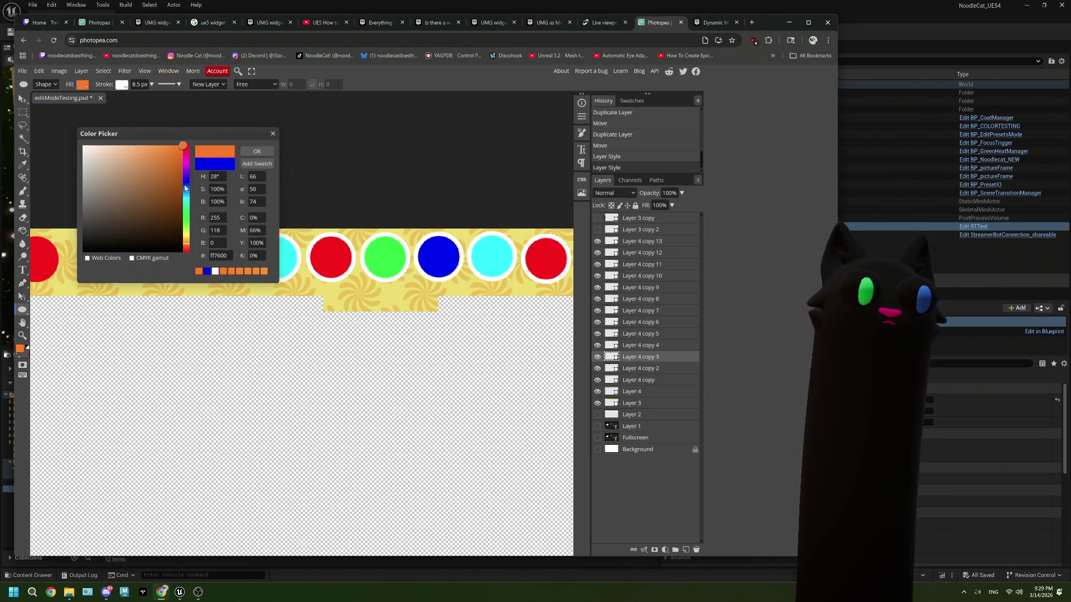
pyautogui.moveTo(189, 247); pyautogui.dragTo(187, 243)
pyautogui.click(257, 151)
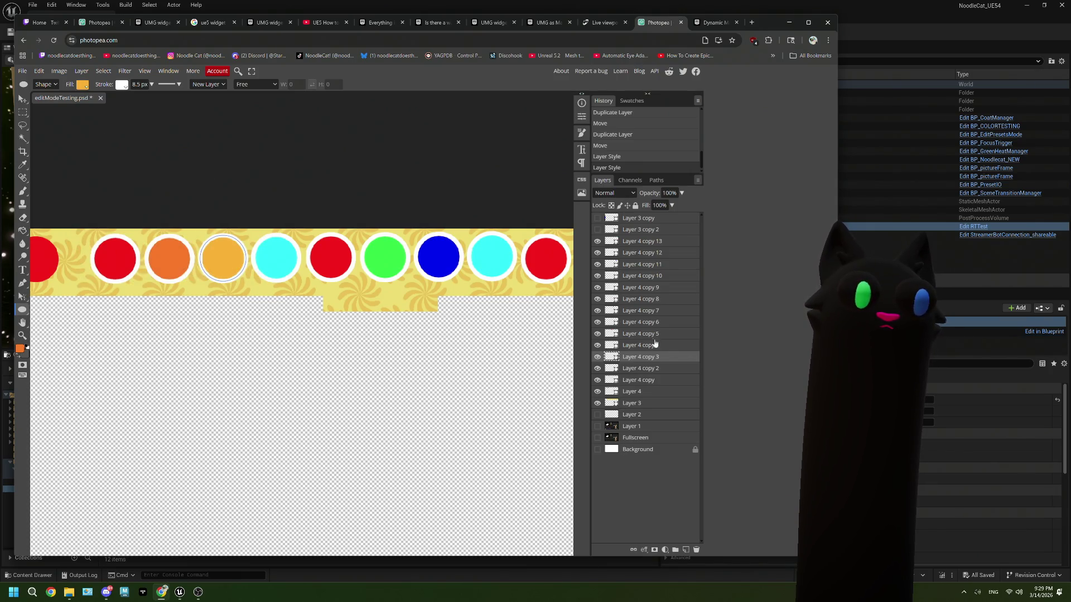
# Step: Fill the cyan circle (Layer 4 copy 4) with yellow
pyautogui.click(639, 348)
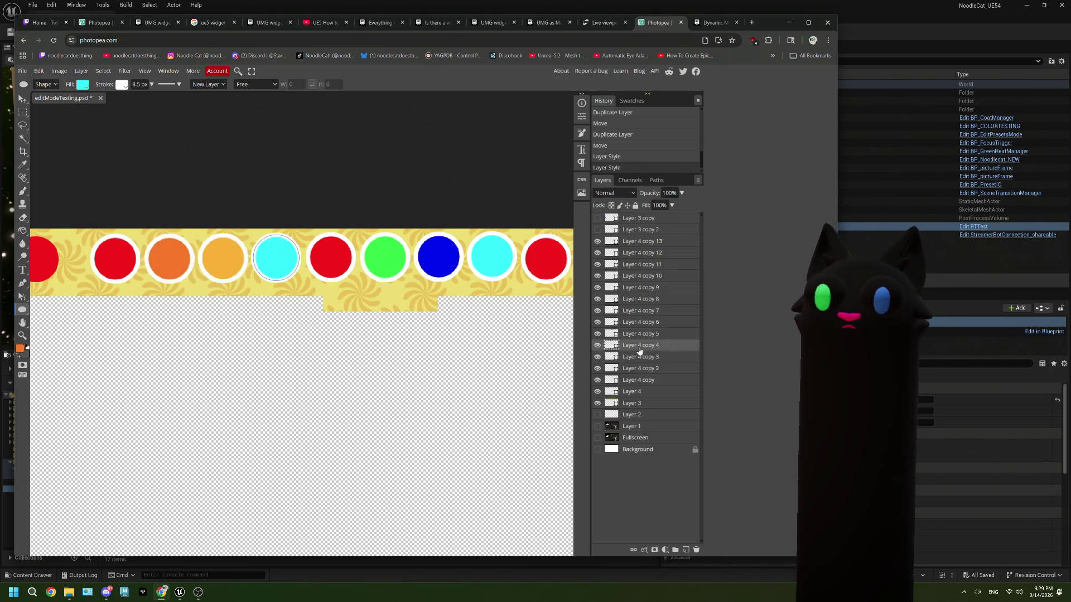
pyautogui.click(82, 85)
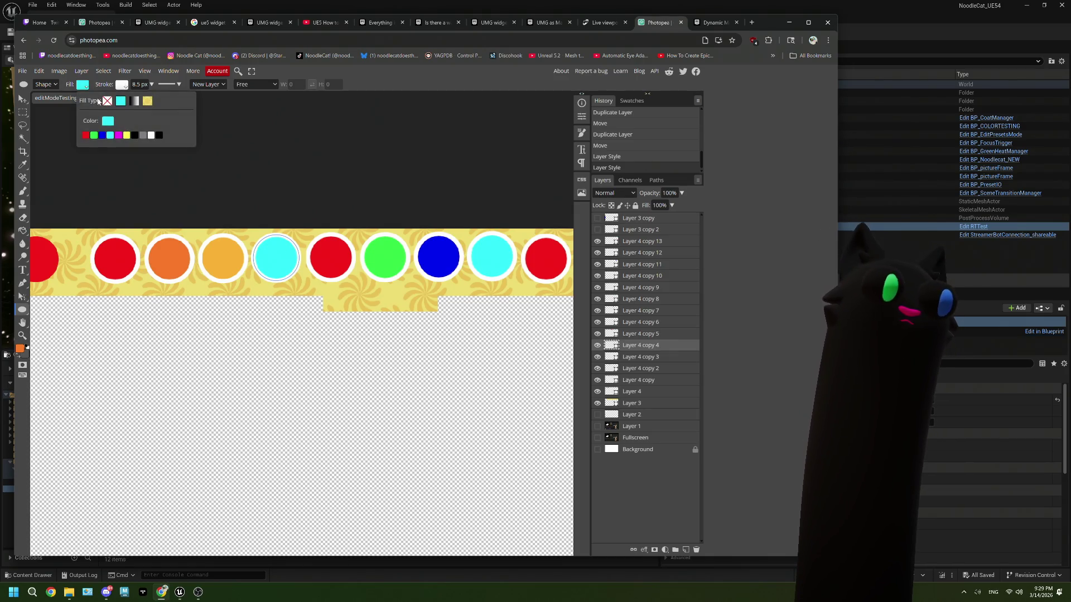
pyautogui.click(107, 121)
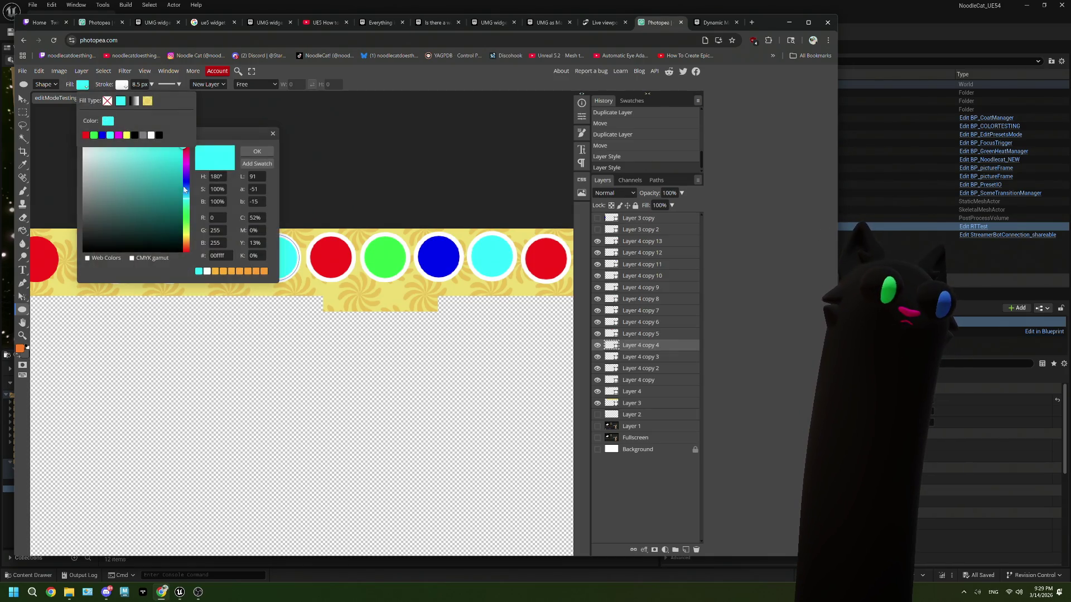
pyautogui.click(217, 272)
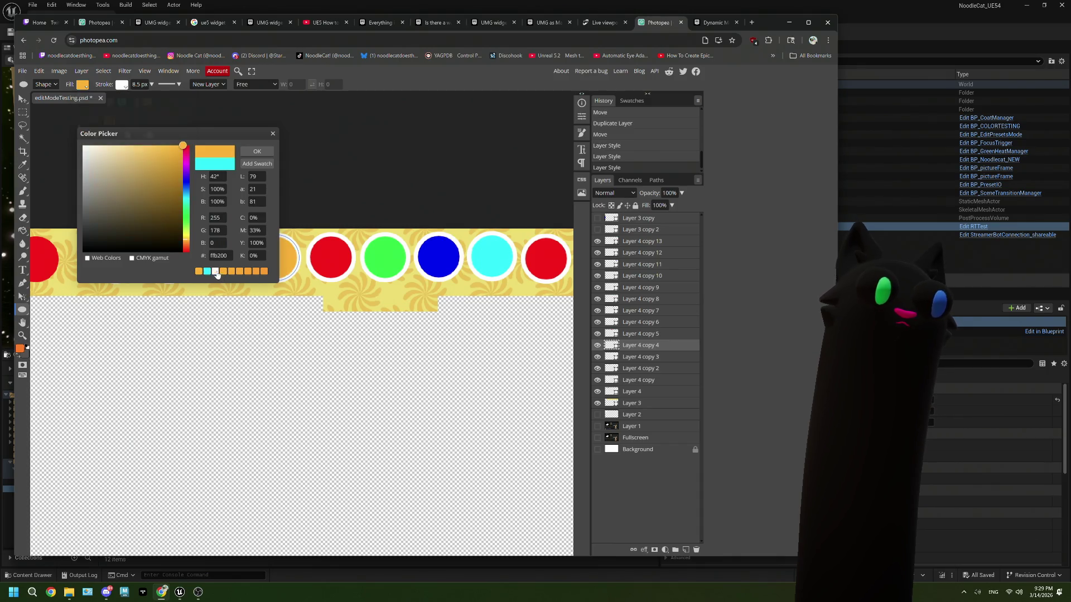
pyautogui.click(187, 238)
pyautogui.click(266, 153)
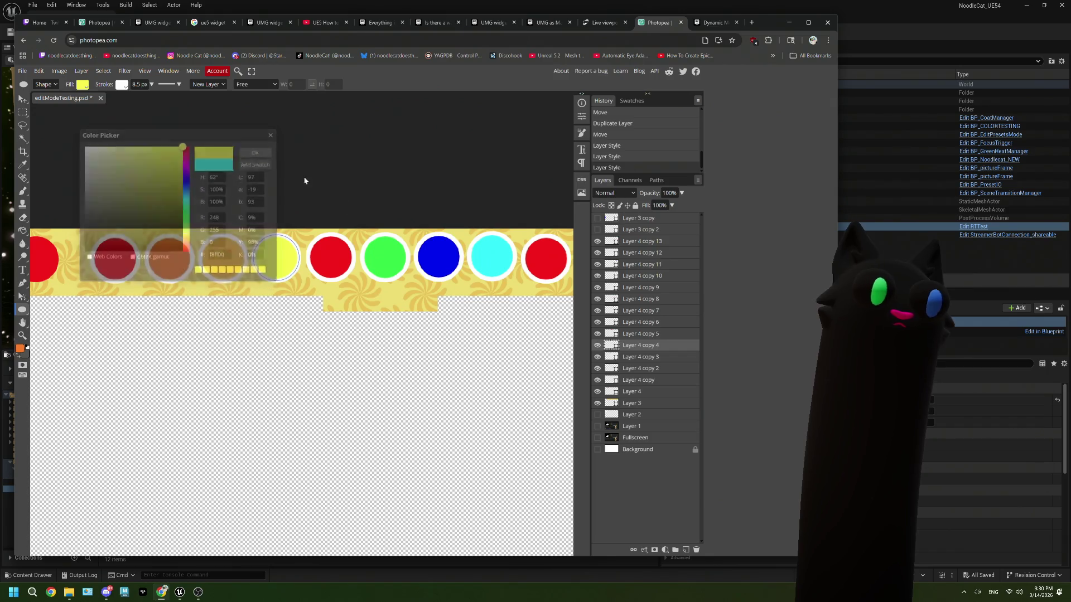
# Step: Fill the red circle (Layer 4 copy 5) with yellow-green
pyautogui.click(331, 258)
pyautogui.click(84, 85)
pyautogui.click(108, 121)
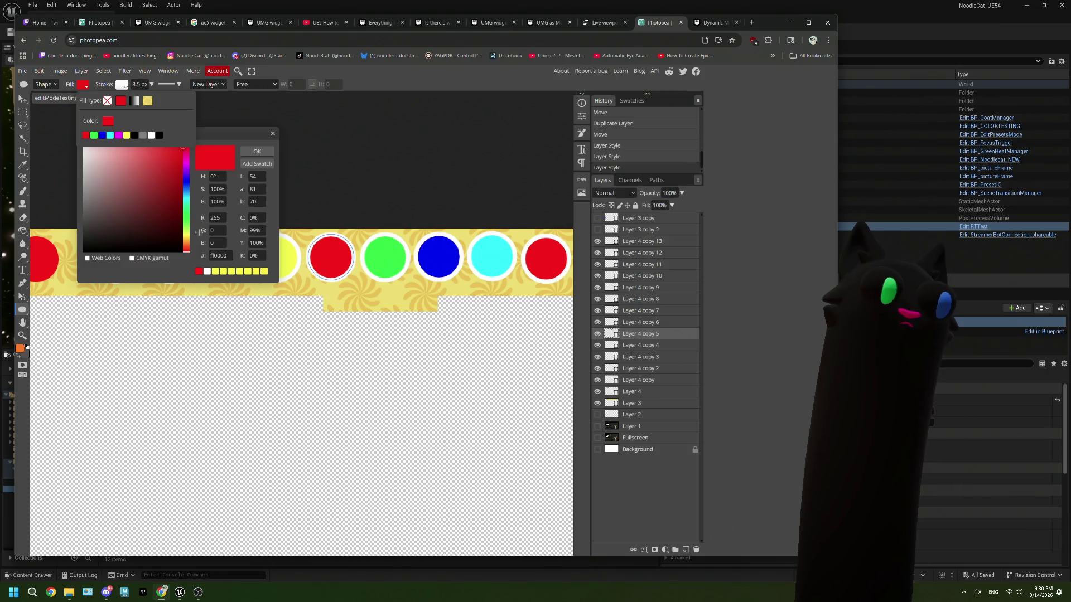
pyautogui.click(216, 271)
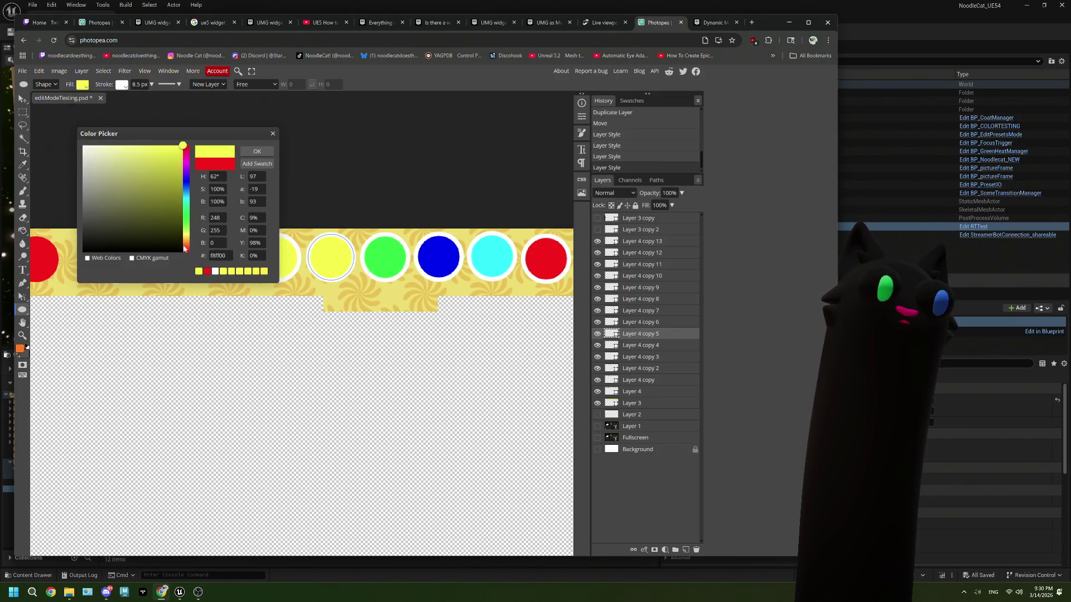
pyautogui.moveTo(189, 238); pyautogui.dragTo(188, 233)
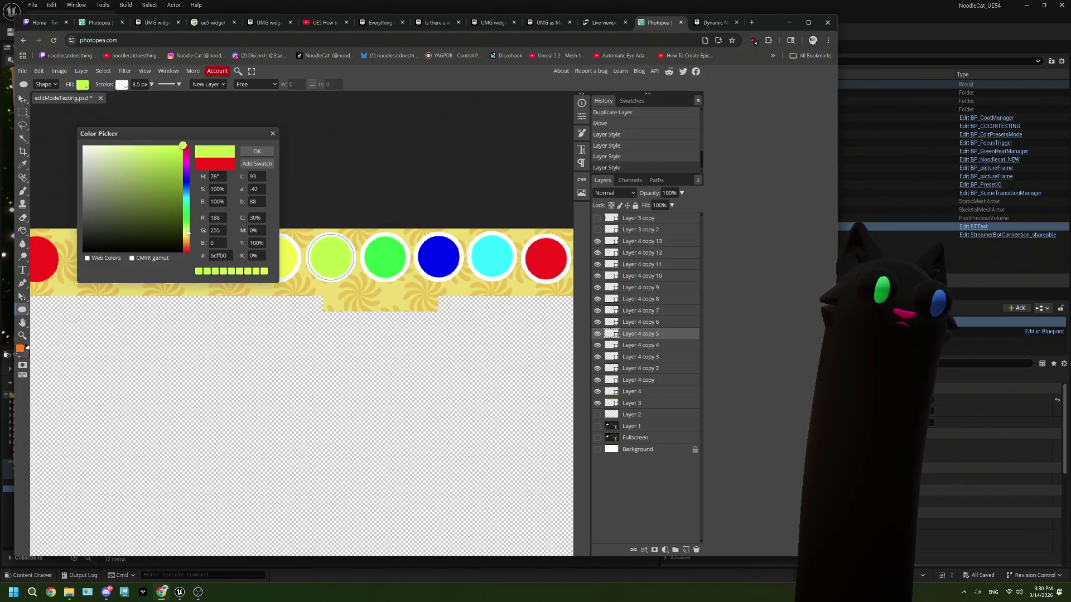
pyautogui.click(257, 151)
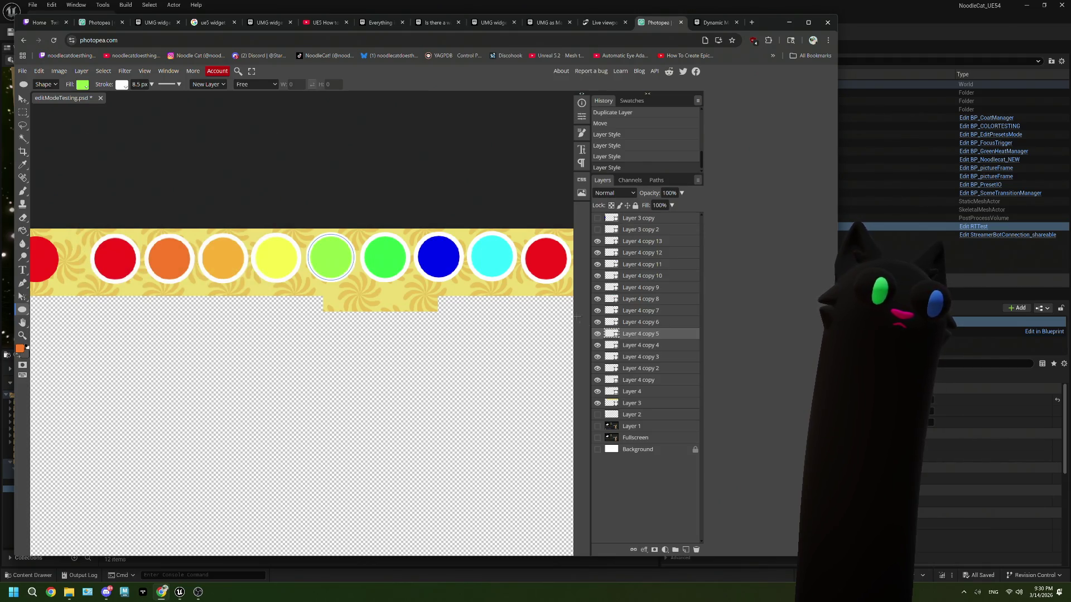
# Step: Fill the Layer 4 copy 7 circle with a bluish mint green
pyautogui.click(638, 323)
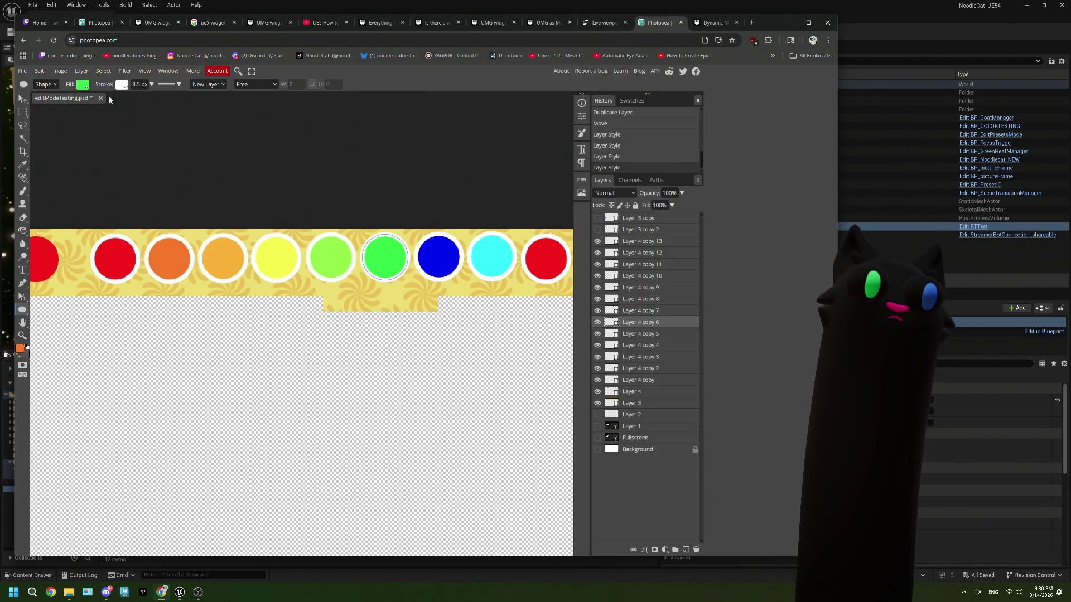
pyautogui.click(639, 310)
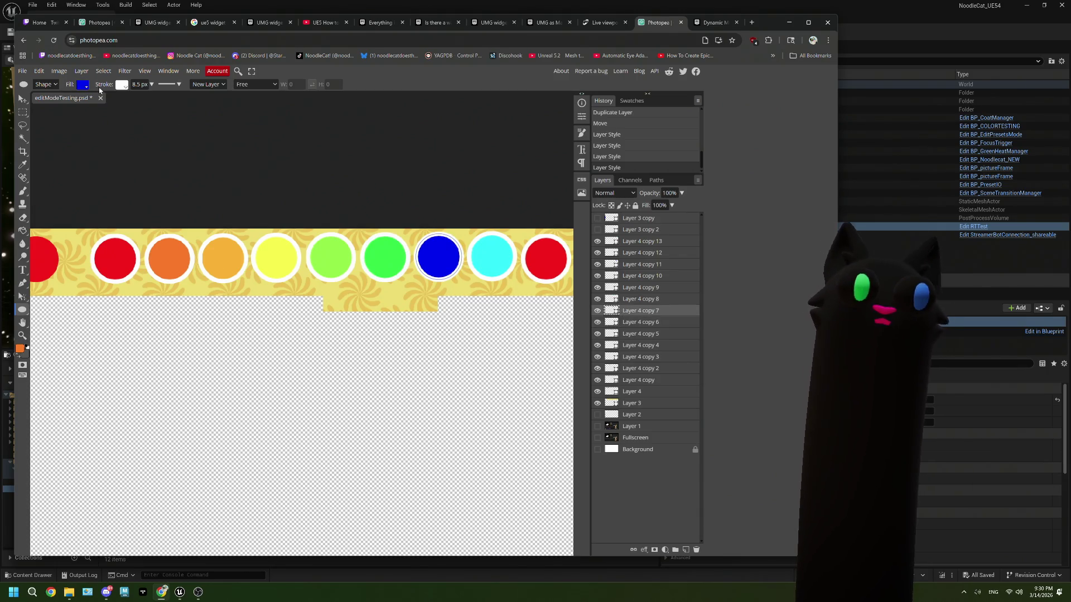
pyautogui.click(81, 86)
pyautogui.click(107, 122)
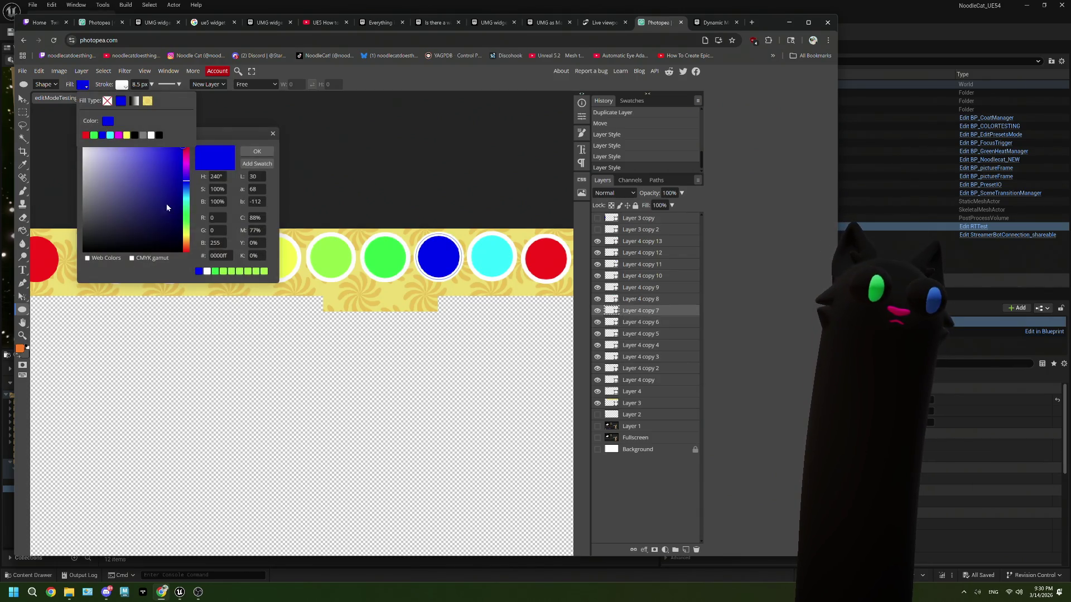
pyautogui.click(221, 271)
pyautogui.moveTo(188, 218); pyautogui.dragTo(186, 211)
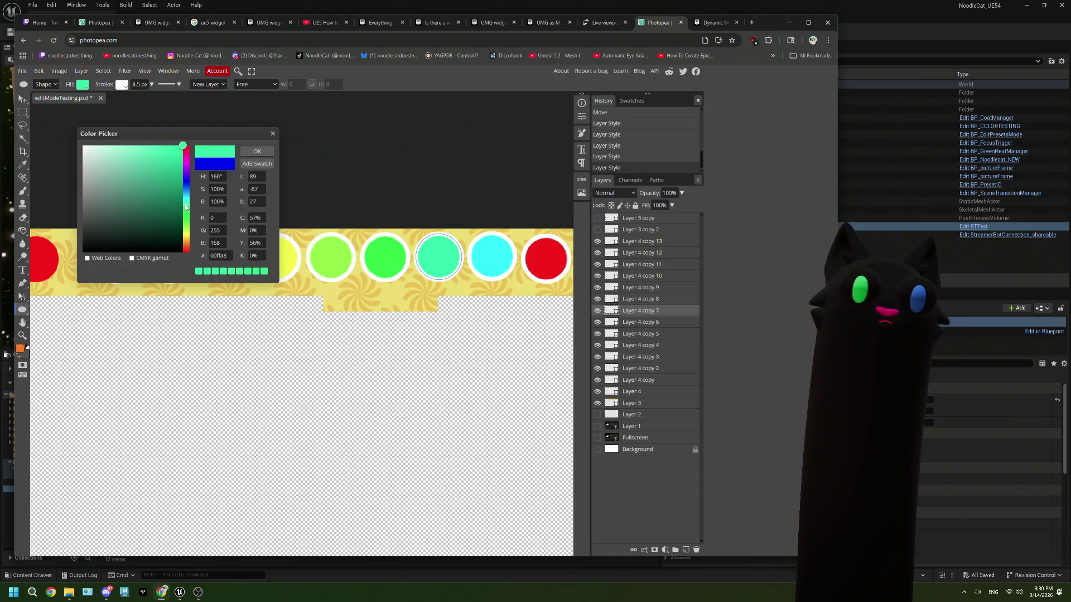
pyautogui.click(257, 152)
pyautogui.click(612, 301)
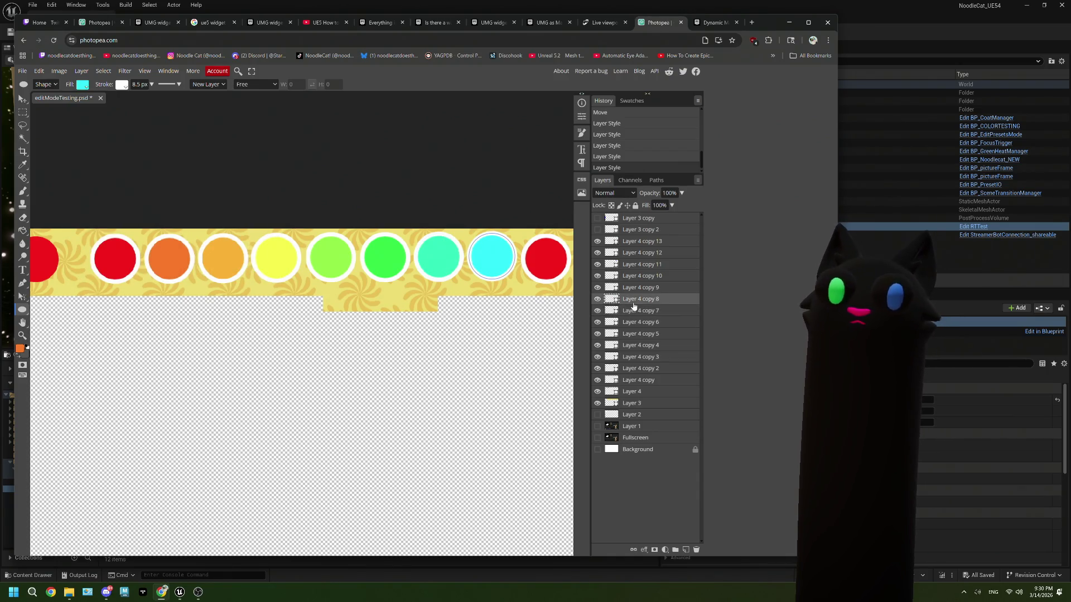
pyautogui.moveTo(403, 399); pyautogui.dragTo(185, 410)
# Step: Keep the cyan circle as is and fill Layer 4 copy 9 light blue
pyautogui.click(84, 87)
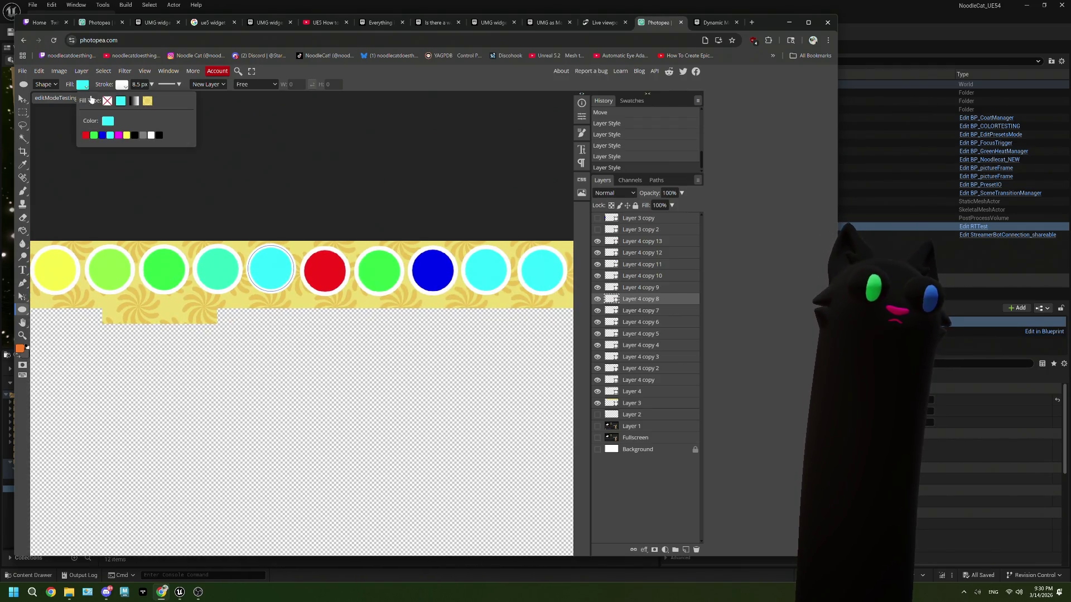
pyautogui.click(104, 122)
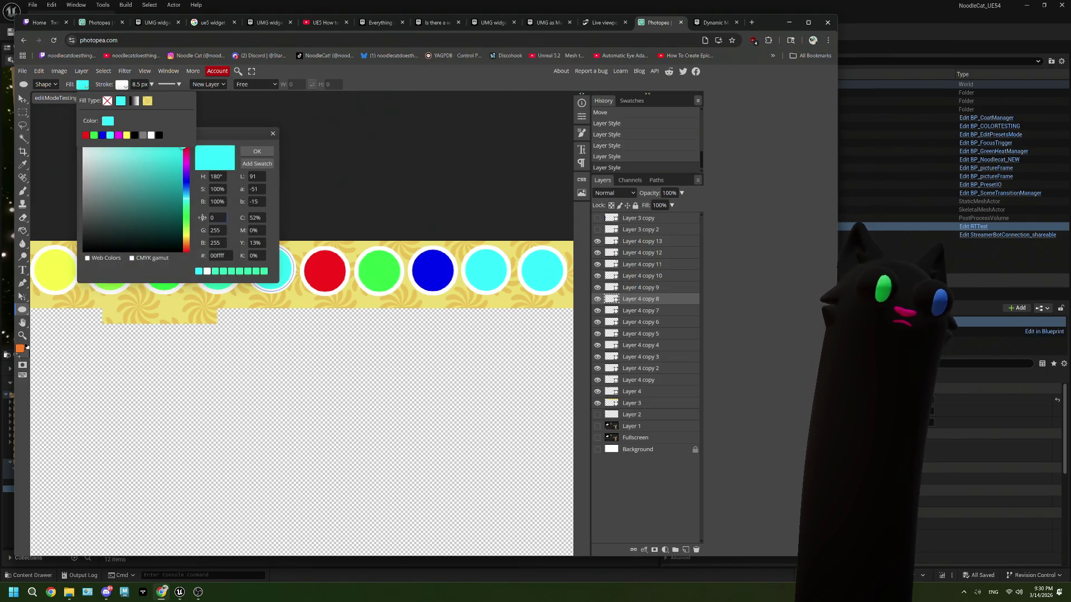
pyautogui.click(257, 152)
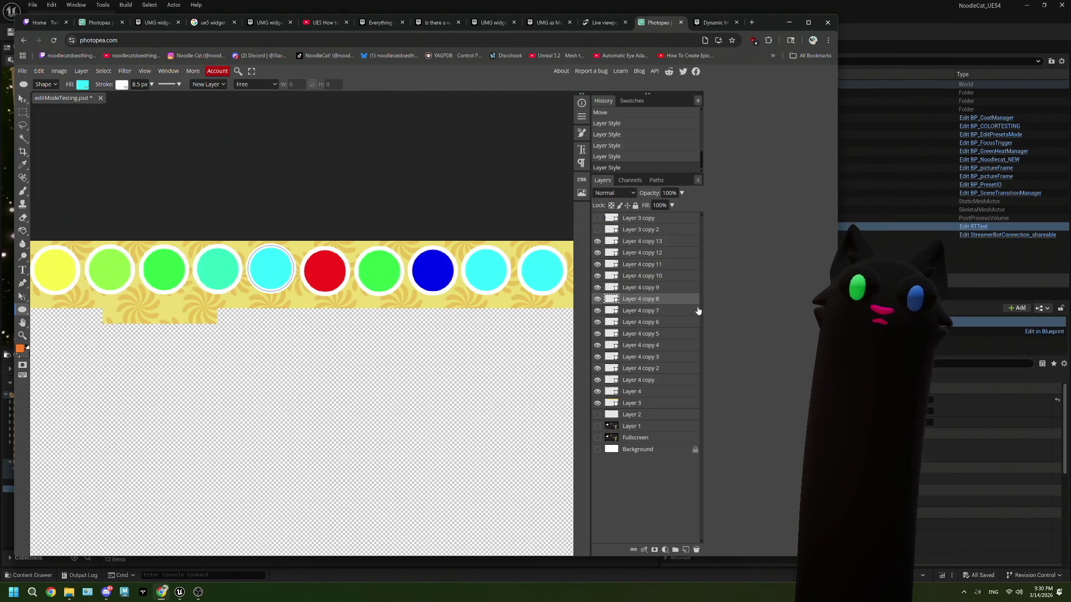
pyautogui.hotkey('alt', ']')
pyautogui.click(81, 85)
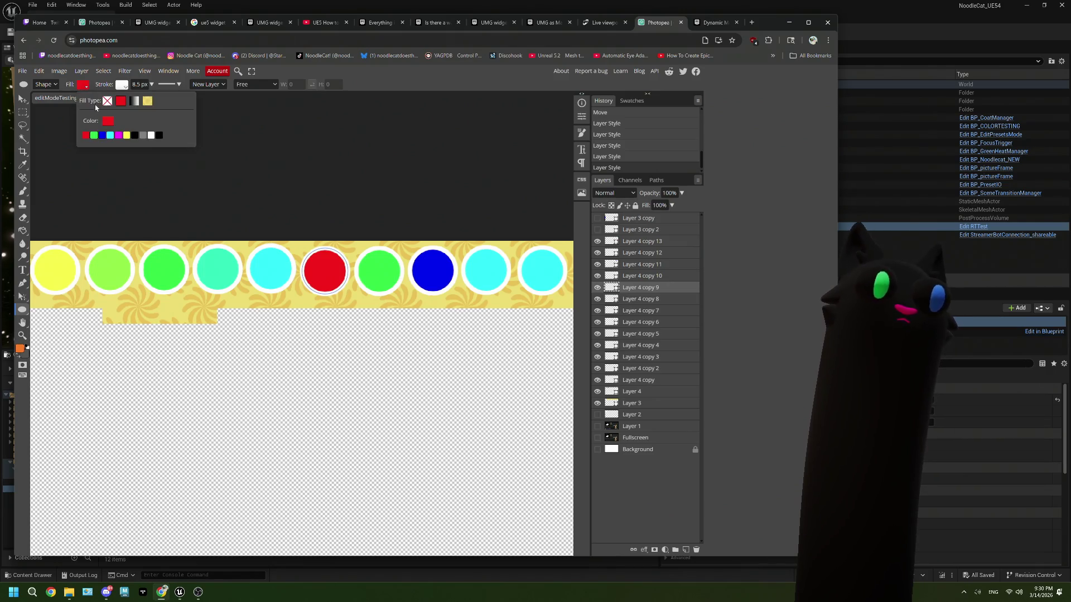
pyautogui.click(108, 120)
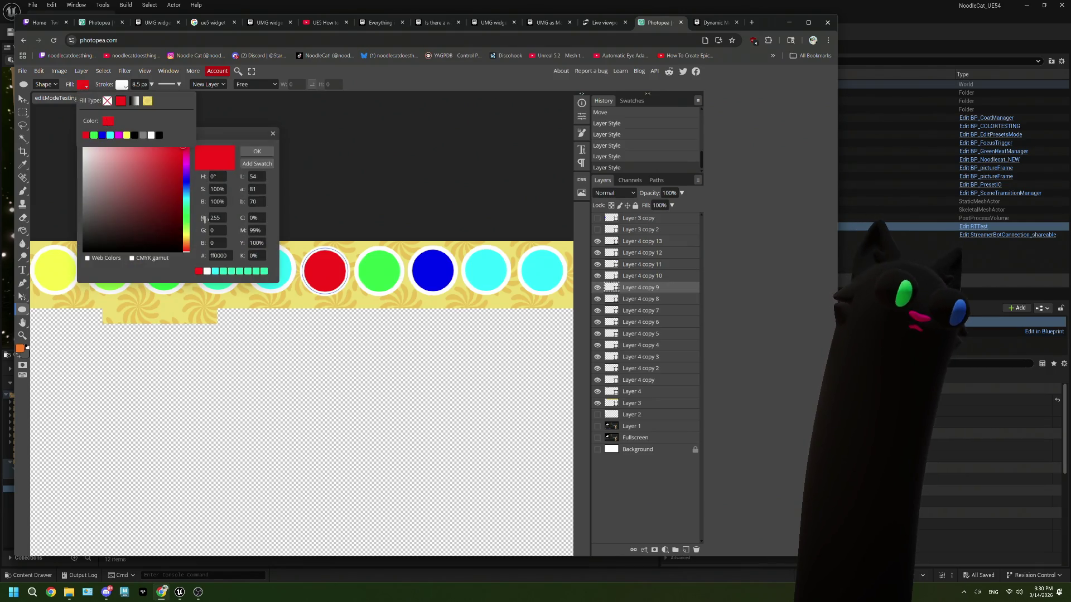
pyautogui.click(216, 271)
pyautogui.moveTo(188, 199); pyautogui.dragTo(187, 197)
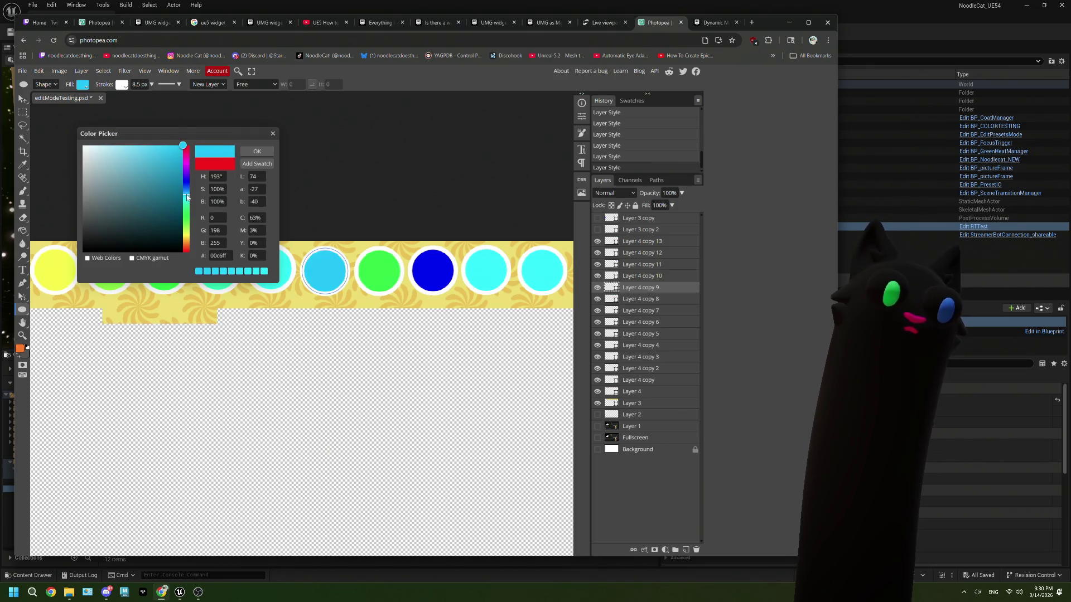
pyautogui.click(257, 151)
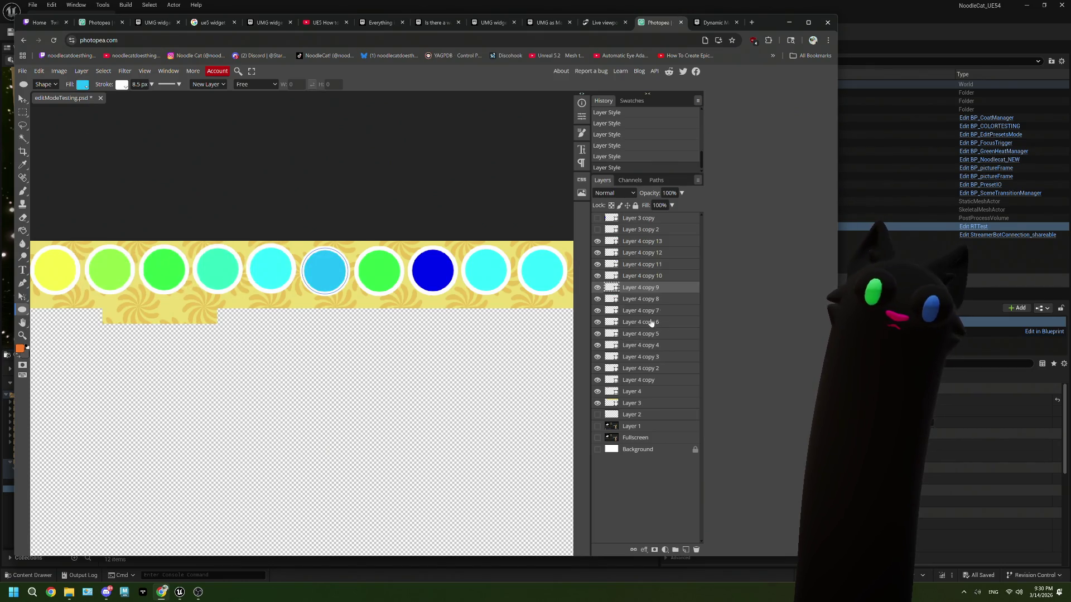
# Step: Fill the Layer 4 copy 10 circle with a deeper blue
pyautogui.click(656, 278)
pyautogui.click(82, 85)
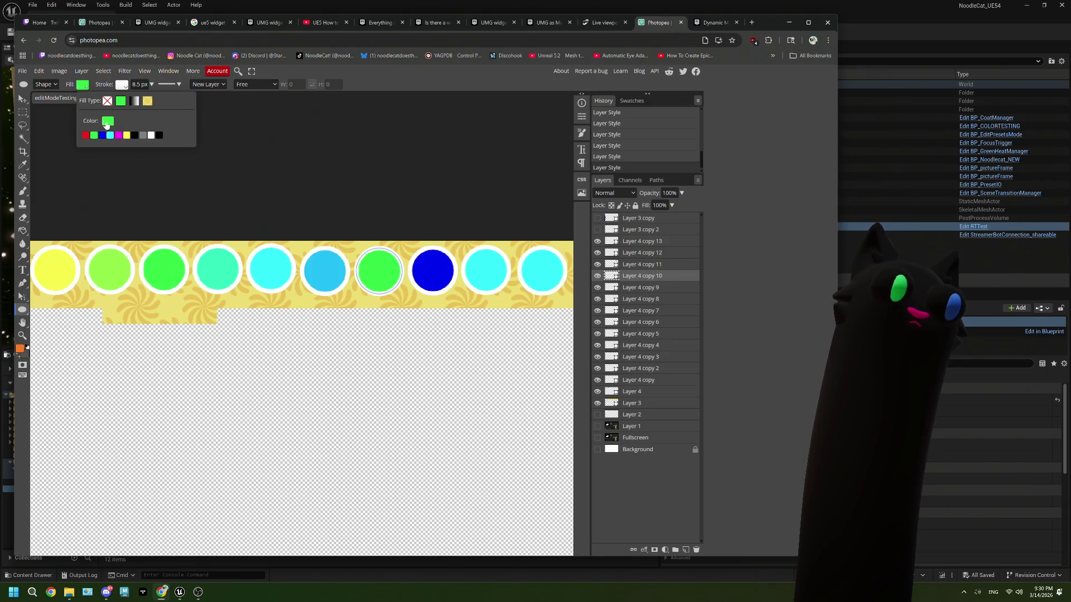
pyautogui.click(107, 122)
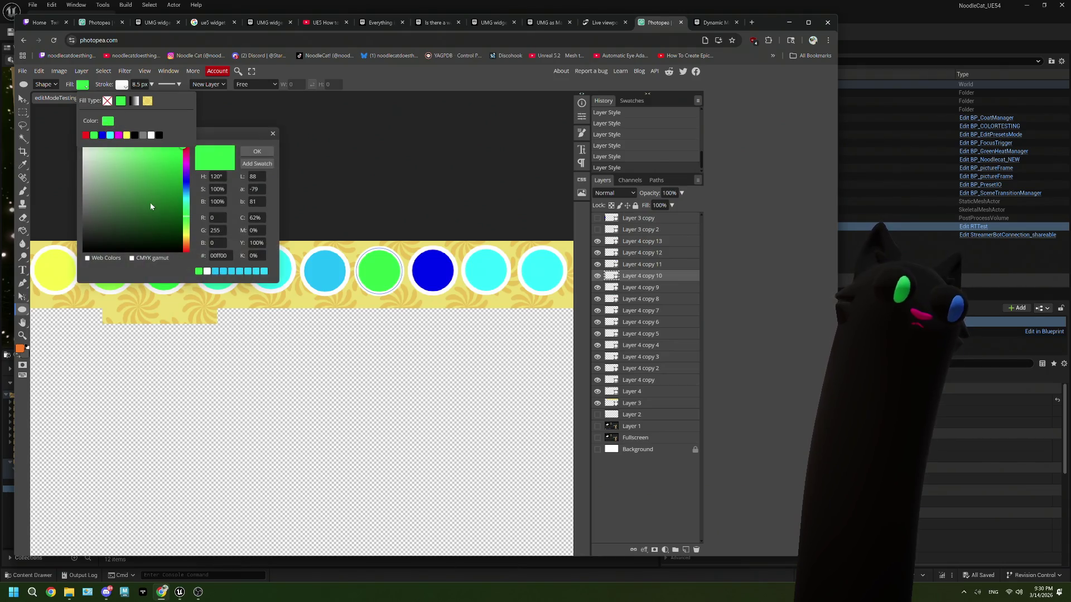
pyautogui.click(216, 272)
pyautogui.moveTo(186, 196); pyautogui.dragTo(186, 192)
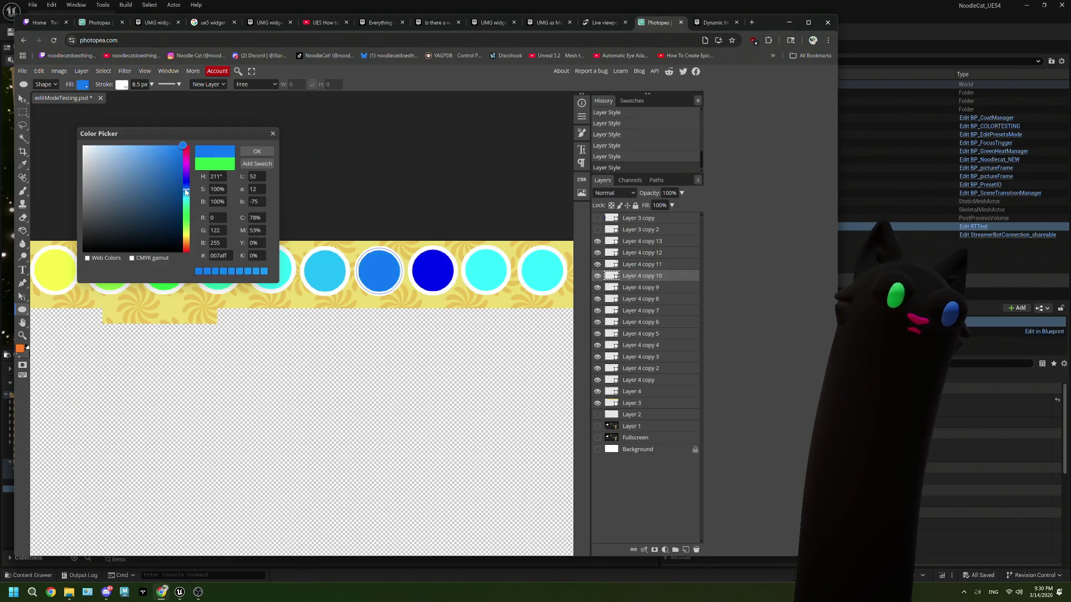
pyautogui.click(257, 151)
# Step: Fill the next circle in the row with royal blue
pyautogui.click(639, 267)
pyautogui.click(83, 85)
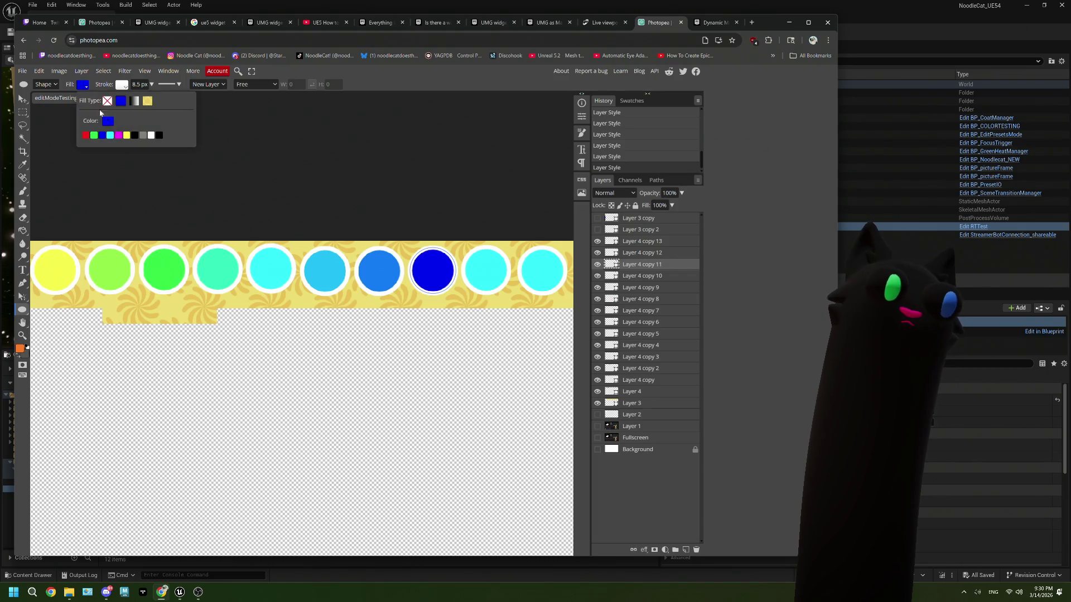
pyautogui.click(111, 124)
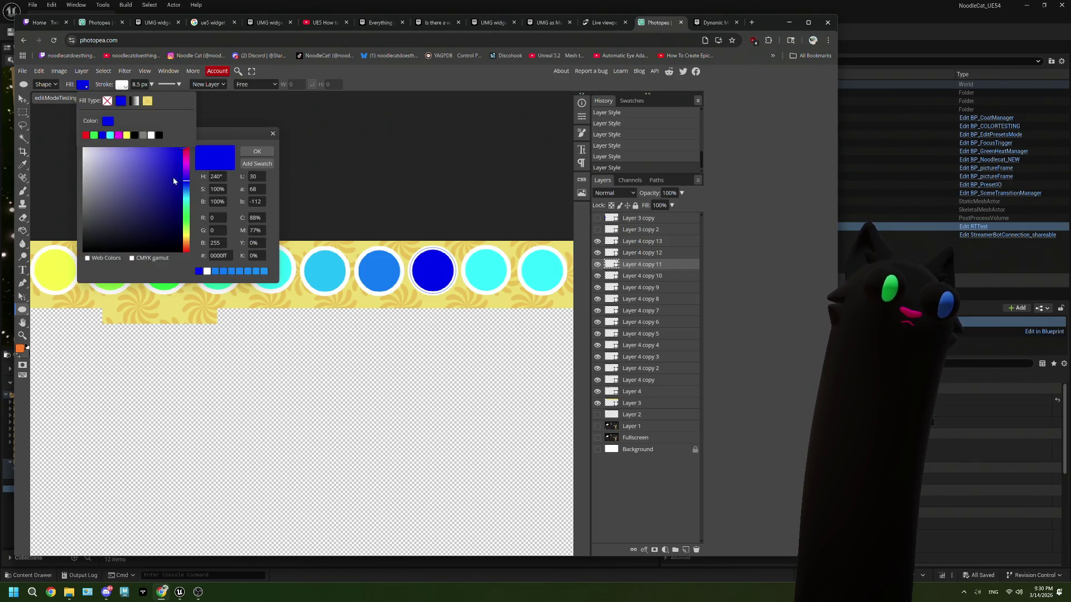
pyautogui.click(215, 271)
pyautogui.moveTo(186, 193); pyautogui.dragTo(186, 189)
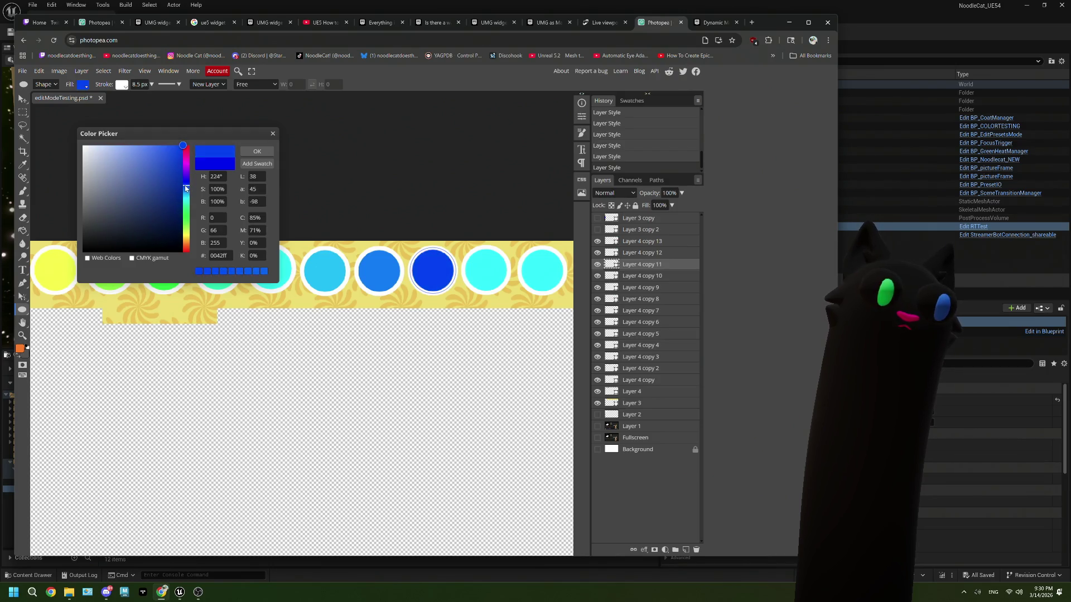
pyautogui.click(257, 151)
# Step: Fill the following circle with indigo
pyautogui.moveTo(502, 354); pyautogui.dragTo(386, 357)
pyautogui.hotkey('alt', ']')
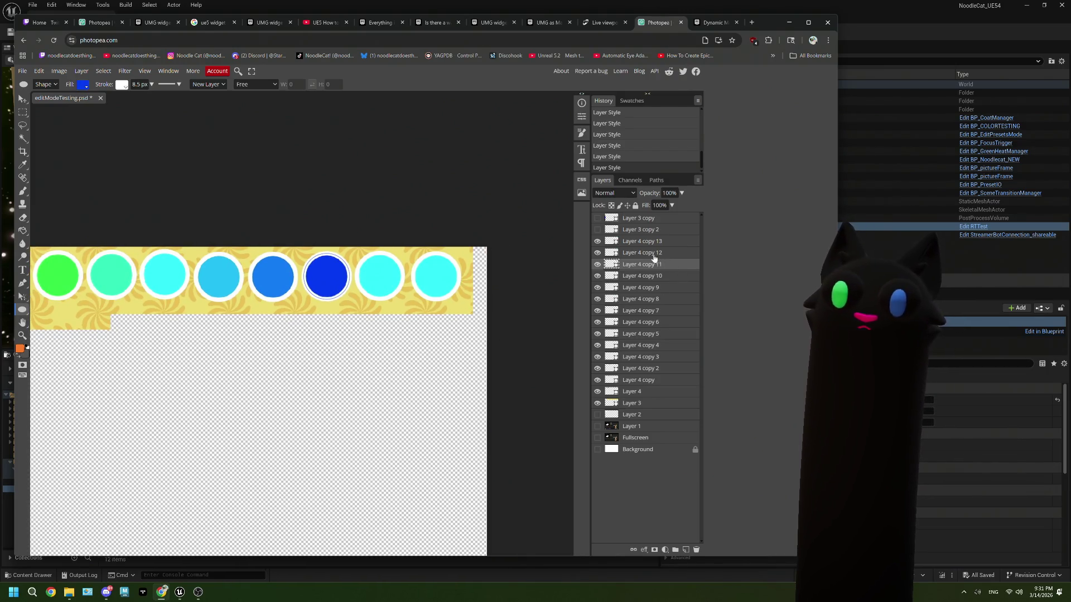
pyautogui.click(109, 122)
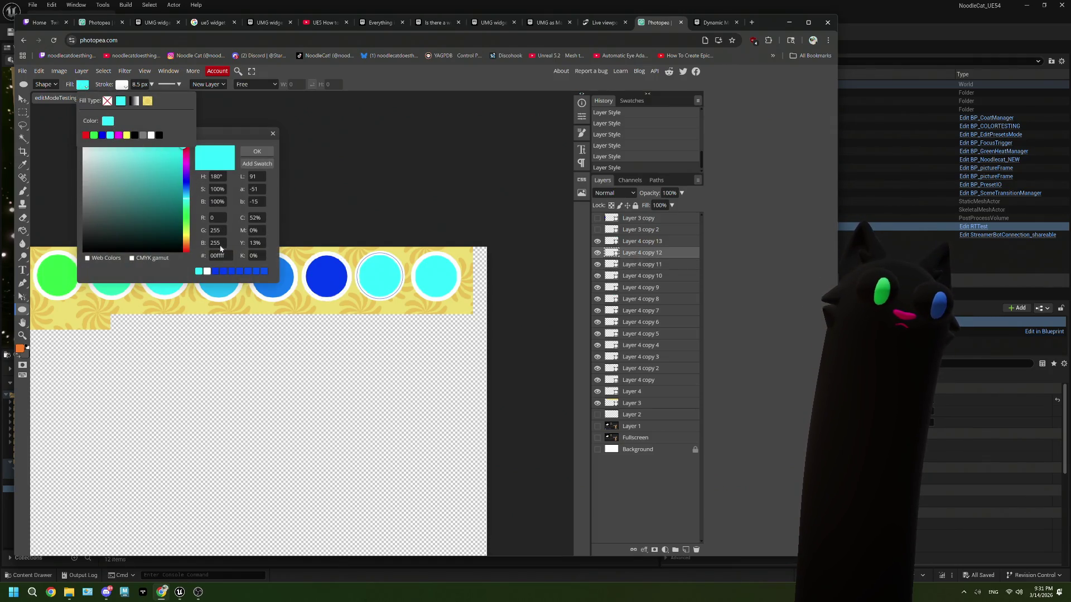
pyautogui.click(219, 271)
pyautogui.moveTo(185, 187); pyautogui.dragTo(185, 178)
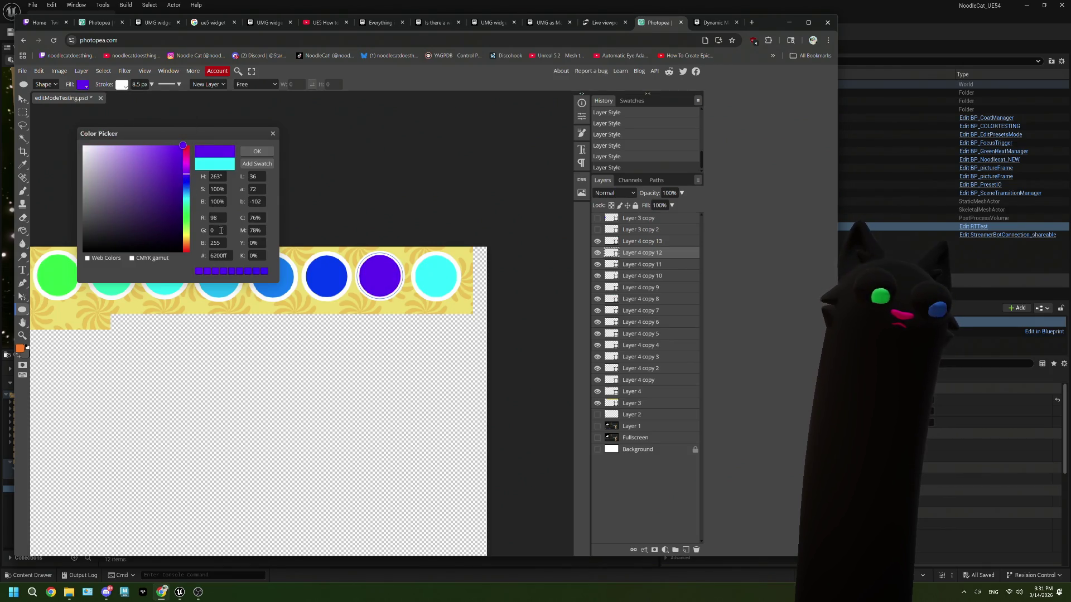
pyautogui.click(257, 151)
# Step: Fill the last circle in the row with vivid violet
pyautogui.click(642, 242)
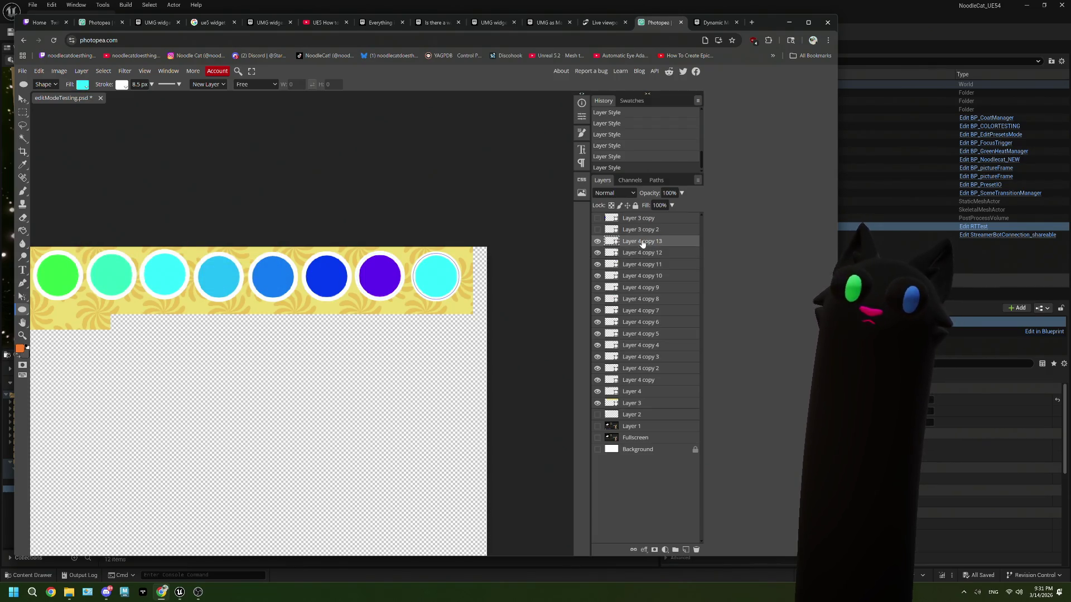
pyautogui.click(82, 84)
pyautogui.click(108, 121)
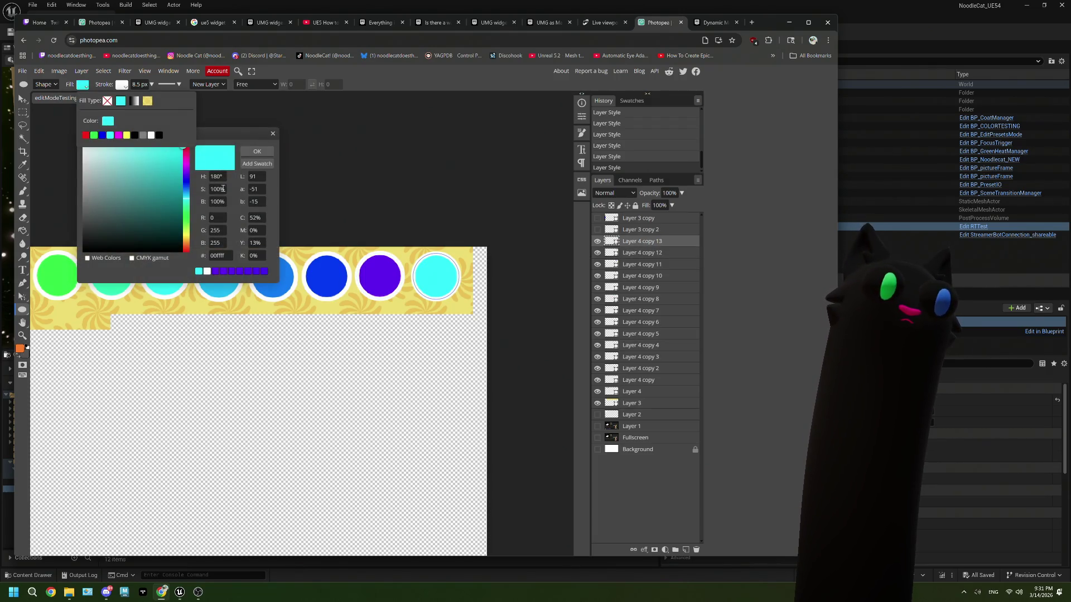
pyautogui.click(215, 271)
pyautogui.moveTo(186, 179); pyautogui.dragTo(186, 170)
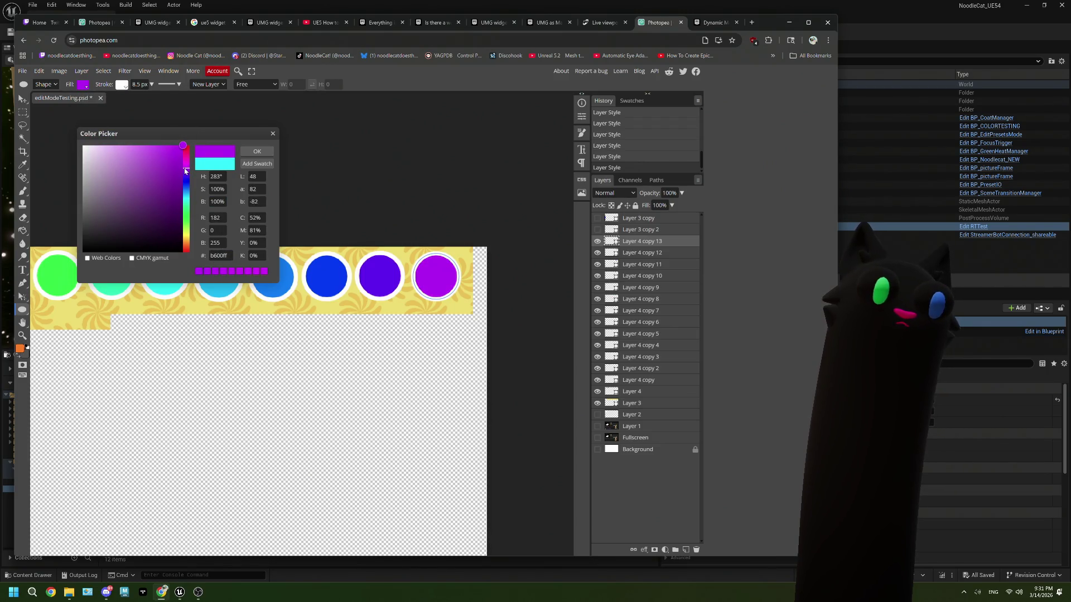
pyautogui.click(257, 151)
# Step: Zoom out until the whole banner and its full rainbow row of circles are visible
pyautogui.scroll(-4, 218, 368)
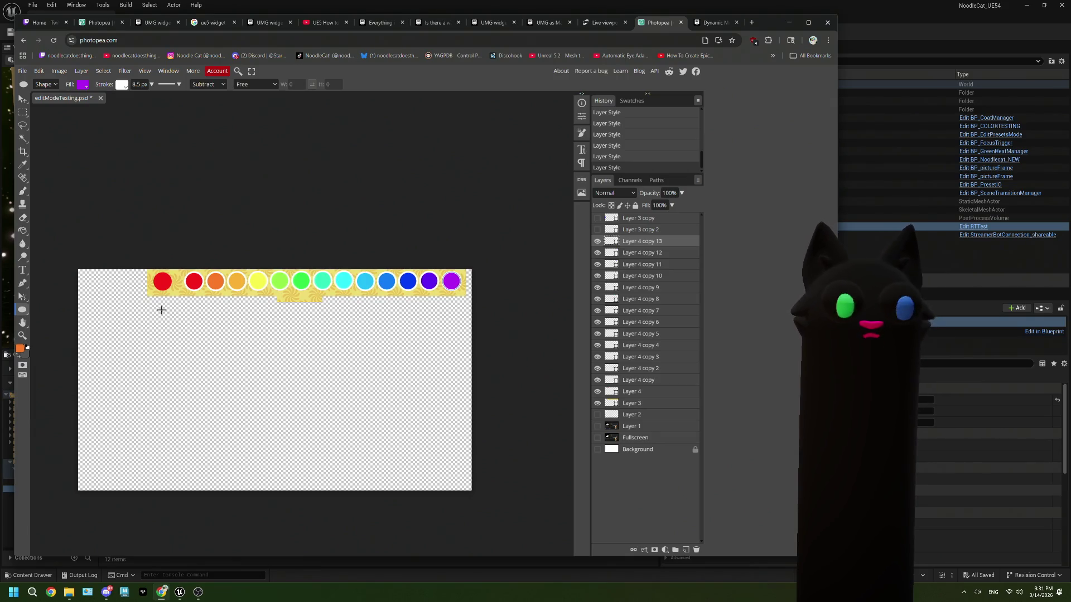
pyautogui.scroll(2, 161, 309)
pyautogui.scroll(-1, 161, 309)
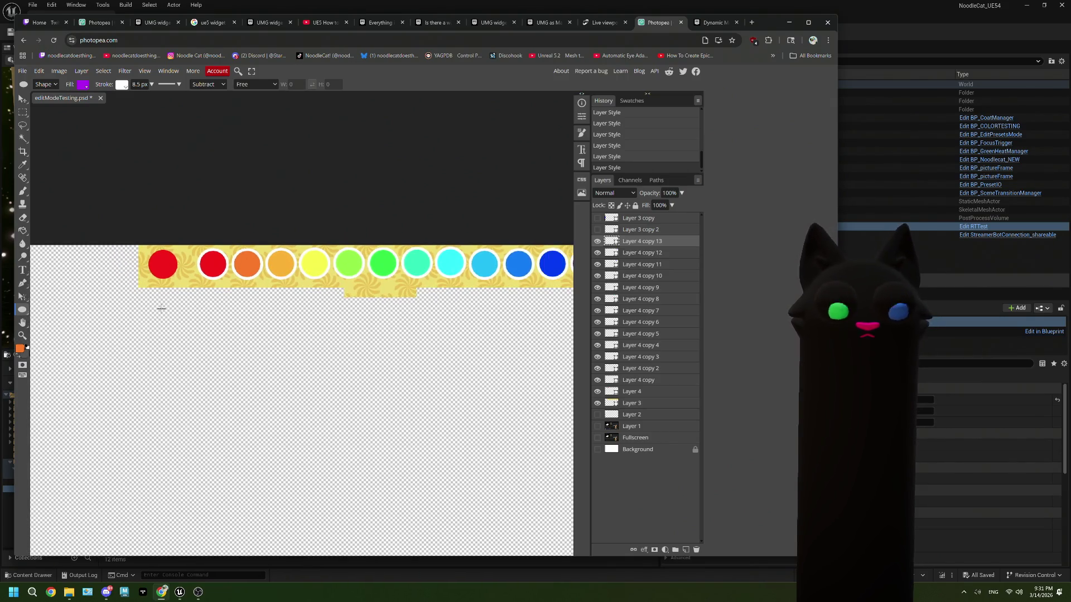
pyautogui.scroll(-1, 162, 309)
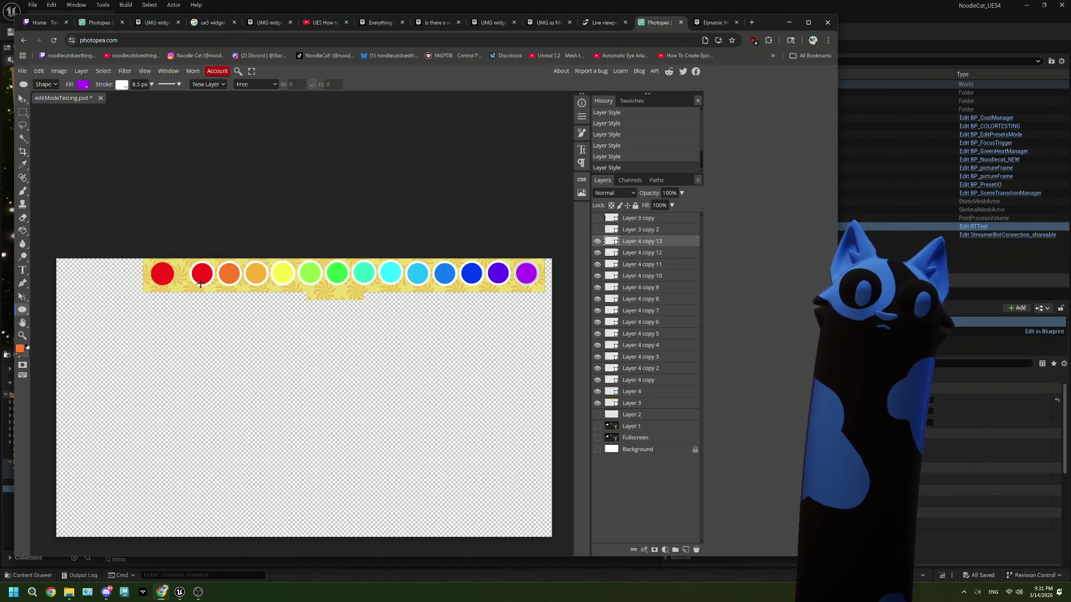
pyautogui.click(642, 404)
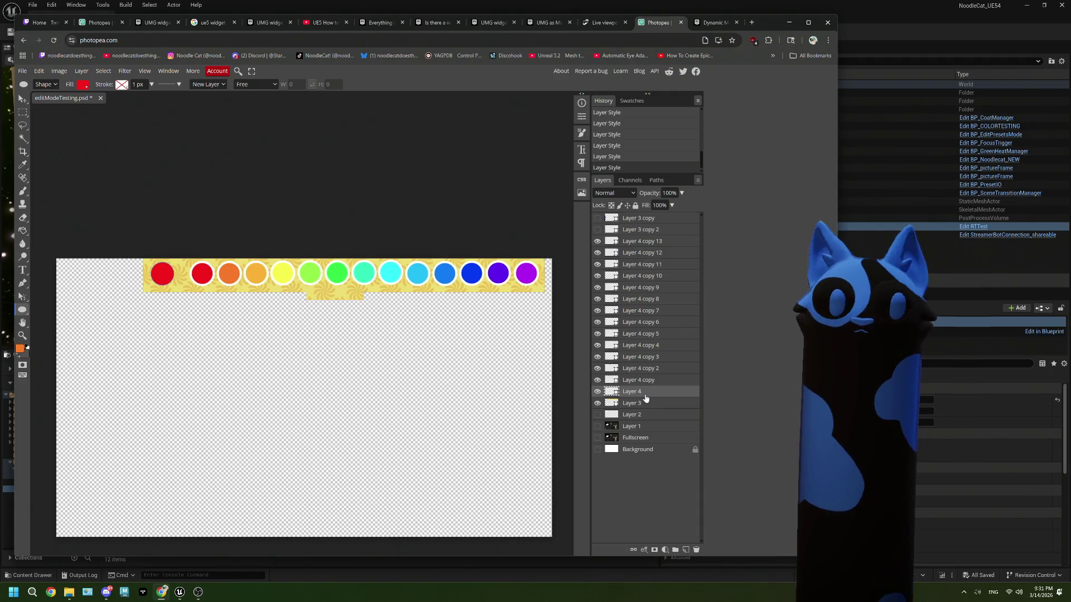
# Step: Set the Layer 3 banner's stroke to solid white with a 16 px width
pyautogui.click(122, 85)
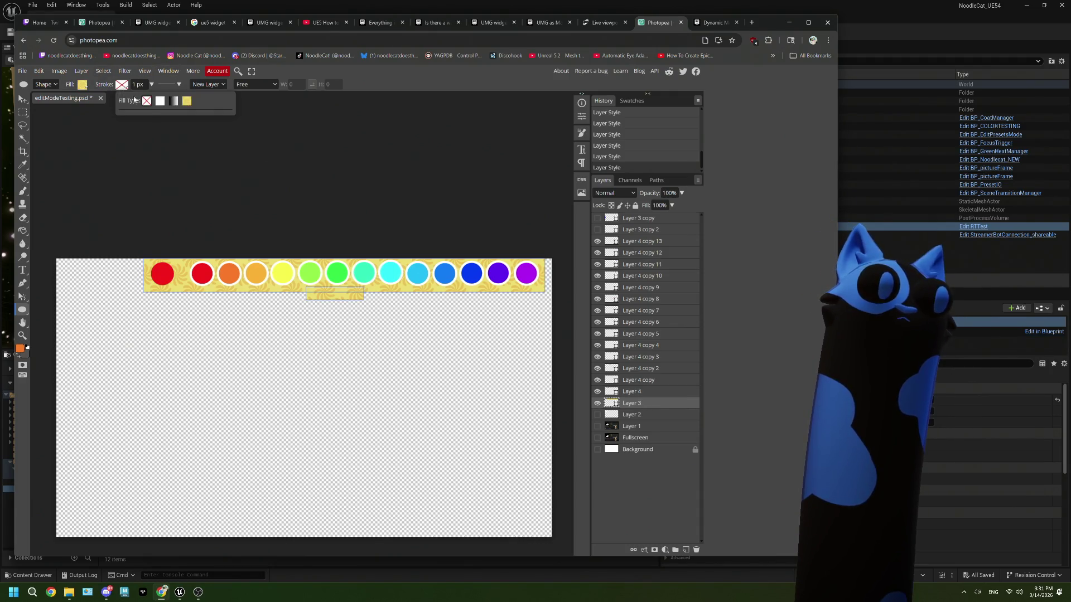
pyautogui.click(160, 101)
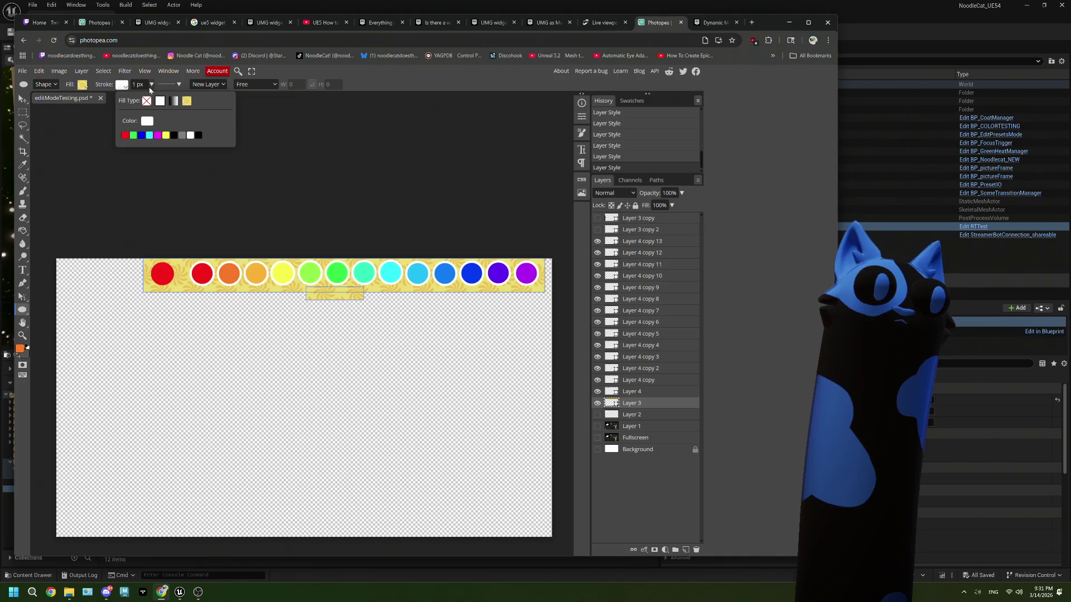
pyautogui.click(151, 84)
pyautogui.moveTo(139, 96); pyautogui.dragTo(141, 98)
pyautogui.click(137, 85)
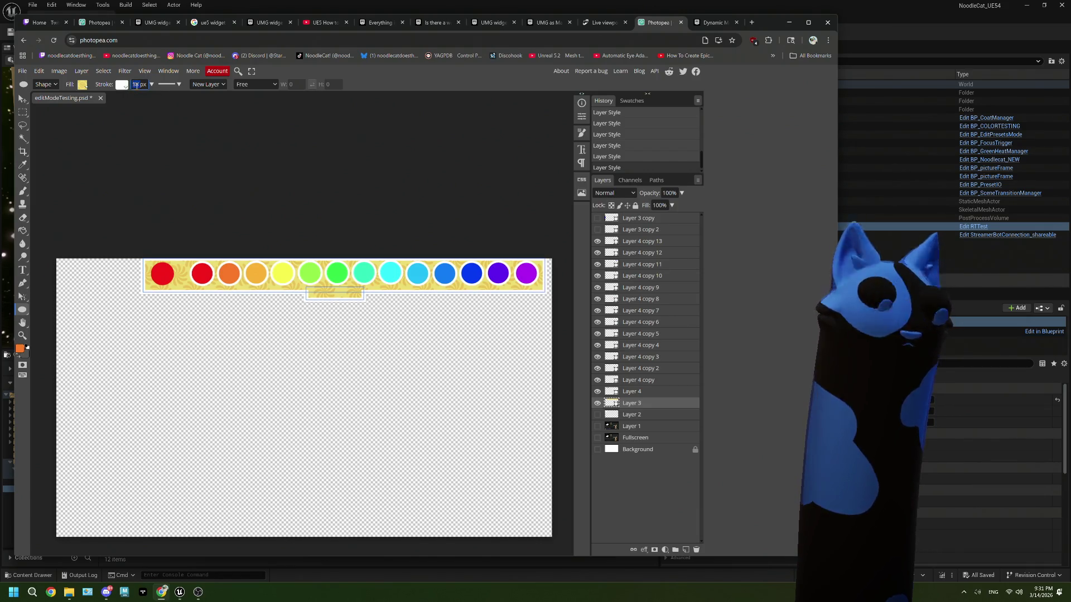
pyautogui.write('16')
pyautogui.click(640, 403)
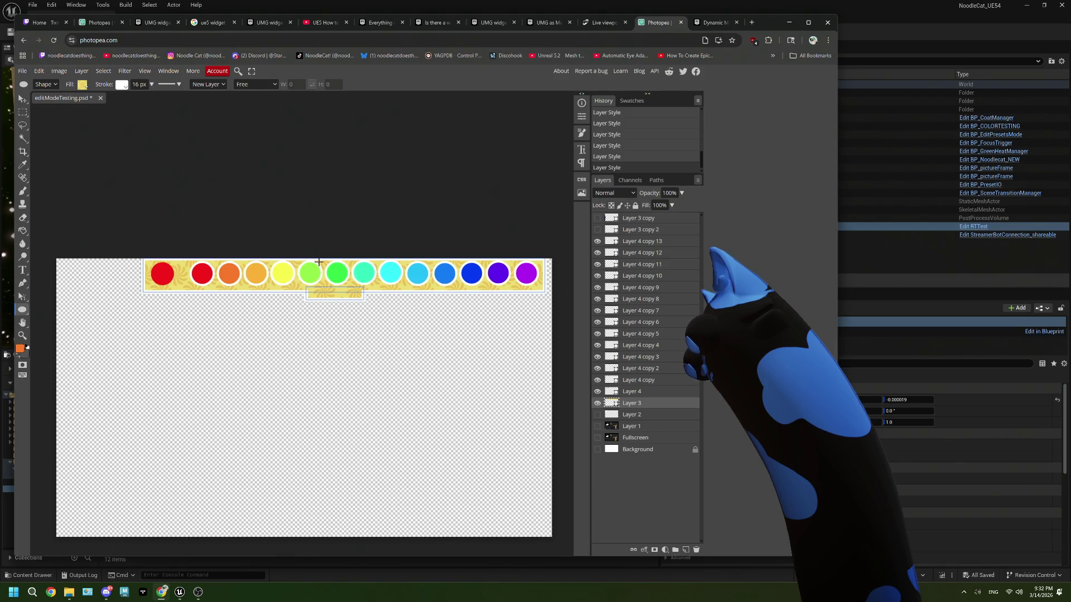
# Step: Give the Layer 4 red circle a solid white stroke 8.5 px wide
pyautogui.press('shift')
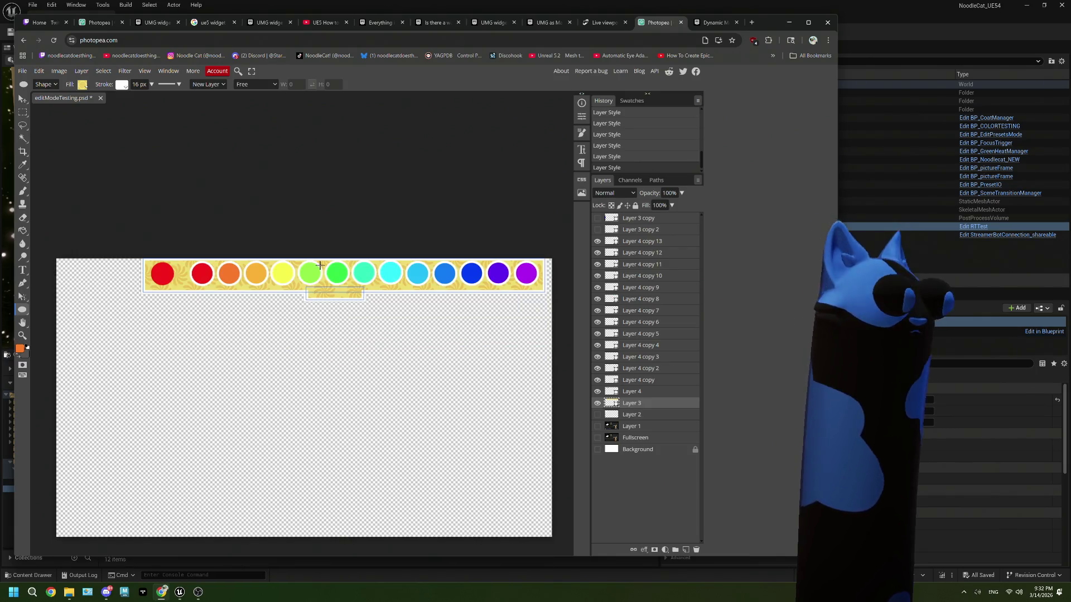
pyautogui.click(643, 393)
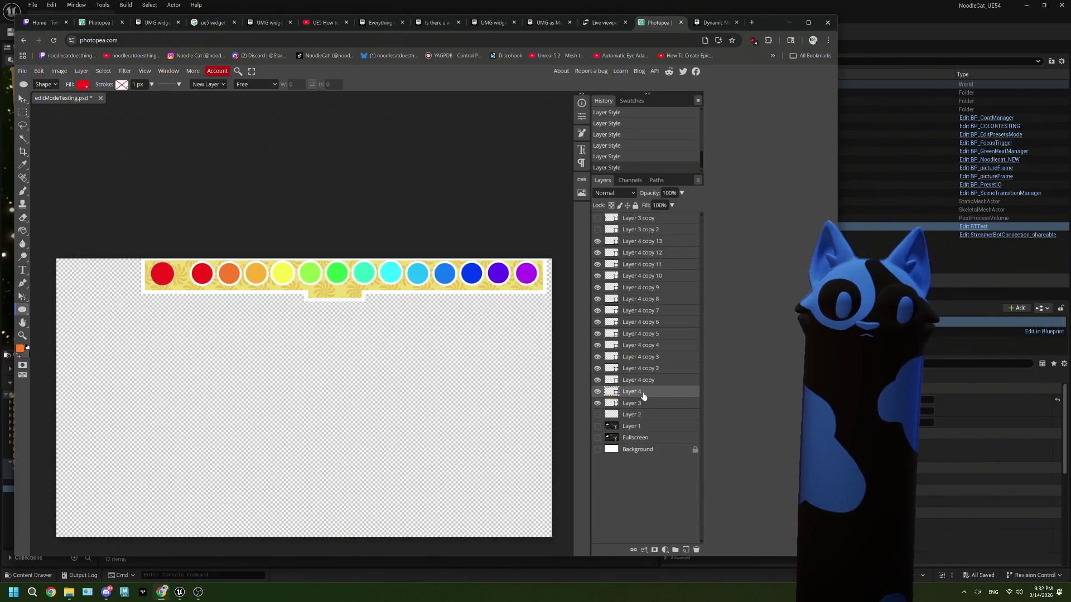
pyautogui.press('BackSpace')
pyautogui.write('0.5')
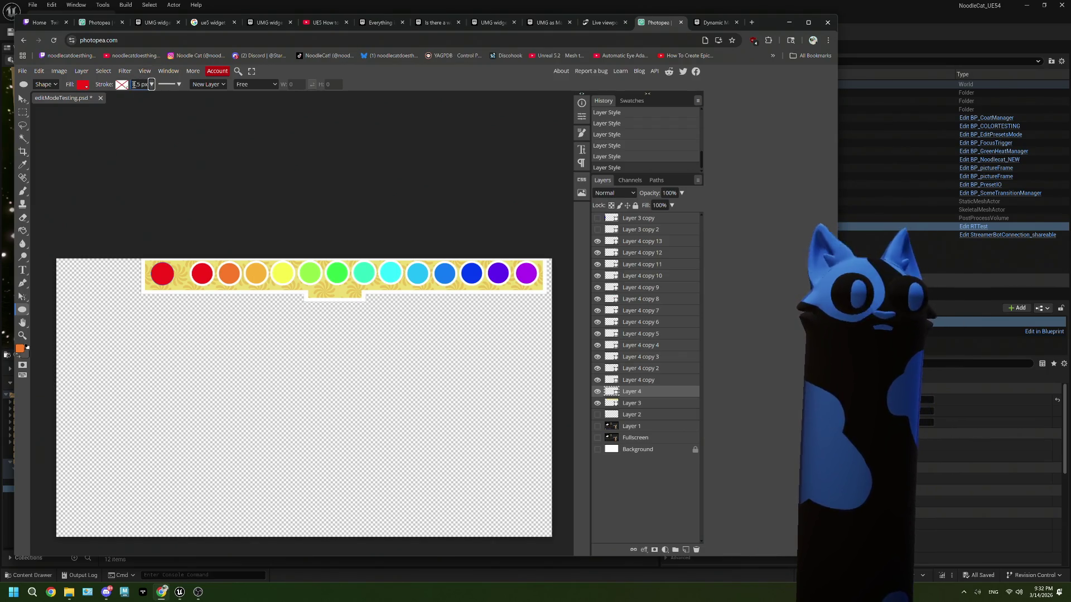
pyautogui.click(121, 86)
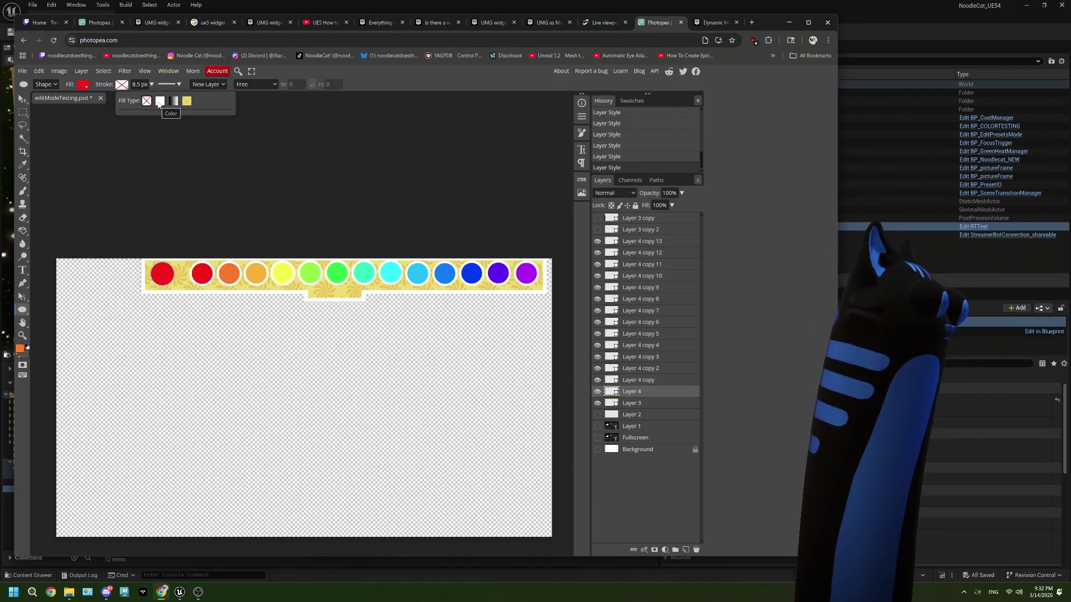
pyautogui.click(160, 103)
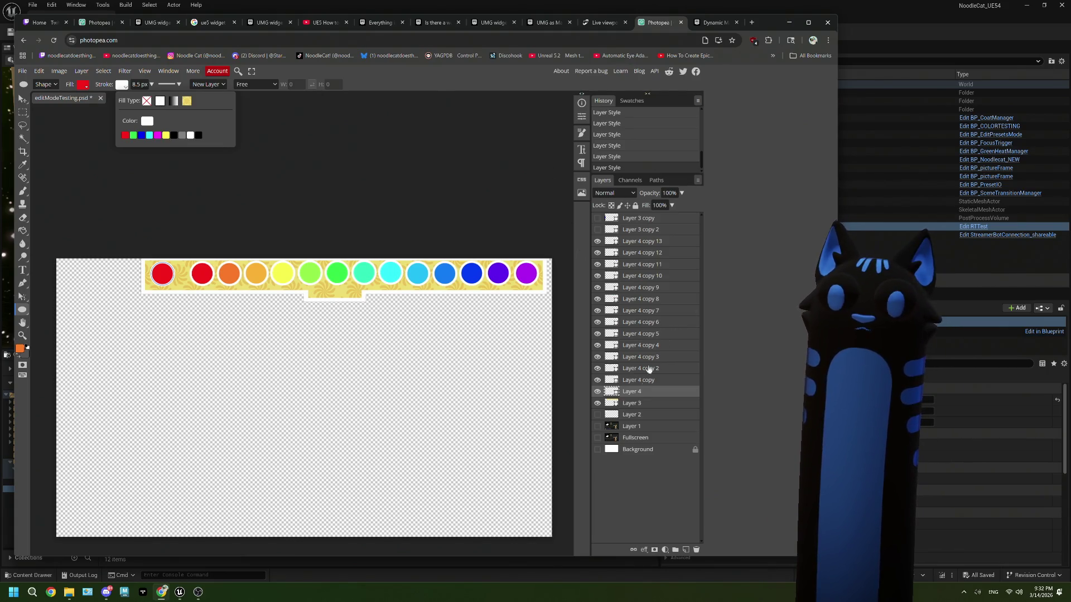
pyautogui.click(638, 385)
pyautogui.click(635, 403)
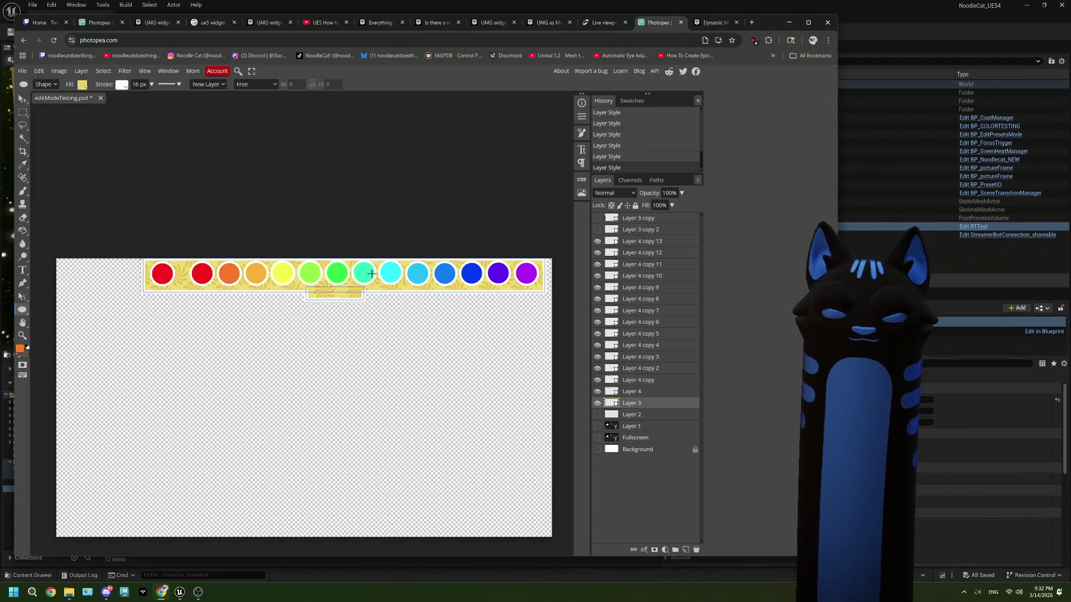
# Step: Stretch the yellow banner's height to 112.42% with the transform handles and commit
pyautogui.hscroll(-2, 342, 270)
pyautogui.hscroll(2, 342, 270)
pyautogui.scroll(2, 342, 269)
pyautogui.scroll(-2, 342, 270)
pyautogui.scroll(2, 341, 267)
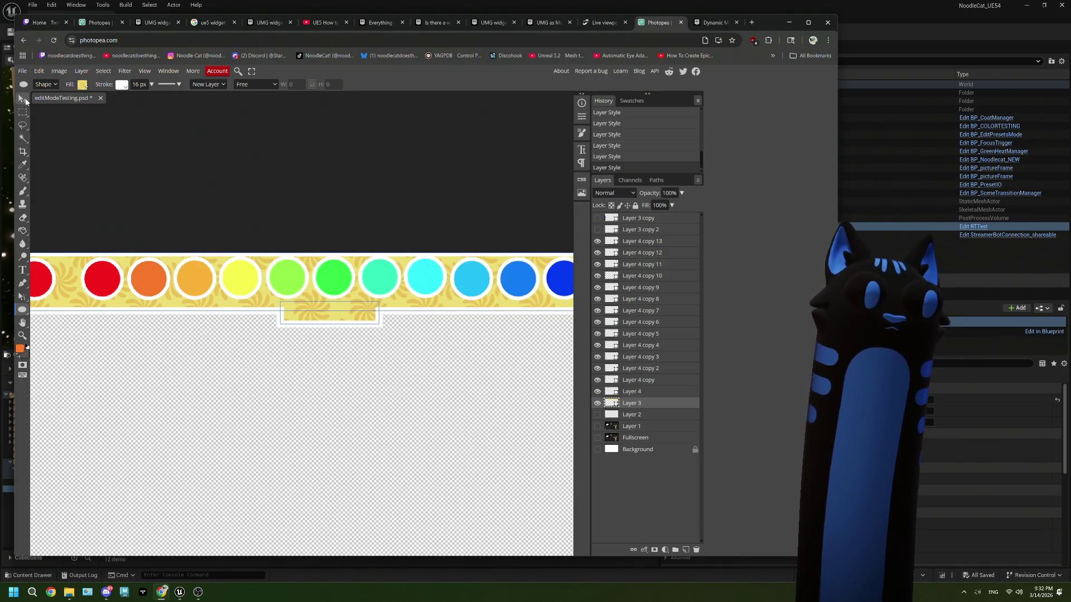
pyautogui.click(25, 100)
pyautogui.moveTo(345, 252); pyautogui.dragTo(346, 244)
pyautogui.hotkey('ctrl', 'z')
pyautogui.hotkey('ctrl', 'z')
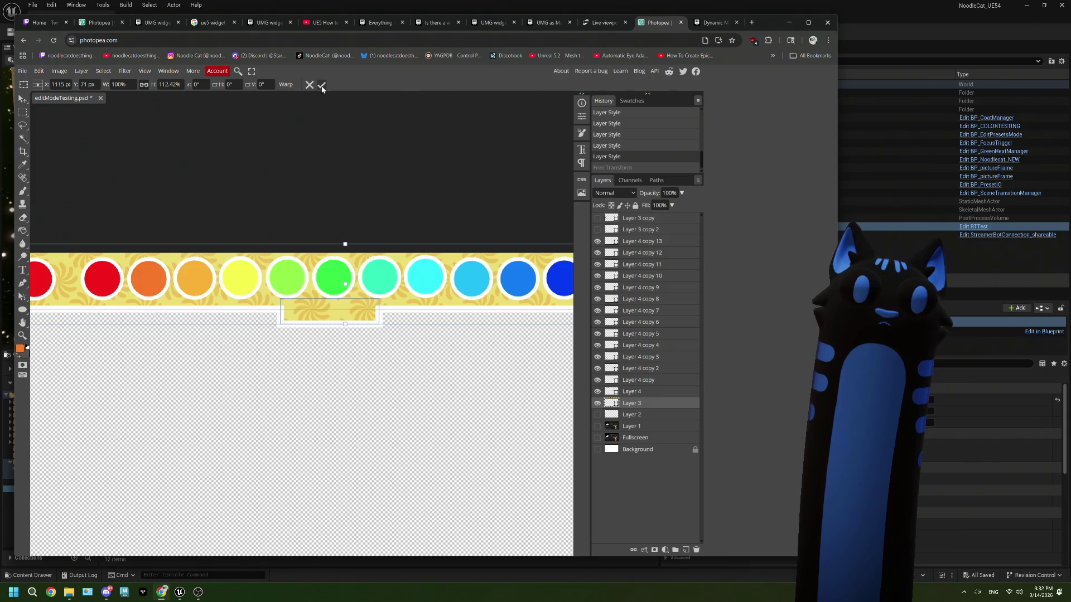
pyautogui.click(321, 87)
pyautogui.scroll(-2, 391, 332)
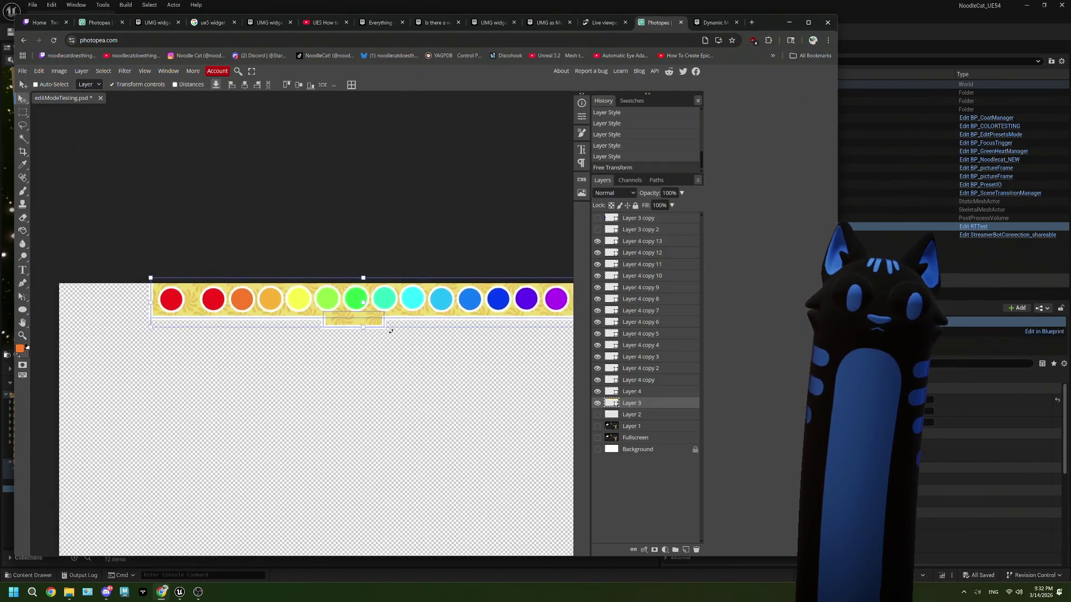
pyautogui.scroll(-1, 391, 332)
pyautogui.click(648, 415)
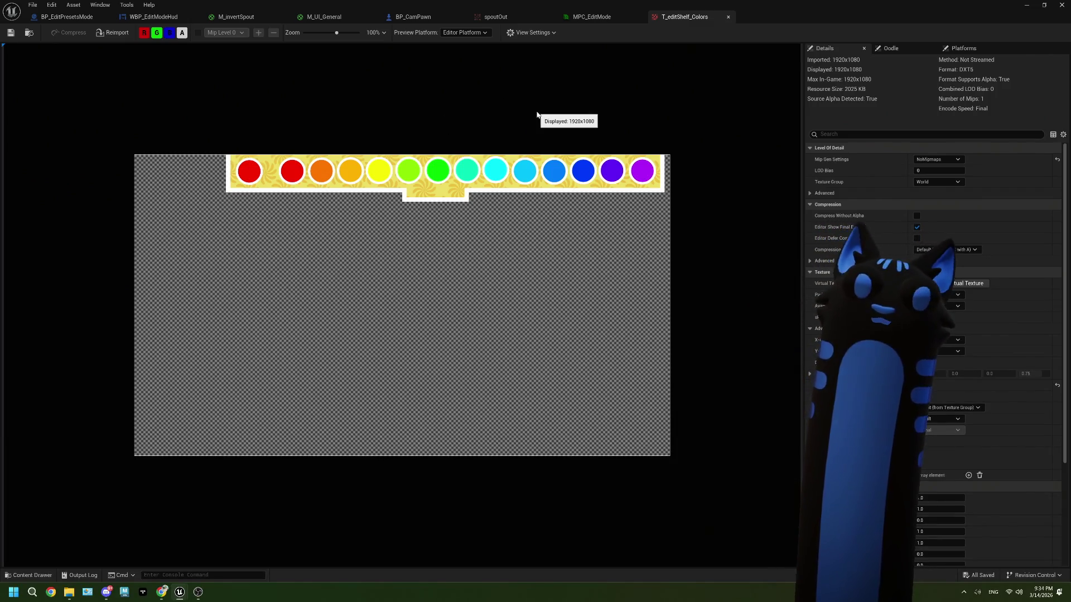
# Step: Pan the M_UI_General material graph to the testVector node, then return to Photopea
pyautogui.click(323, 18)
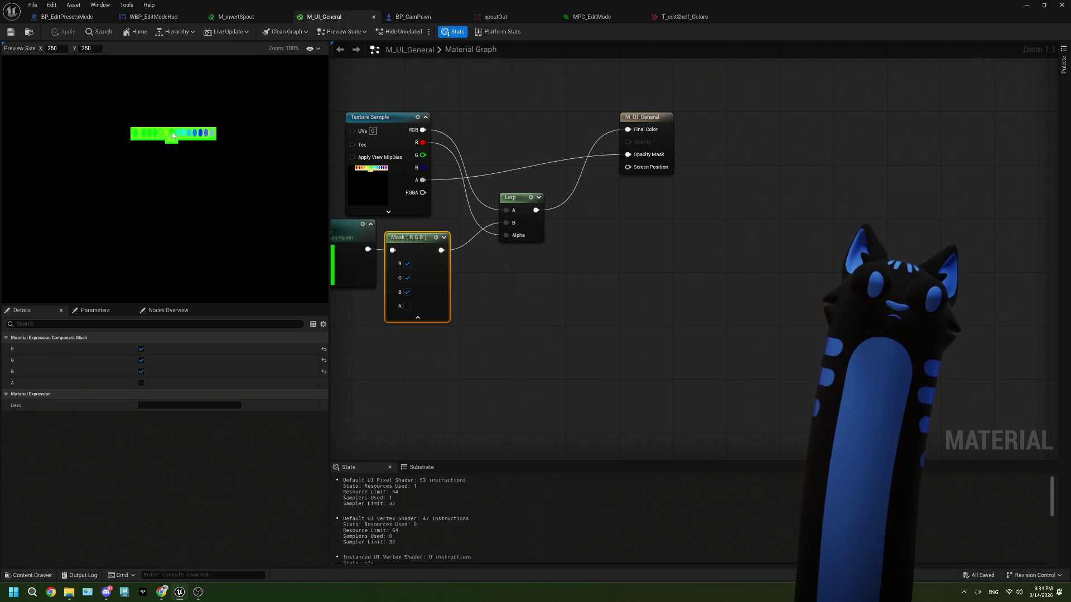
pyautogui.scroll(2, 170, 130)
pyautogui.moveTo(475, 276); pyautogui.dragTo(579, 303)
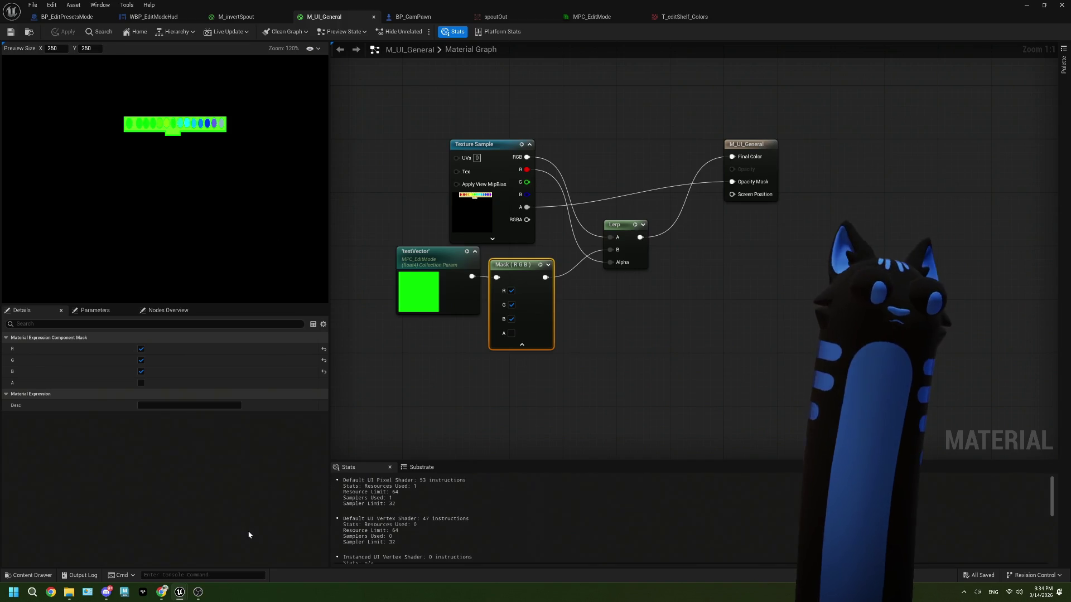
pyautogui.click(159, 594)
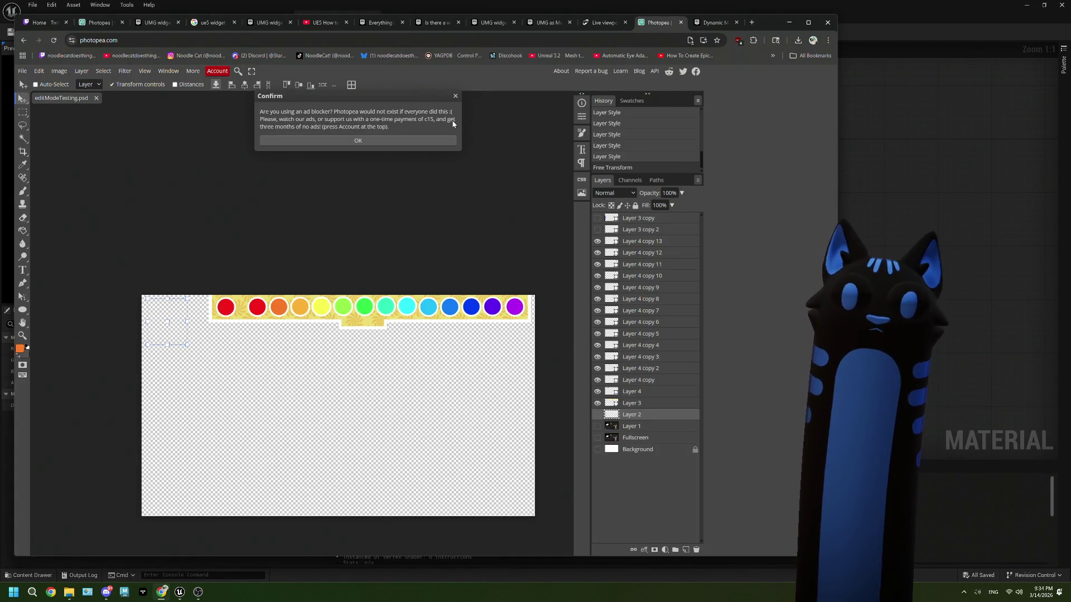
# Step: Dismiss the ad notice and move Layer 4 copy 14 below Layer 4 in the layer stack
pyautogui.click(455, 97)
pyautogui.click(643, 405)
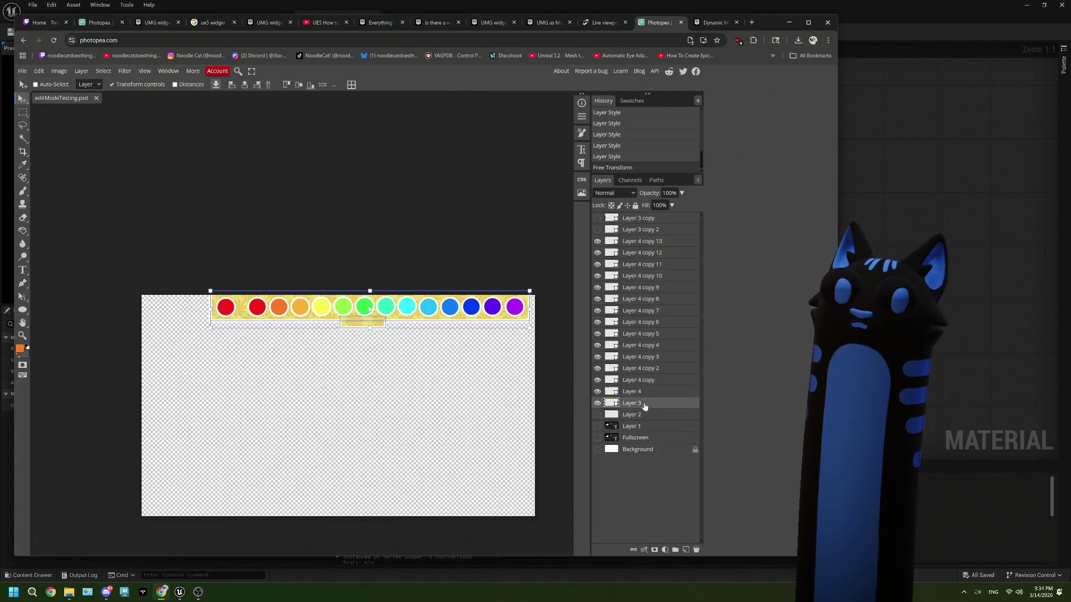
pyautogui.click(645, 392)
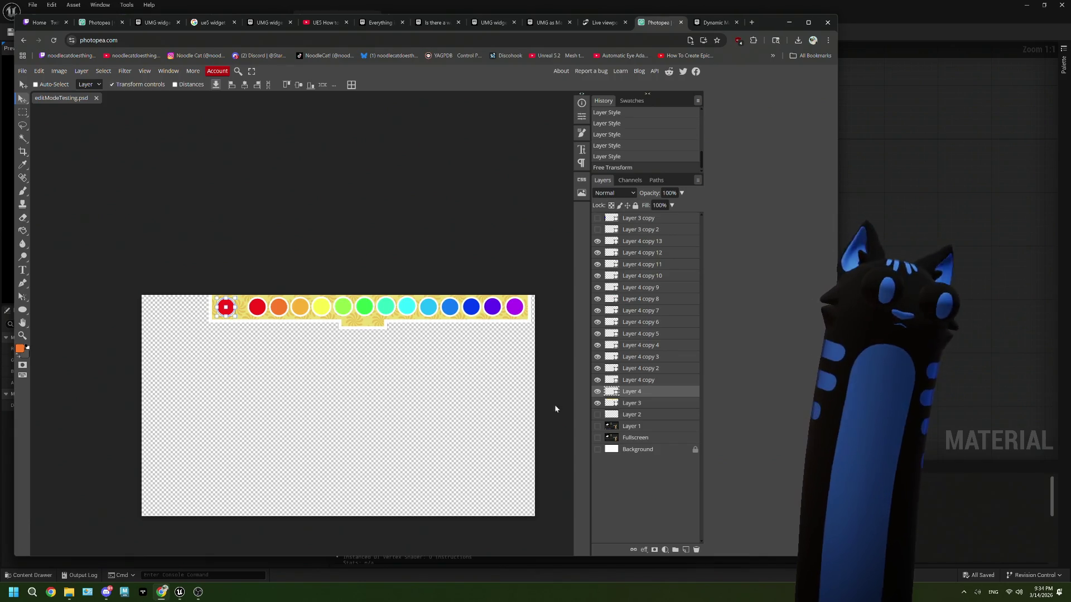
pyautogui.moveTo(646, 390); pyautogui.dragTo(686, 550)
pyautogui.moveTo(641, 392)
pyautogui.mouseDown()
pyautogui.moveTo(641, 408)
pyautogui.moveTo(629, 405)
pyautogui.mouseUp()
# Step: Group Layer 4 copy 13 through Layer 4 into a folder named colorz and hide it
pyautogui.click(642, 392)
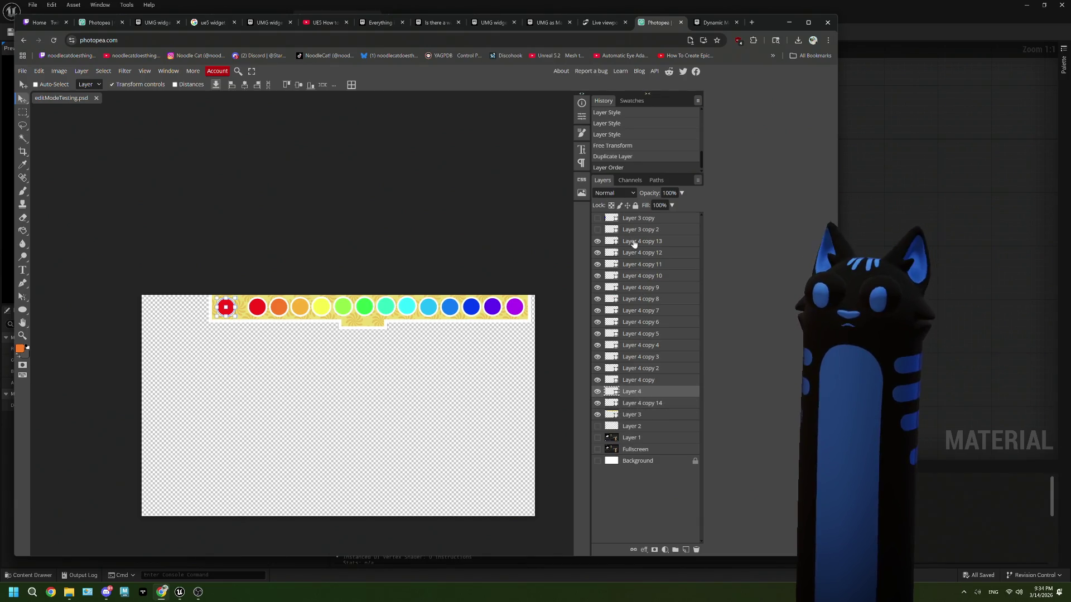
pyautogui.keyDown('shift'); pyautogui.click(636, 245); pyautogui.keyUp('shift')
pyautogui.click(673, 553)
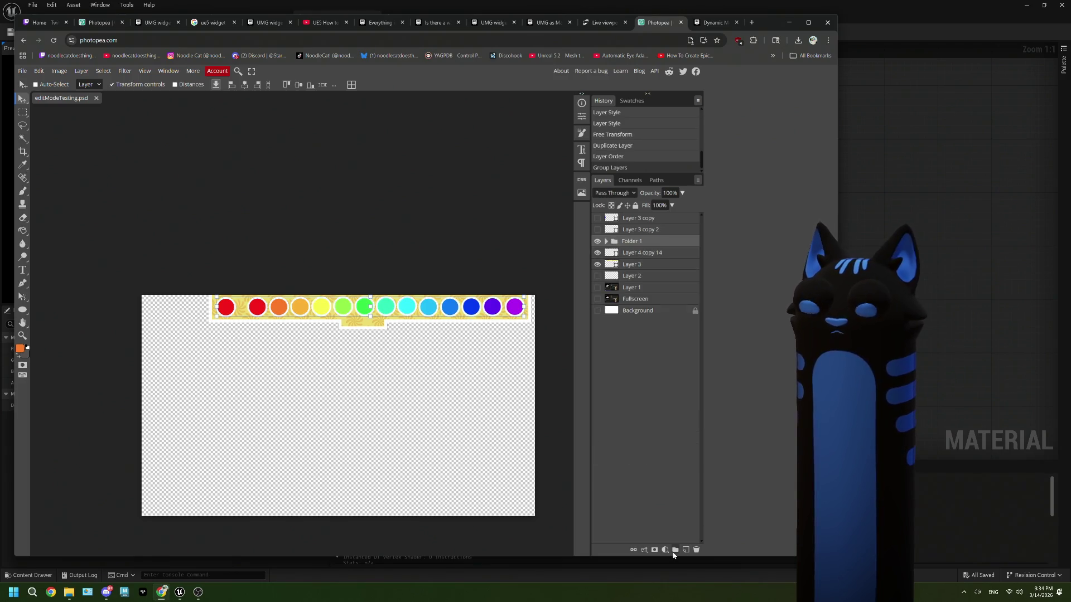
pyautogui.doubleClick(636, 241)
pyautogui.write('co')
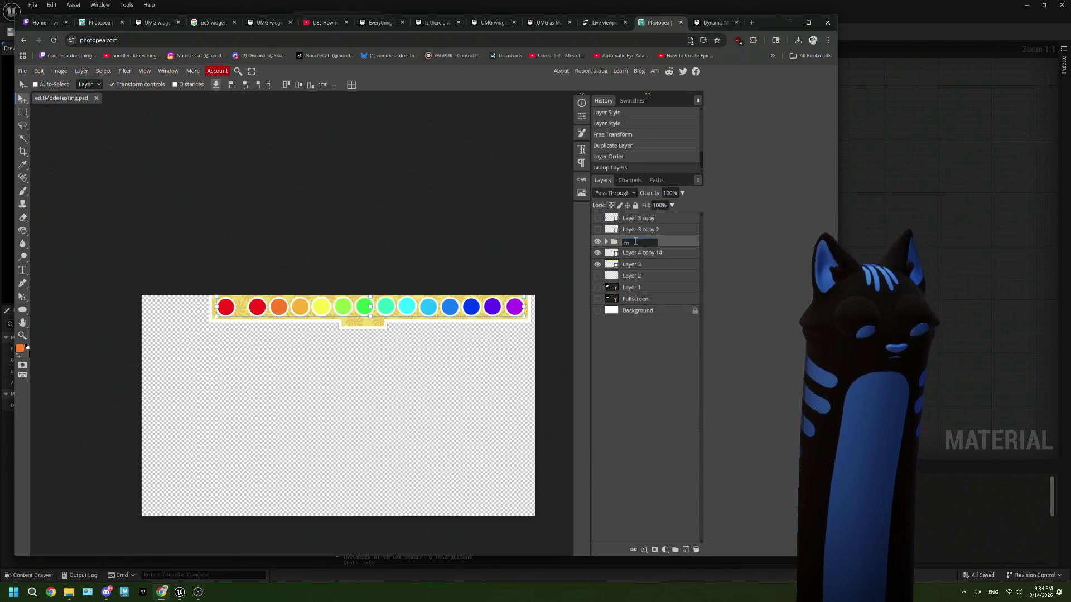
pyautogui.write('lorz')
pyautogui.press('Return')
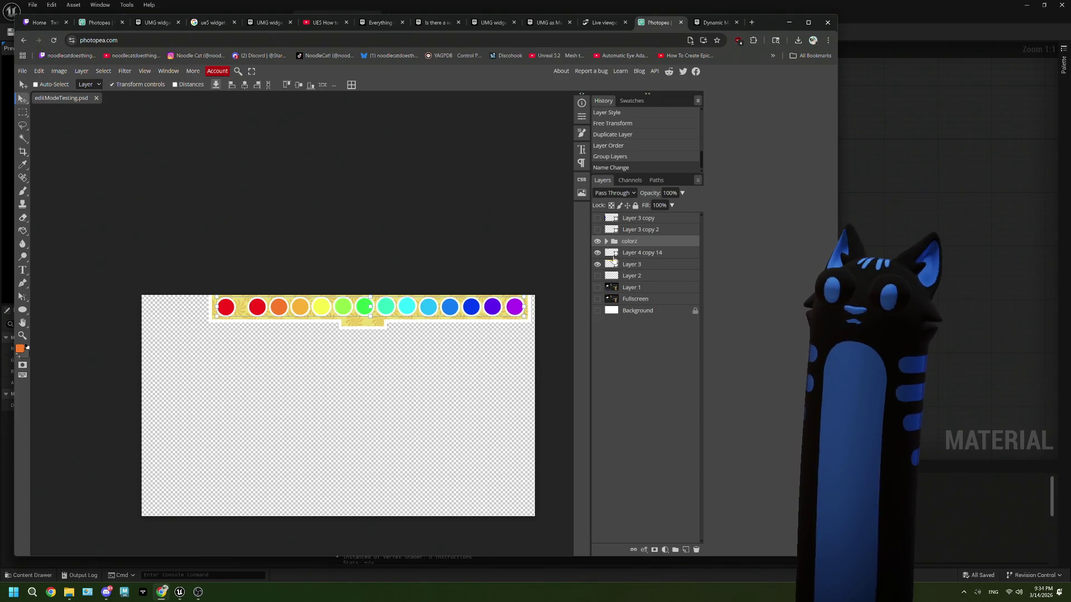
pyautogui.click(598, 241)
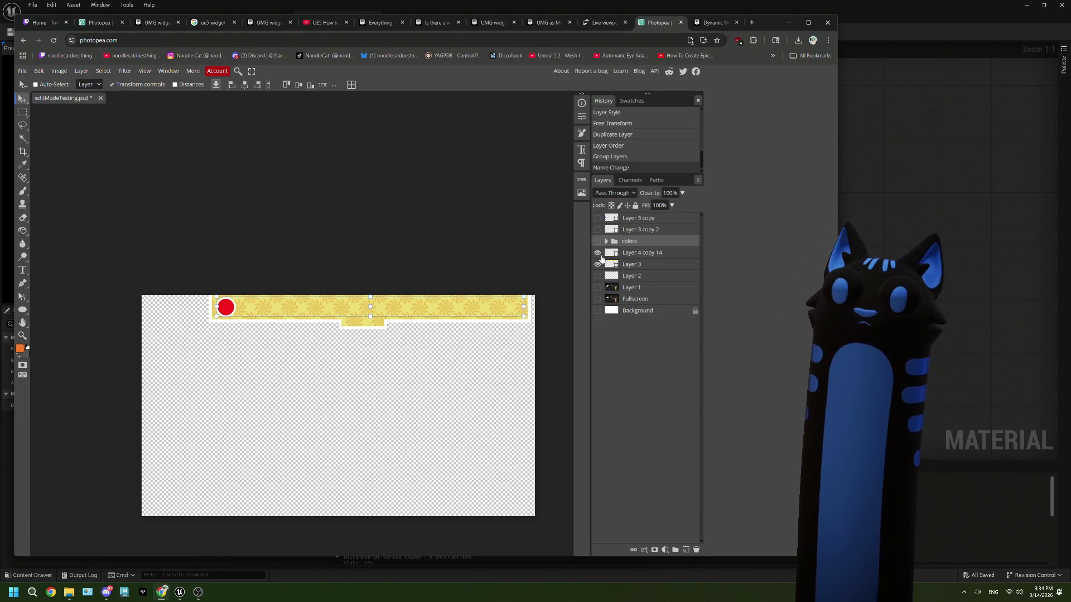
# Step: Hide the yellow bar layer, then show and select the white Background layer
pyautogui.click(597, 252)
pyautogui.click(597, 253)
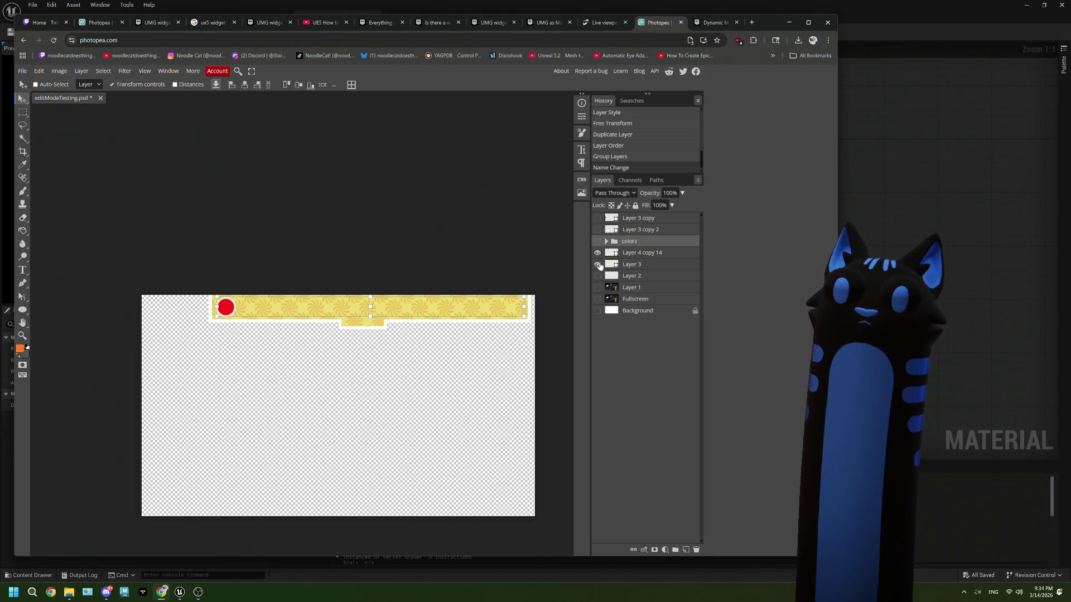
pyautogui.click(598, 264)
pyautogui.click(636, 255)
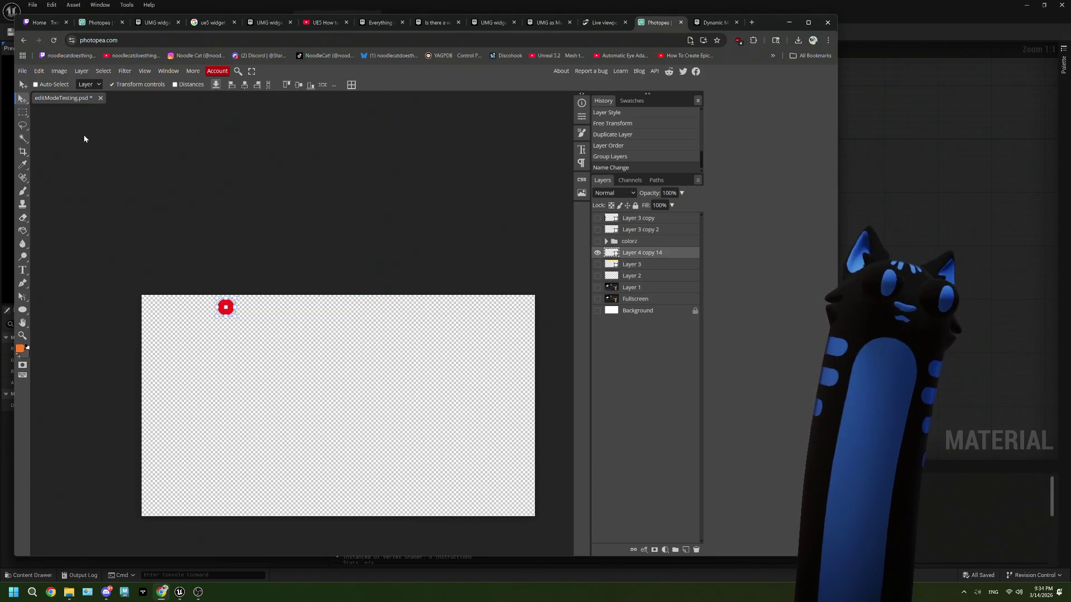
pyautogui.click(595, 312)
pyautogui.click(615, 312)
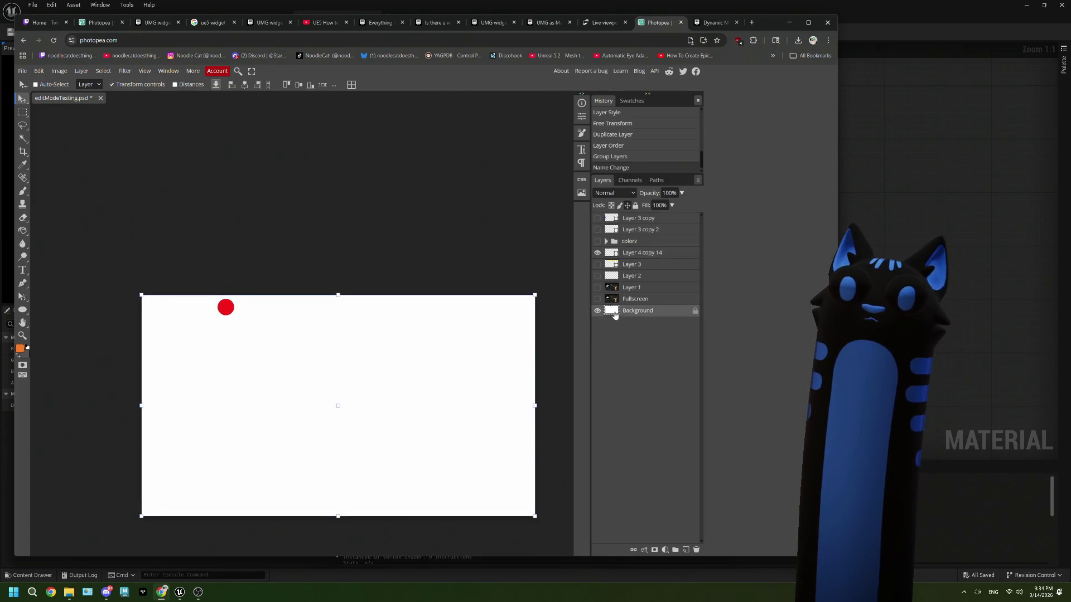
# Step: Set the foreground colour to black and paint-bucket fill the Background black
pyautogui.click(24, 350)
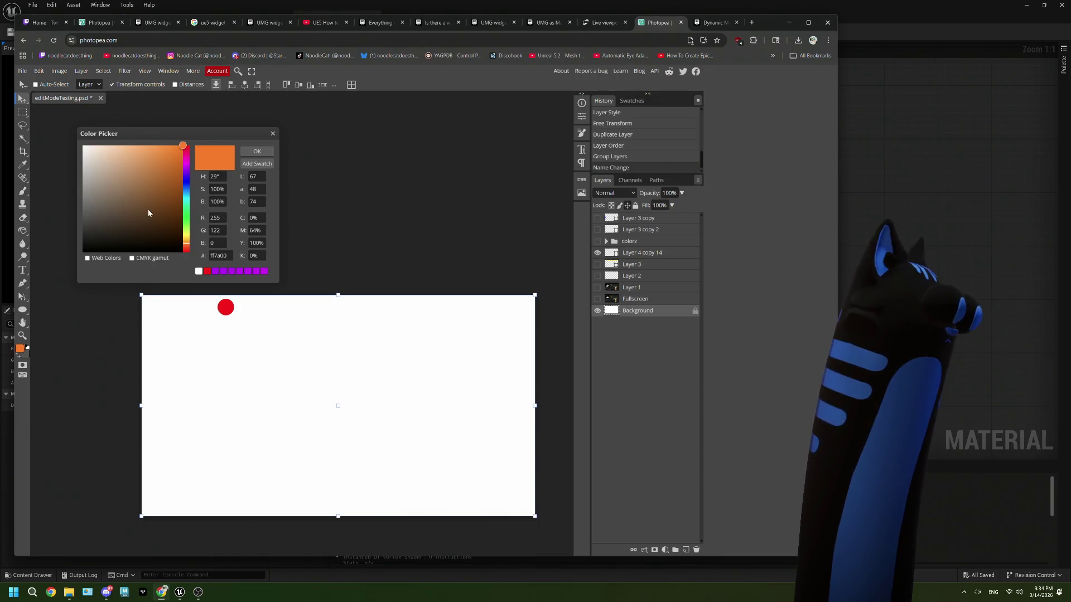
pyautogui.moveTo(148, 206); pyautogui.dragTo(83, 251)
pyautogui.click(256, 153)
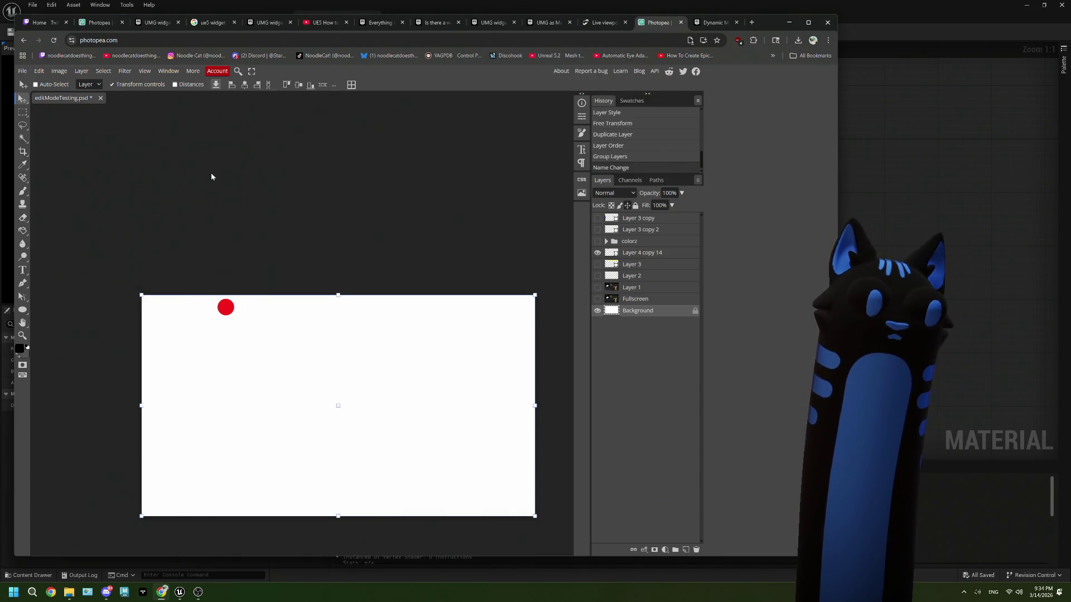
pyautogui.click(23, 231)
pyautogui.click(362, 365)
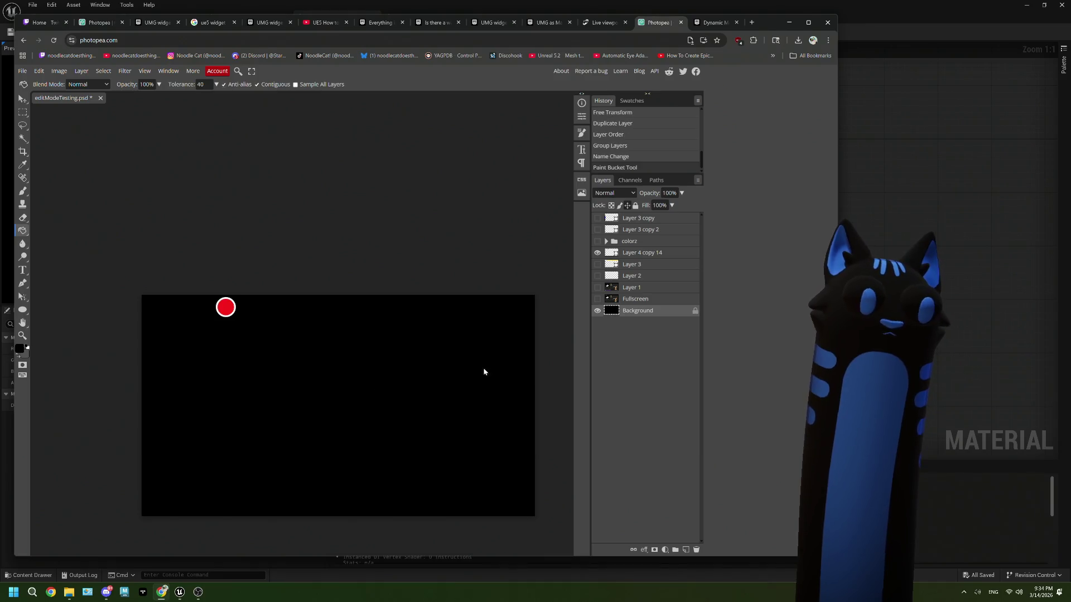
pyautogui.click(631, 256)
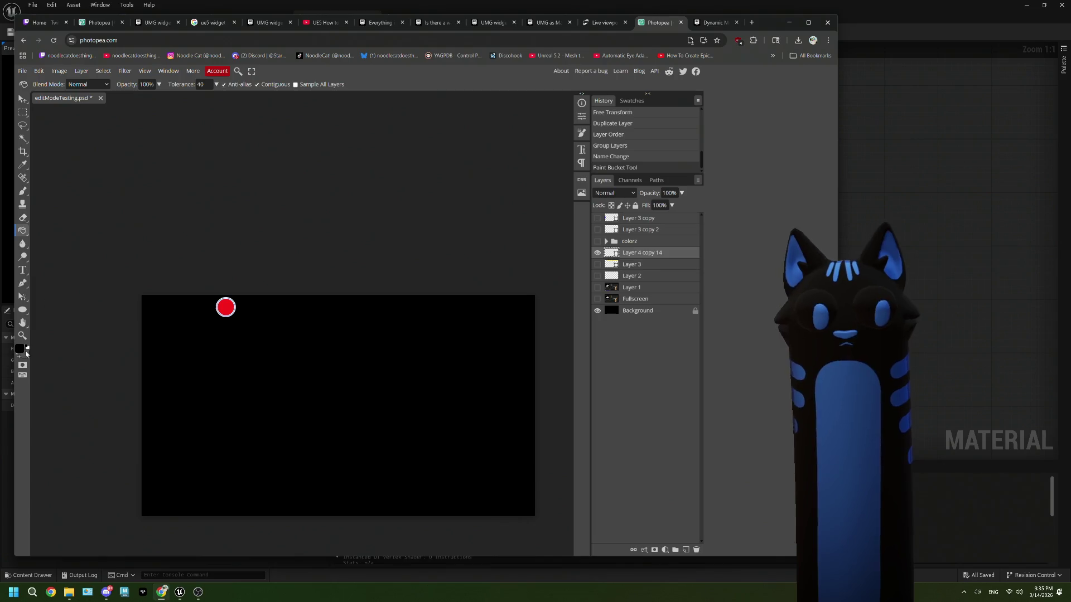
# Step: With the Ellipse tool active, set the circle's shape fill to white
pyautogui.click(23, 310)
pyautogui.click(83, 85)
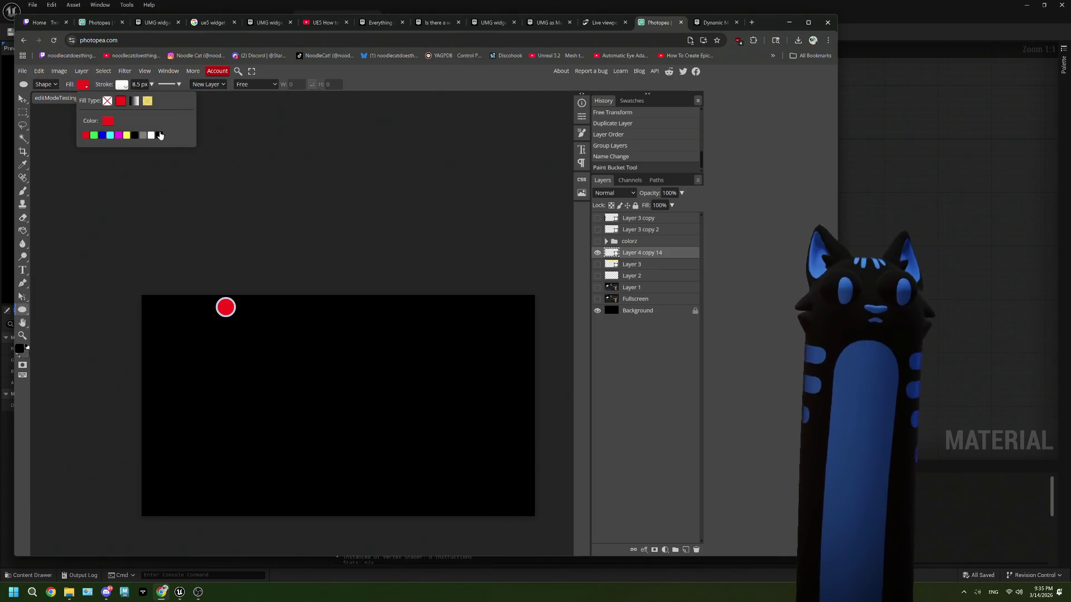
pyautogui.click(147, 139)
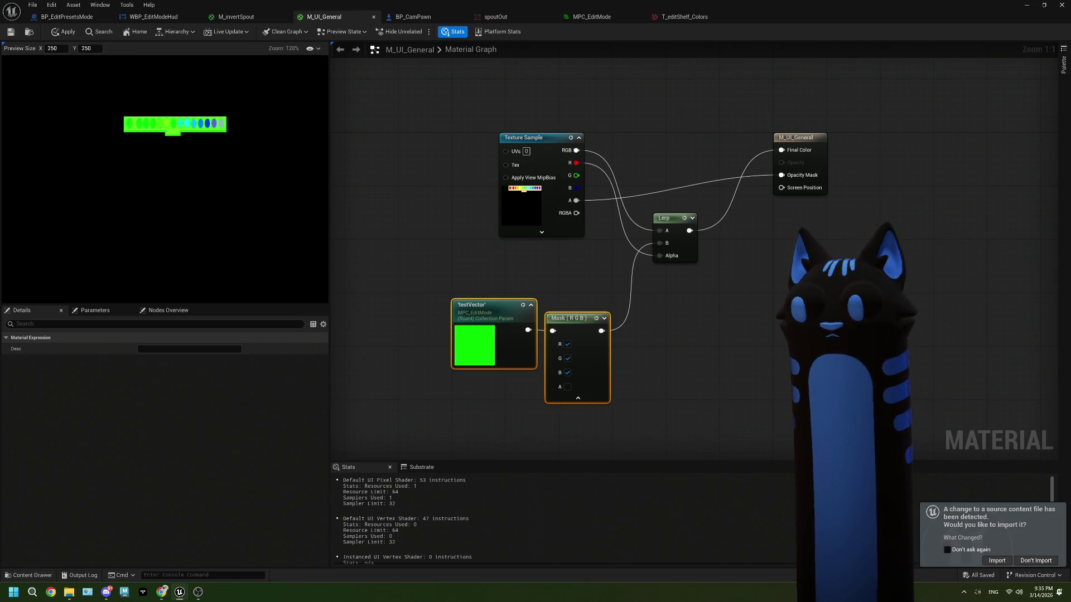
# Step: Reimport the changed texture and drag T_editShelf_Colors_burshMask into the M_UI_General graph
pyautogui.click(996, 560)
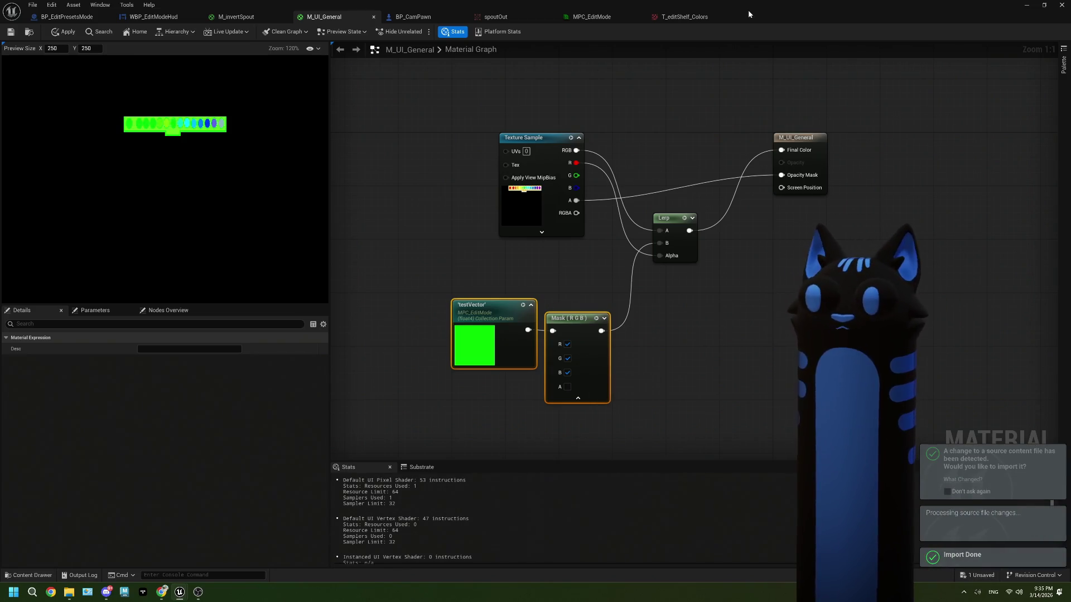
pyautogui.press('super+Down')
pyautogui.moveTo(166, 418)
pyautogui.mouseDown()
pyautogui.moveTo(598, 354)
pyautogui.moveTo(510, 303)
pyautogui.moveTo(503, 372)
pyautogui.moveTo(453, 384)
pyautogui.mouseUp()
pyautogui.doubleClick(875, 122)
# Step: Wire the brush mask's RGB into the Lerp, tidy the testVector and Mask nodes, and save
pyautogui.moveTo(437, 199)
pyautogui.mouseDown()
pyautogui.moveTo(515, 221)
pyautogui.moveTo(529, 207)
pyautogui.moveTo(596, 216)
pyautogui.mouseUp()
pyautogui.moveTo(558, 269)
pyautogui.mouseDown()
pyautogui.moveTo(573, 270)
pyautogui.moveTo(627, 218)
pyautogui.moveTo(588, 228)
pyautogui.moveTo(643, 199)
pyautogui.mouseUp()
pyautogui.click(556, 220)
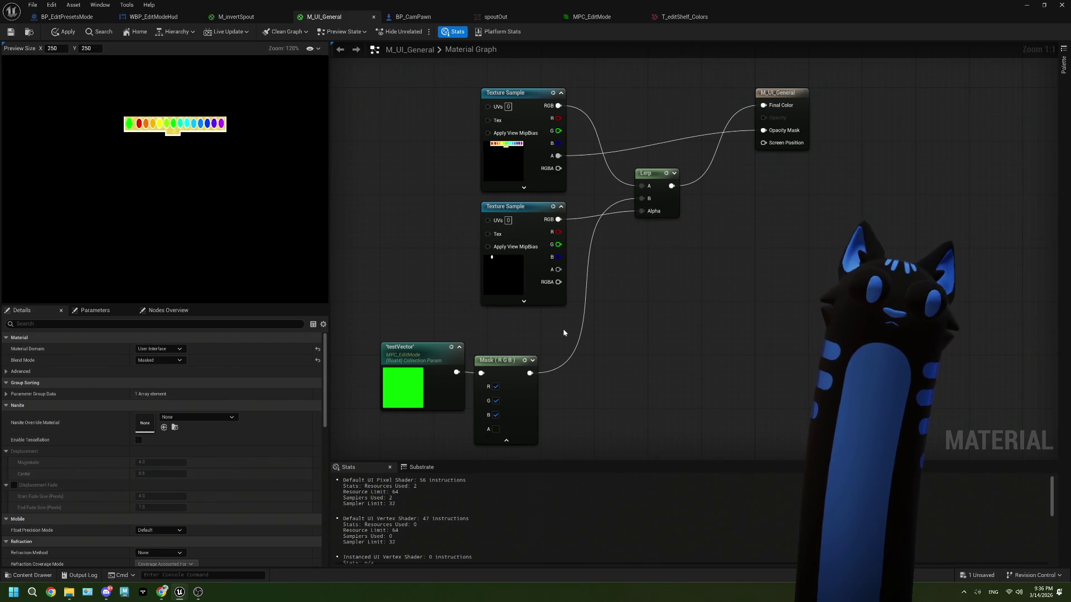
pyautogui.moveTo(563, 422); pyautogui.dragTo(385, 347)
pyautogui.moveTo(538, 402)
pyautogui.mouseDown()
pyautogui.moveTo(545, 389)
pyautogui.moveTo(532, 377)
pyautogui.moveTo(542, 377)
pyautogui.mouseUp()
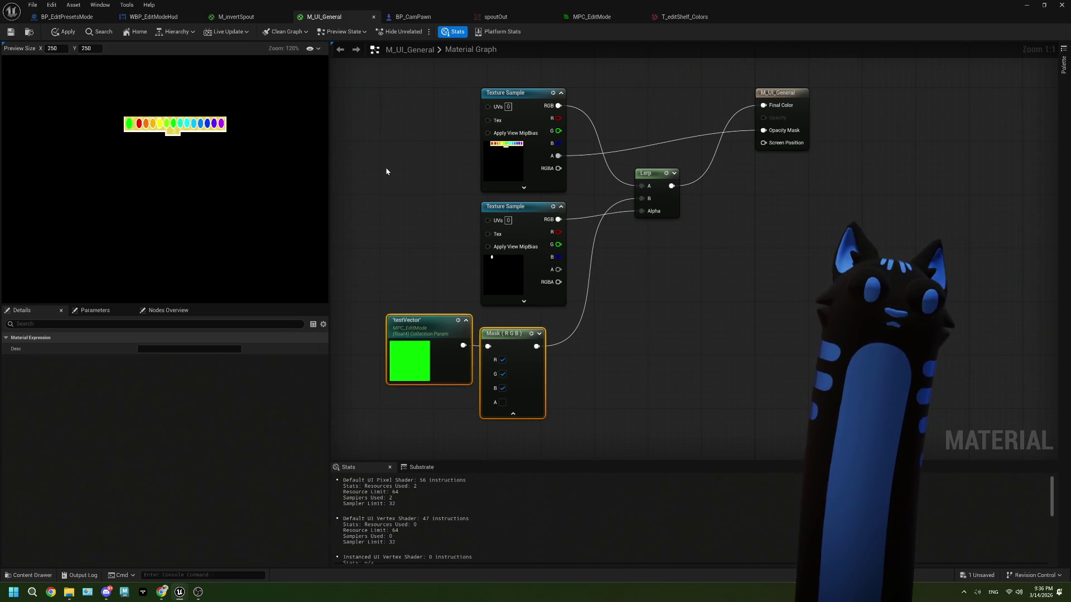
pyautogui.hotkey('ctrl', 's')
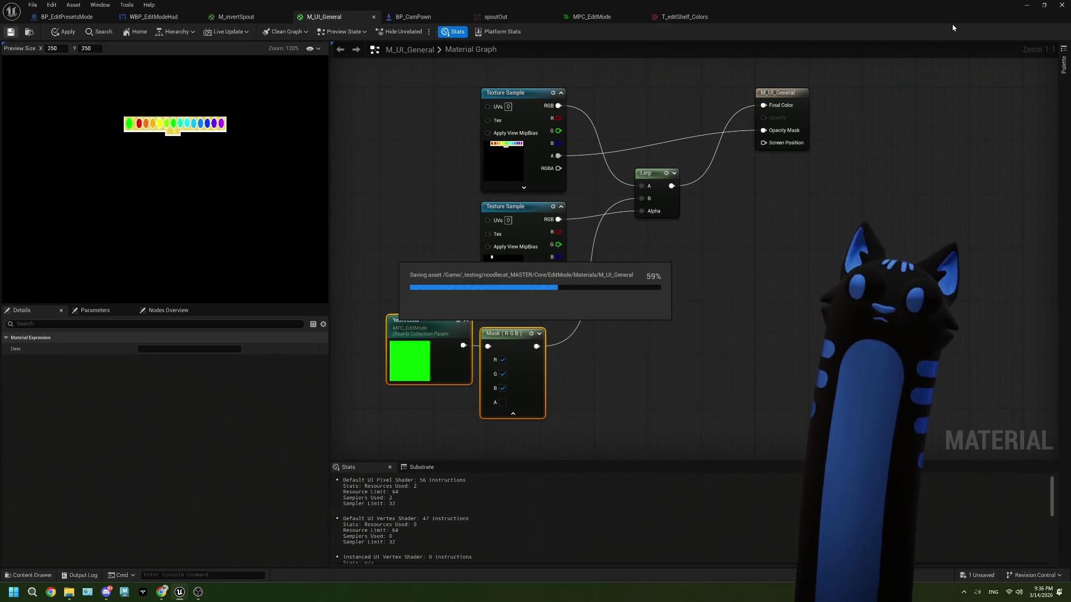
pyautogui.click(1025, 6)
pyautogui.hotkey('alt', 'p')
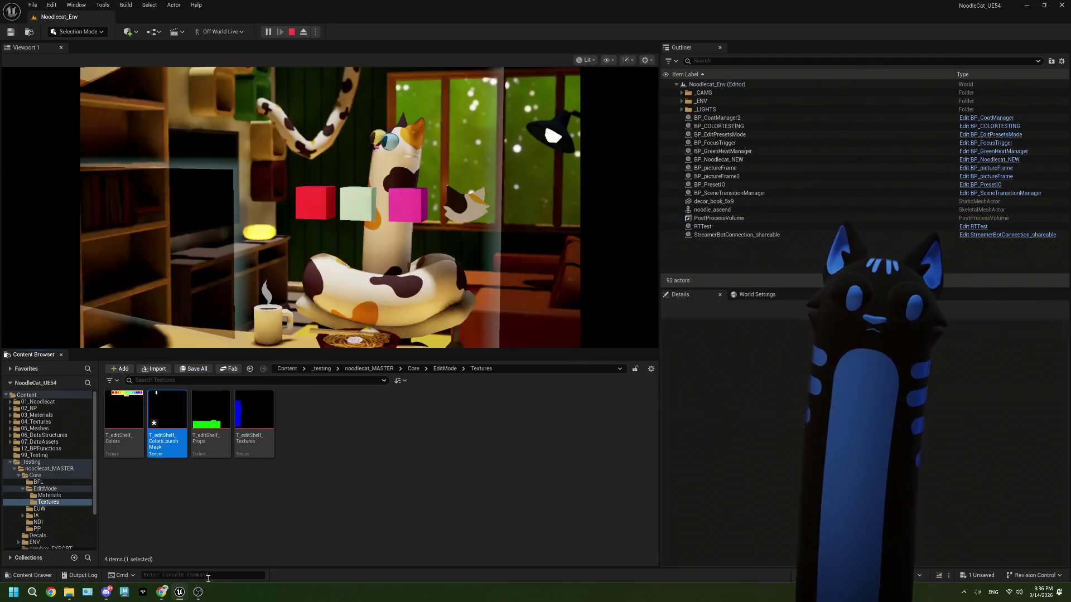
# Step: Check the play output in OBS, stop play, and open BP_EditPresetsMode from the EditMode folder
pyautogui.moveTo(198, 591)
pyautogui.click(197, 565)
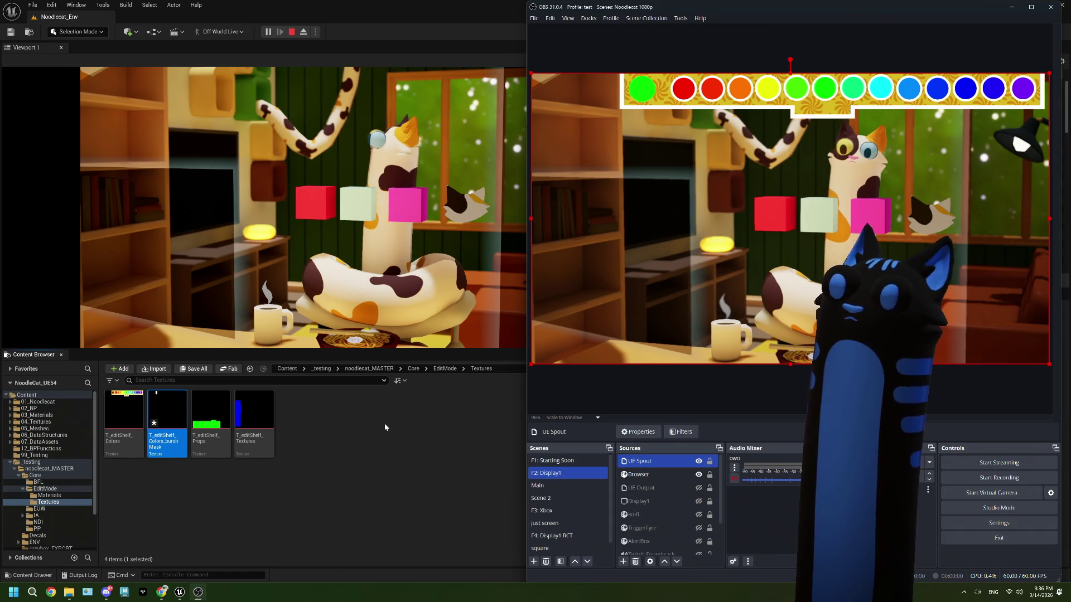
pyautogui.click(291, 33)
pyautogui.click(291, 33)
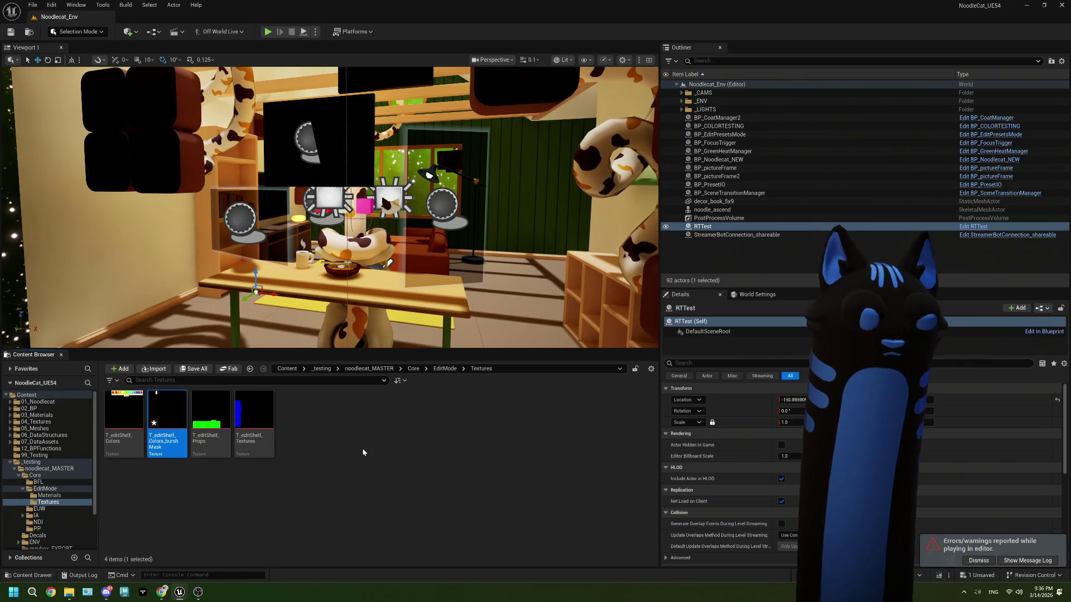
pyautogui.click(414, 369)
pyautogui.doubleClick(176, 411)
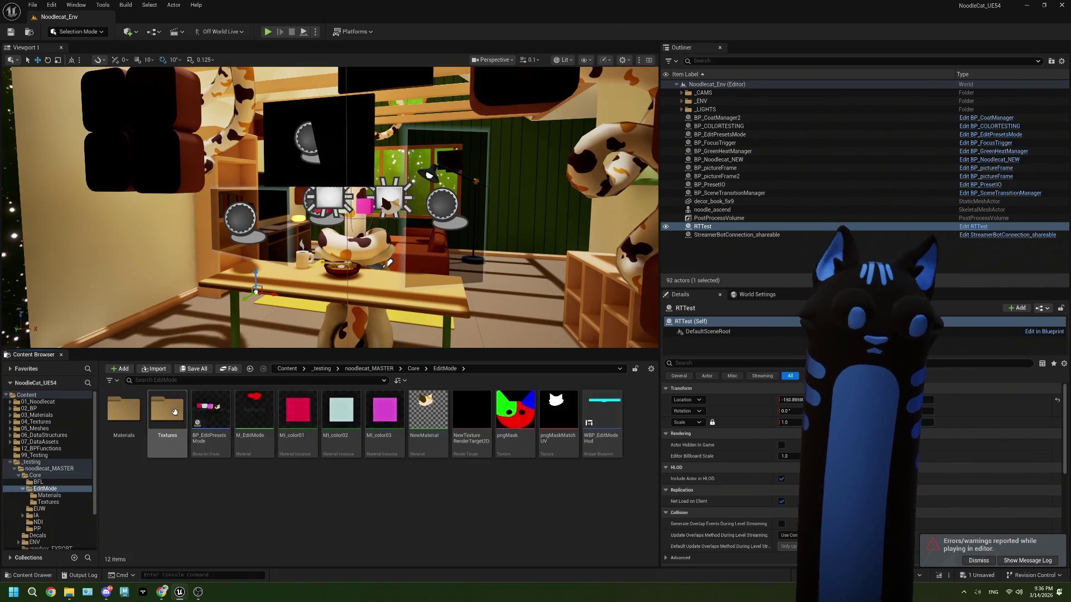
# Step: Open the BP_EditPresetsMode event graph, widen it, and navigate to the pixel-reading nodes
pyautogui.doubleClick(210, 415)
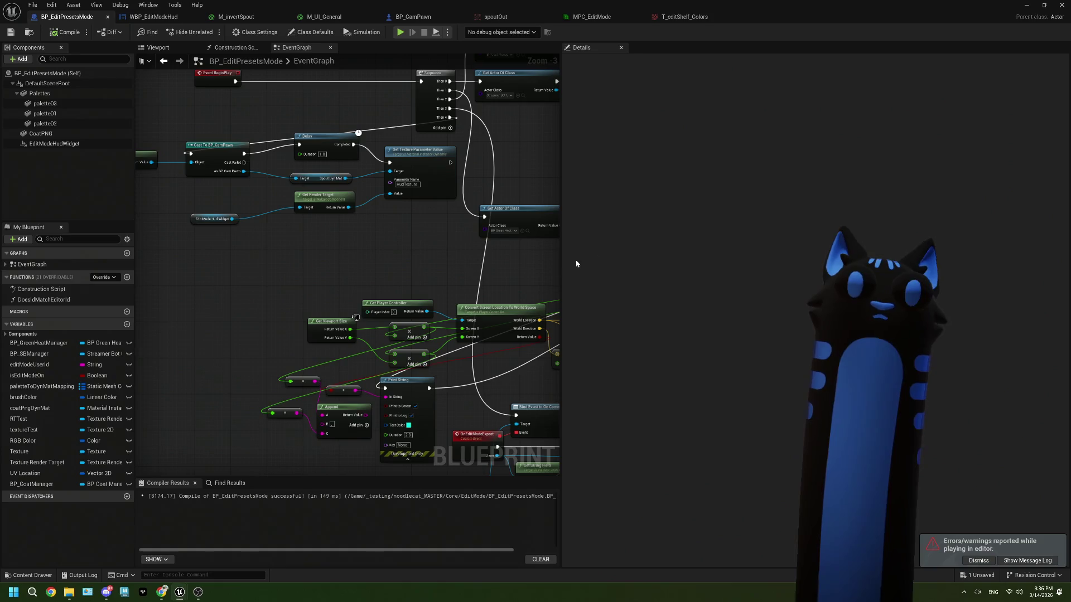
pyautogui.moveTo(561, 170); pyautogui.dragTo(739, 171)
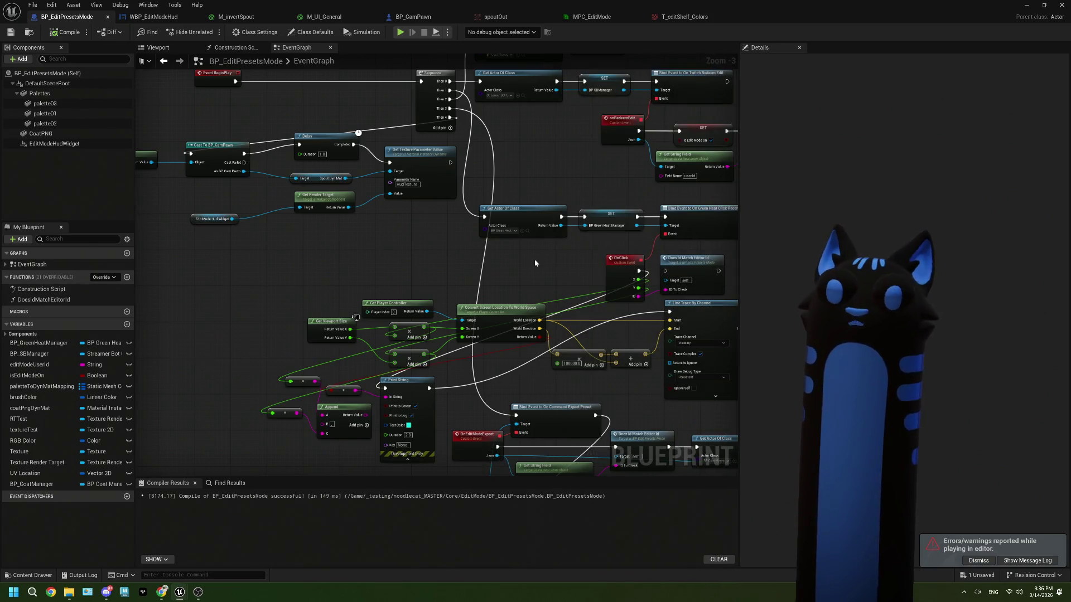
pyautogui.scroll(1, 567, 269)
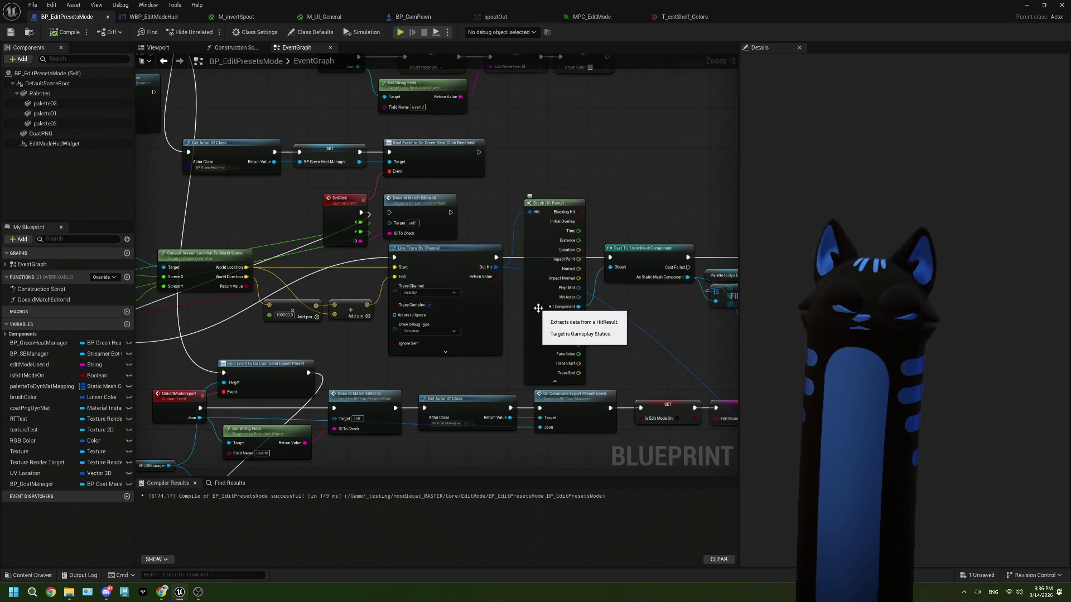
pyautogui.scroll(-2, 538, 308)
pyautogui.scroll(1, 456, 285)
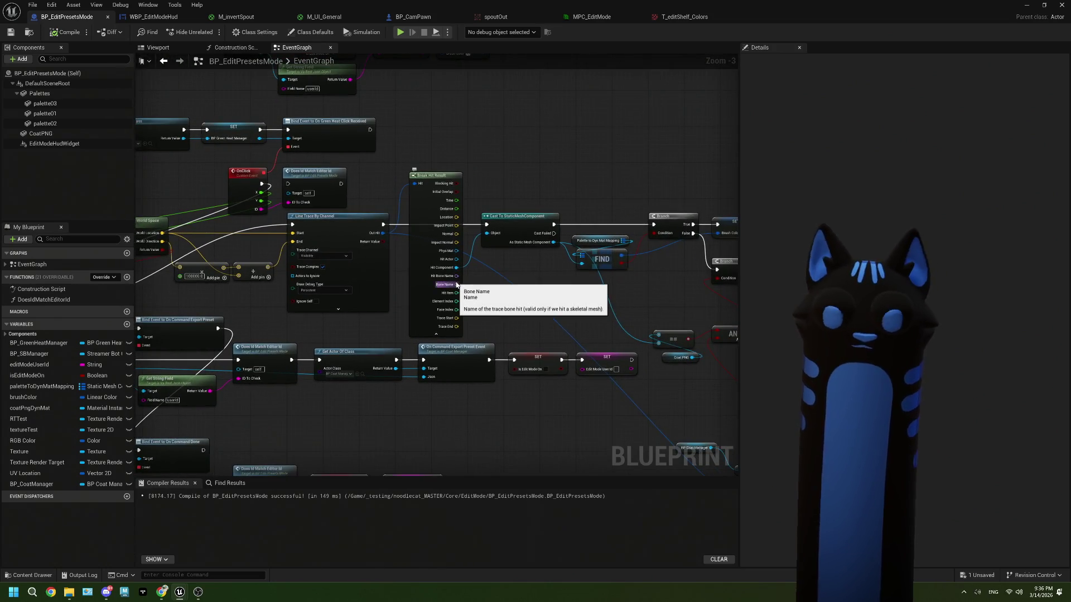
pyautogui.scroll(-1, 483, 311)
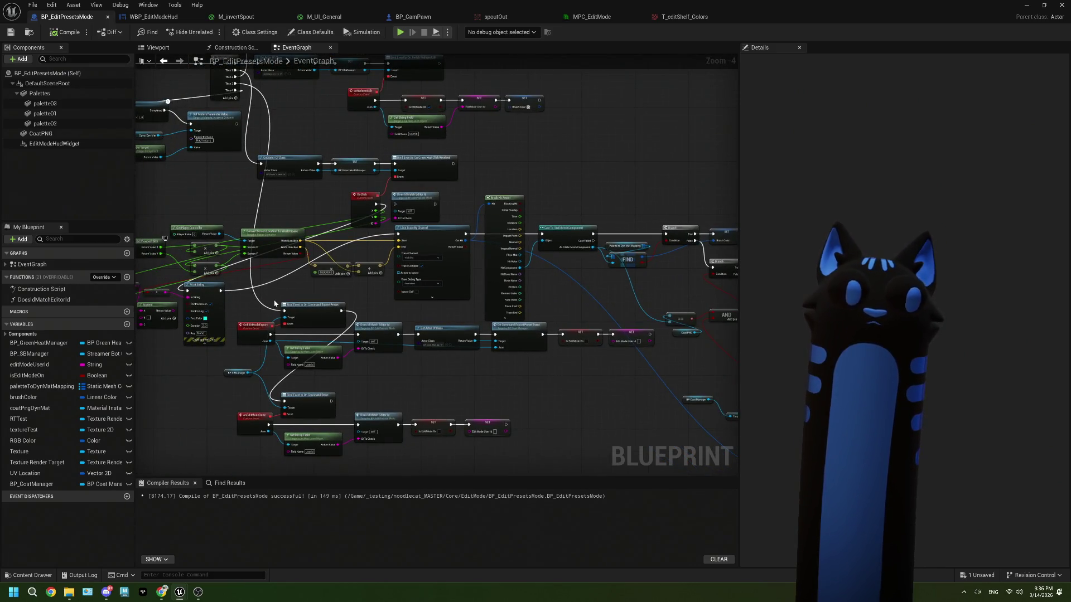
pyautogui.scroll(2, 275, 304)
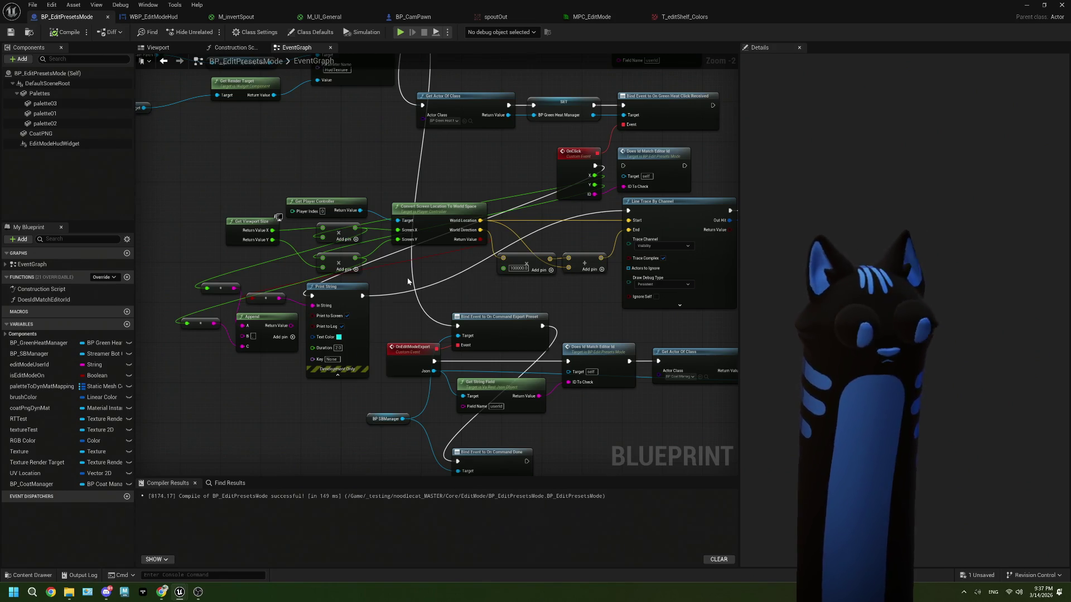
pyautogui.moveTo(330, 286)
pyautogui.mouseDown()
pyautogui.moveTo(481, 295)
pyautogui.moveTo(419, 288)
pyautogui.mouseUp()
pyautogui.moveTo(578, 236)
pyautogui.mouseDown()
pyautogui.moveTo(501, 232)
pyautogui.moveTo(512, 242)
pyautogui.mouseUp()
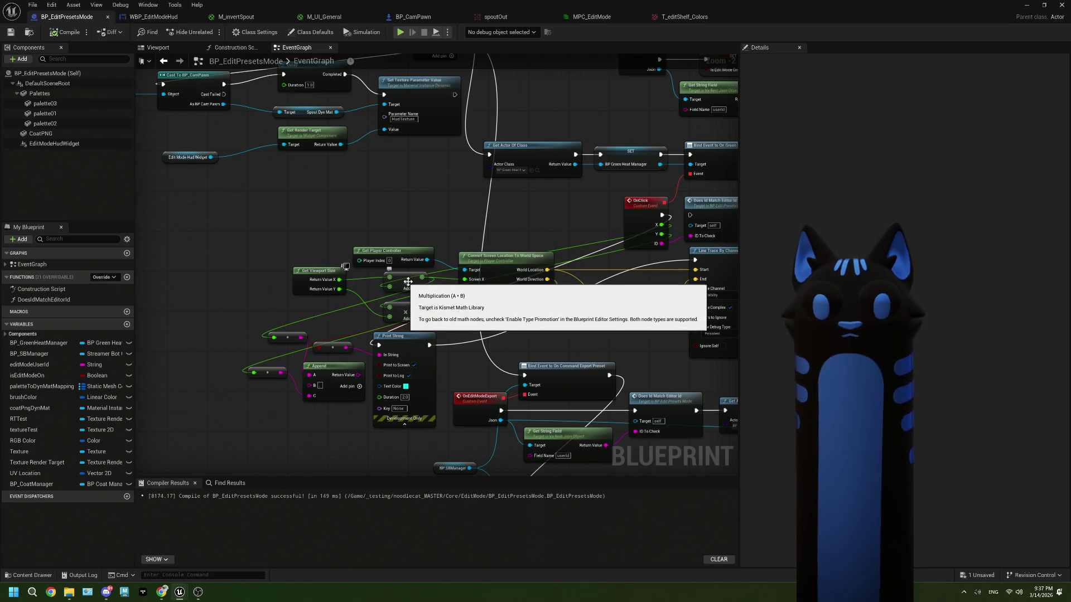
pyautogui.scroll(-3, 422, 277)
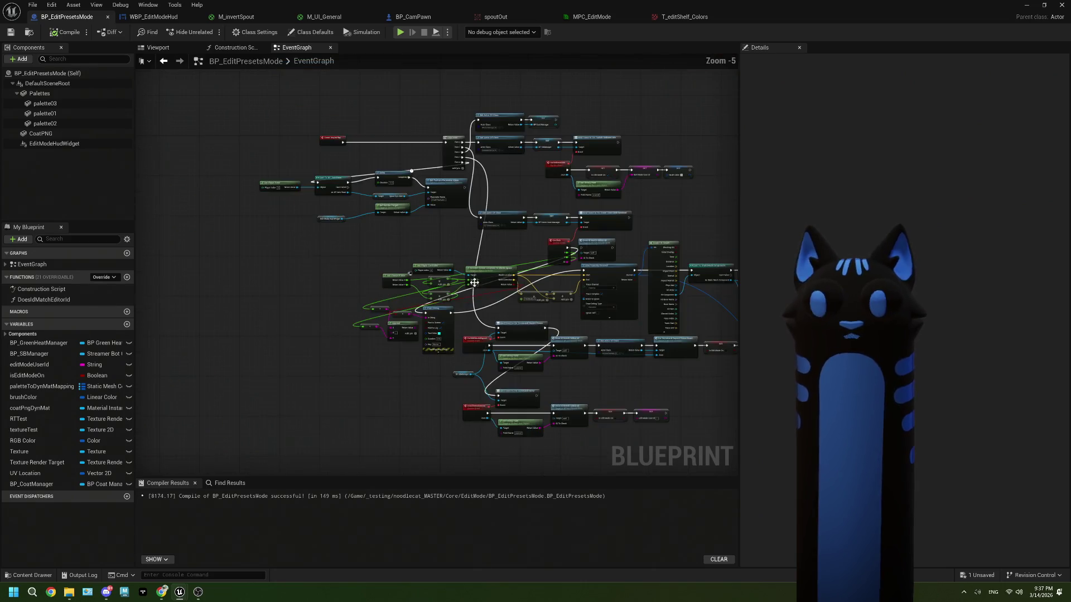
pyautogui.scroll(2, 544, 309)
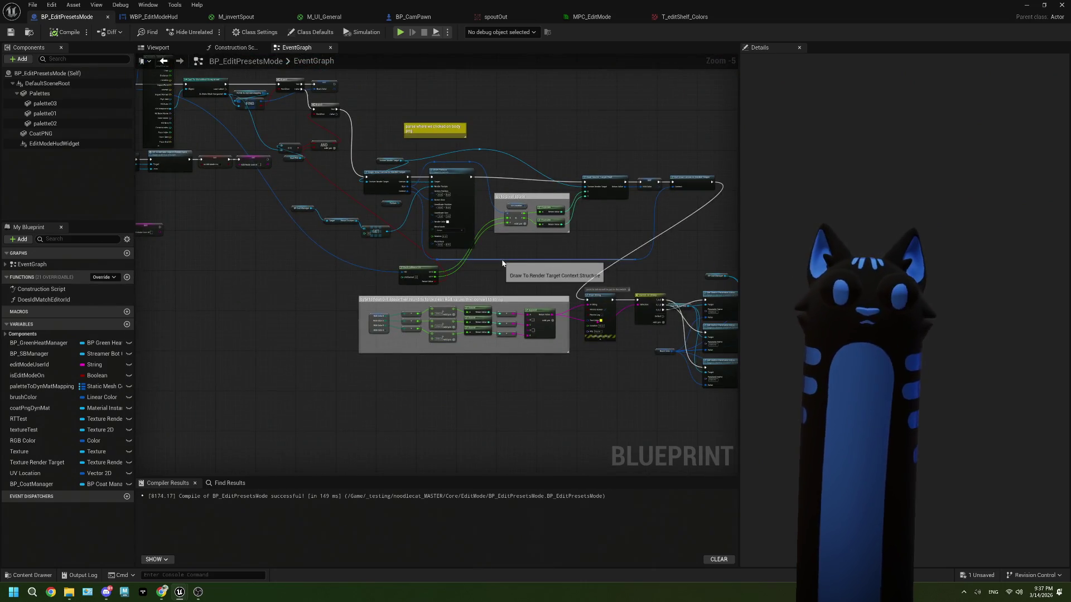
pyautogui.moveTo(487, 288)
pyautogui.mouseDown()
pyautogui.moveTo(483, 302)
pyautogui.moveTo(571, 309)
pyautogui.mouseUp()
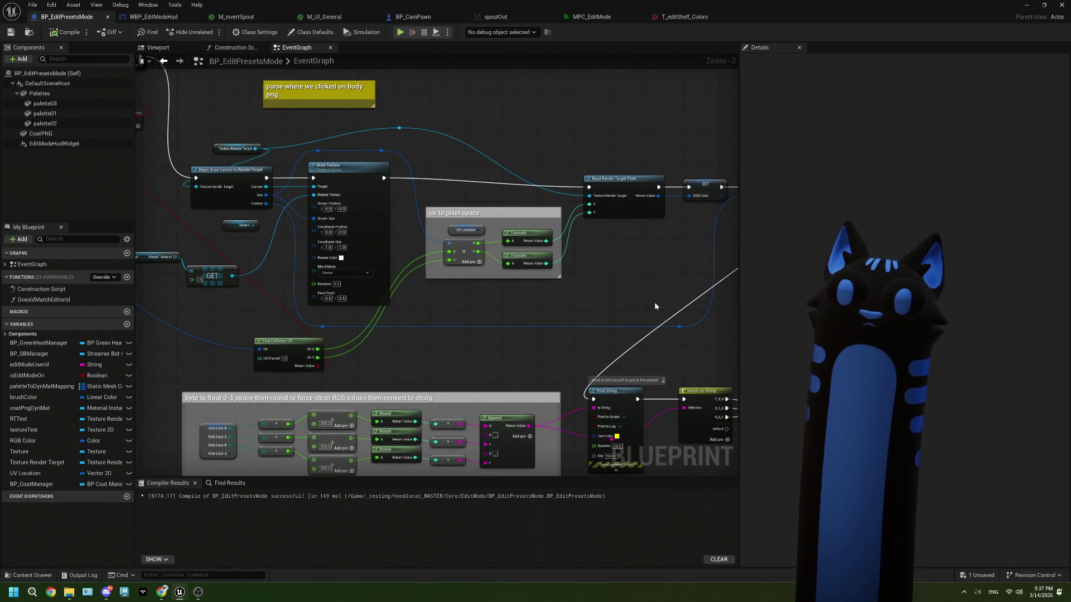
# Step: Select the uv to pixel space nodes, both Truncates, Read Render Target Pixel and SET RGB Color
pyautogui.moveTo(714, 319); pyautogui.dragTo(467, 184)
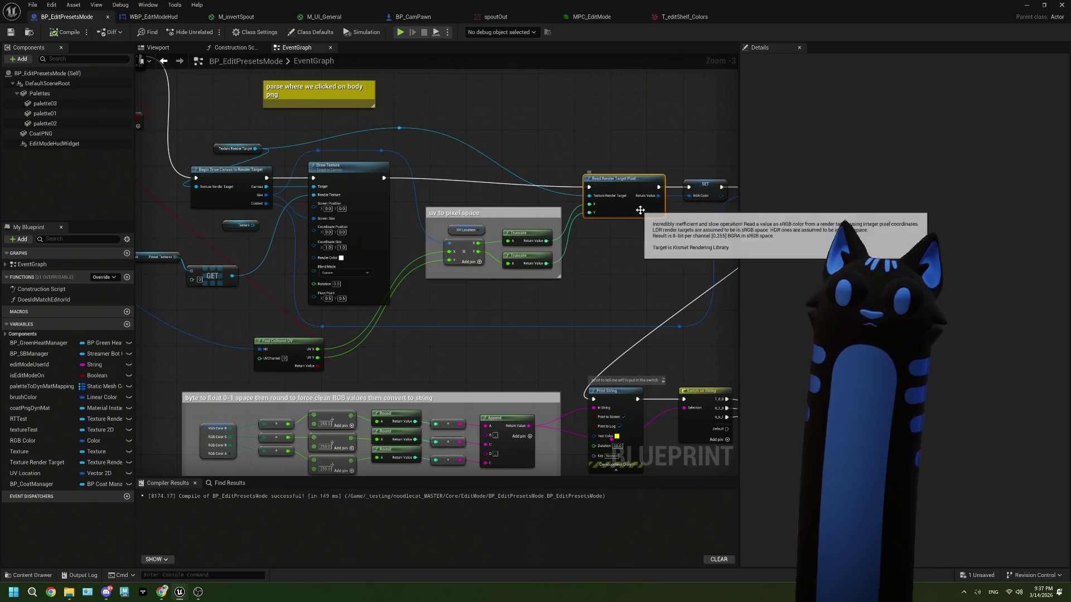
pyautogui.moveTo(717, 333)
pyautogui.mouseDown()
pyautogui.moveTo(561, 180)
pyautogui.moveTo(547, 187)
pyautogui.mouseUp()
pyautogui.click(465, 253)
pyautogui.keyDown('ctrl'); pyautogui.click(530, 262); pyautogui.keyUp('ctrl')
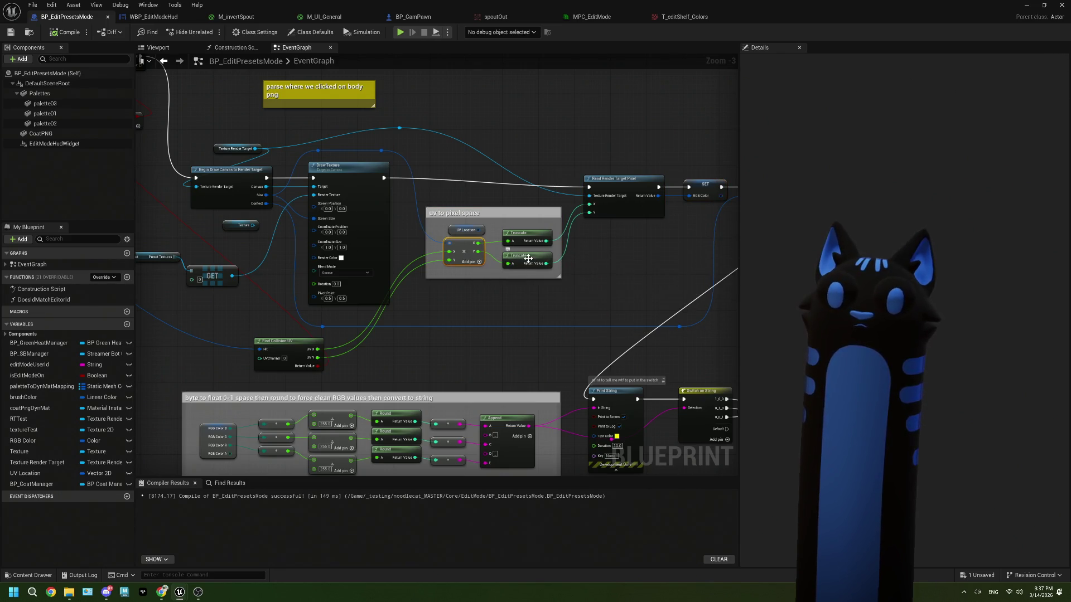
pyautogui.keyDown('ctrl'); pyautogui.click(528, 237); pyautogui.keyUp('ctrl')
pyautogui.keyDown('ctrl'); pyautogui.click(641, 208); pyautogui.keyUp('ctrl')
pyautogui.keyDown('ctrl'); pyautogui.click(707, 196); pyautogui.keyUp('ctrl')
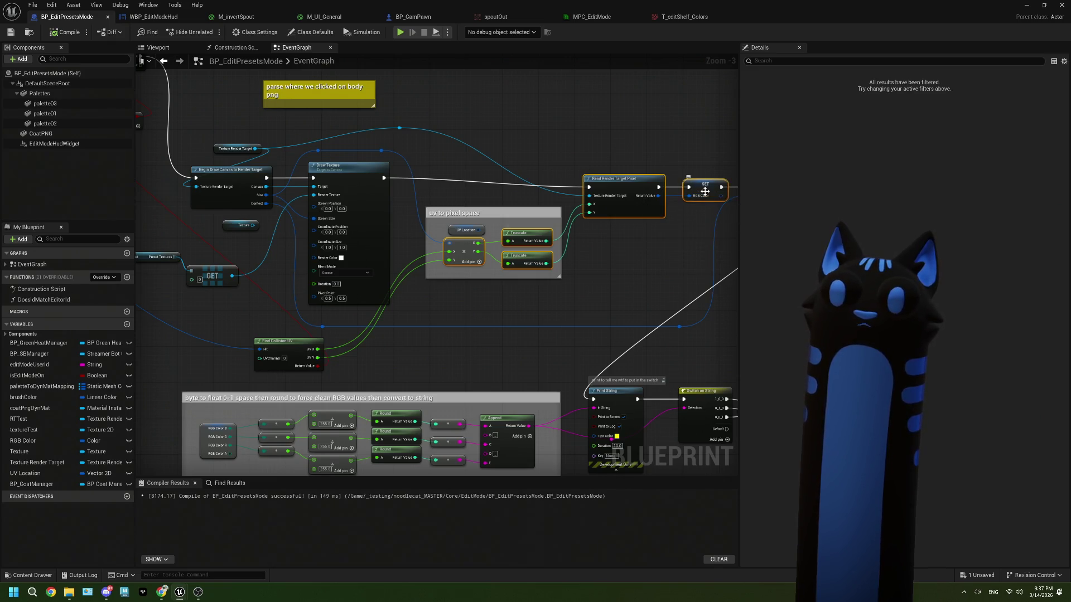
pyautogui.scroll(-2, 417, 365)
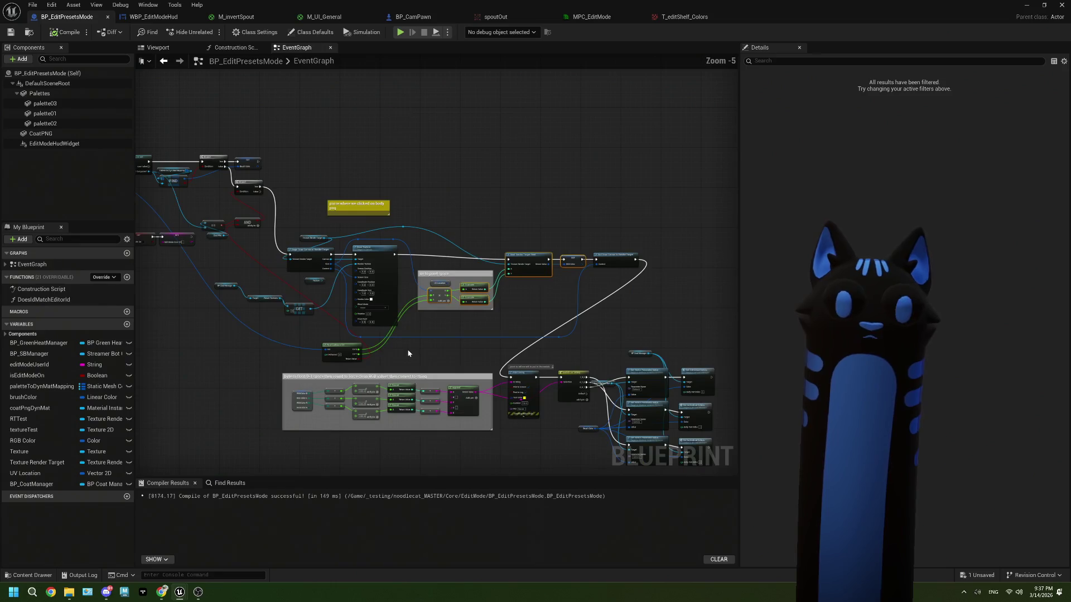
# Step: Paste the pixel-reading nodes beside OnClick, wiring its exec and Get Render Target's Return Value in
pyautogui.moveTo(409, 354)
pyautogui.mouseDown()
pyautogui.moveTo(338, 329)
pyautogui.moveTo(326, 340)
pyautogui.mouseUp()
pyautogui.scroll(3, 326, 340)
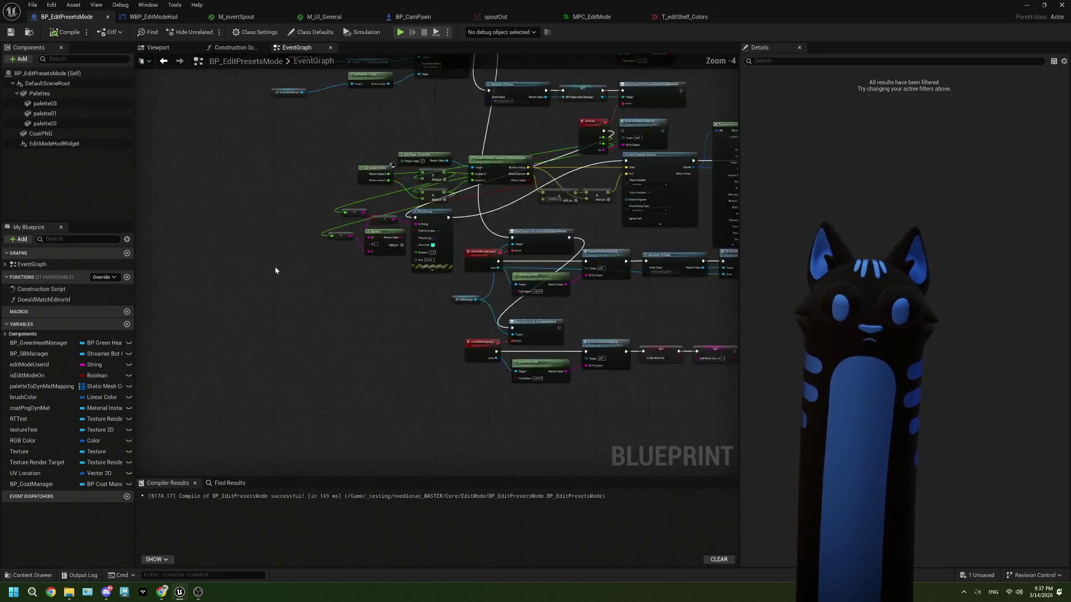
pyautogui.hotkey('ctrl', 'v')
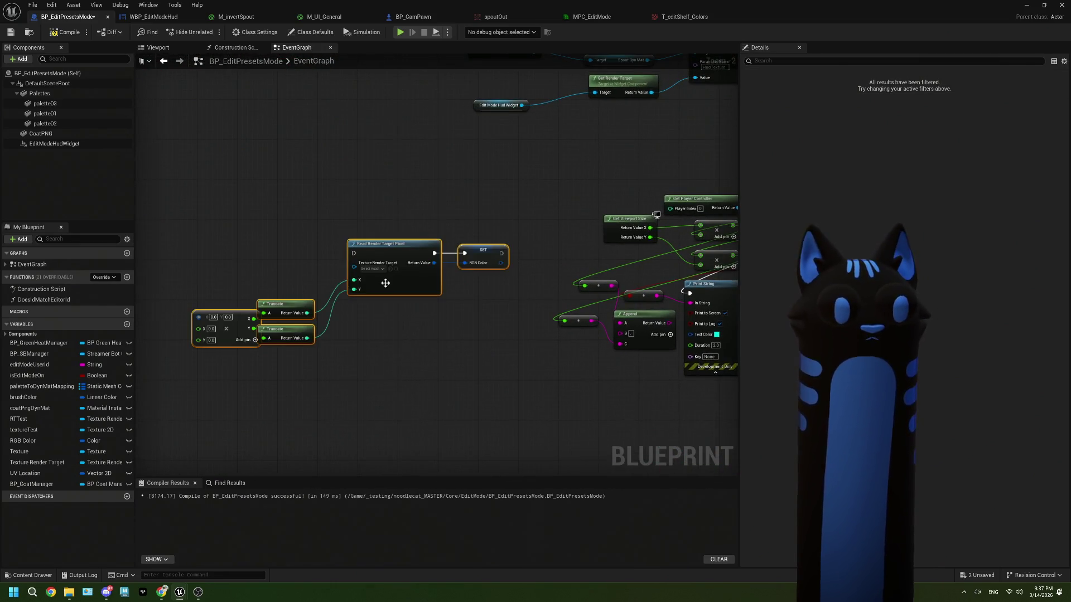
pyautogui.moveTo(508, 308)
pyautogui.mouseDown()
pyautogui.moveTo(461, 249)
pyautogui.moveTo(346, 258)
pyautogui.mouseUp()
pyautogui.scroll(-2, 461, 249)
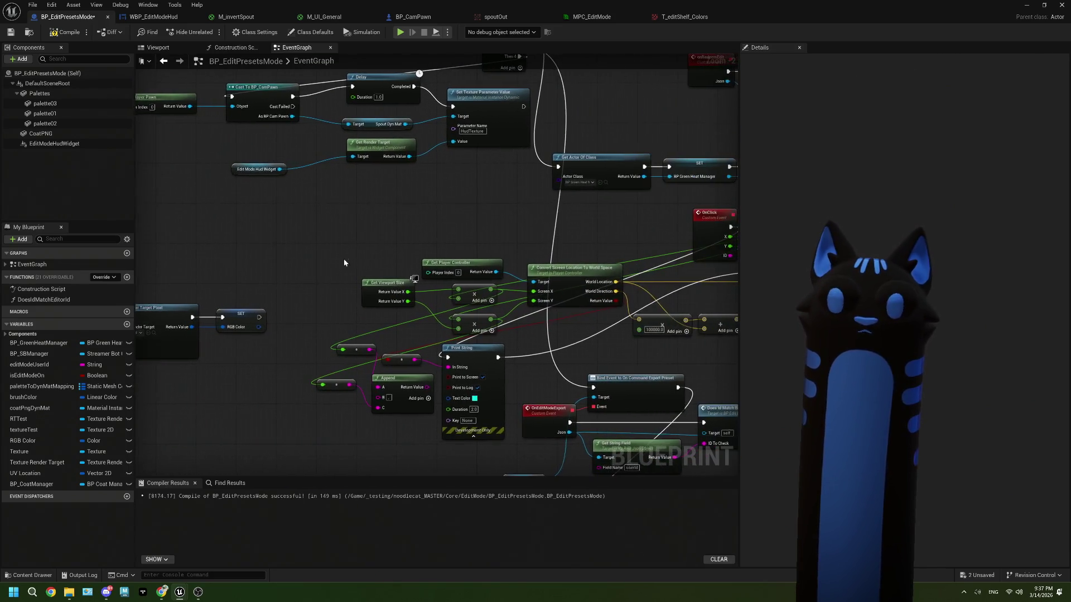
pyautogui.moveTo(571, 226); pyautogui.dragTo(161, 288)
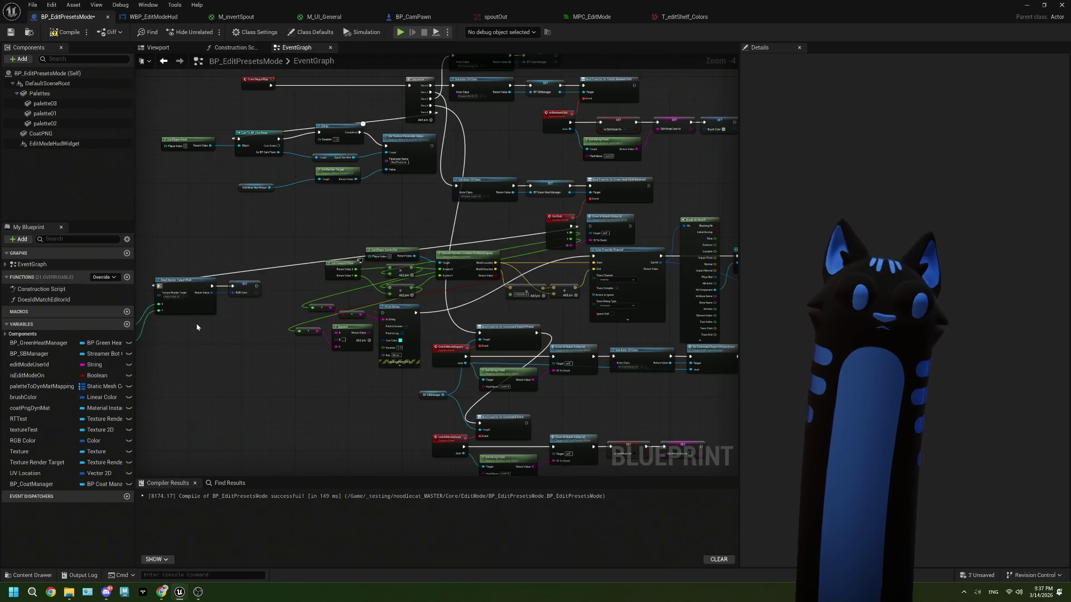
pyautogui.scroll(1, 284, 329)
pyautogui.moveTo(296, 331)
pyautogui.mouseDown()
pyautogui.moveTo(365, 310)
pyautogui.moveTo(401, 200)
pyautogui.moveTo(420, 234)
pyautogui.mouseUp()
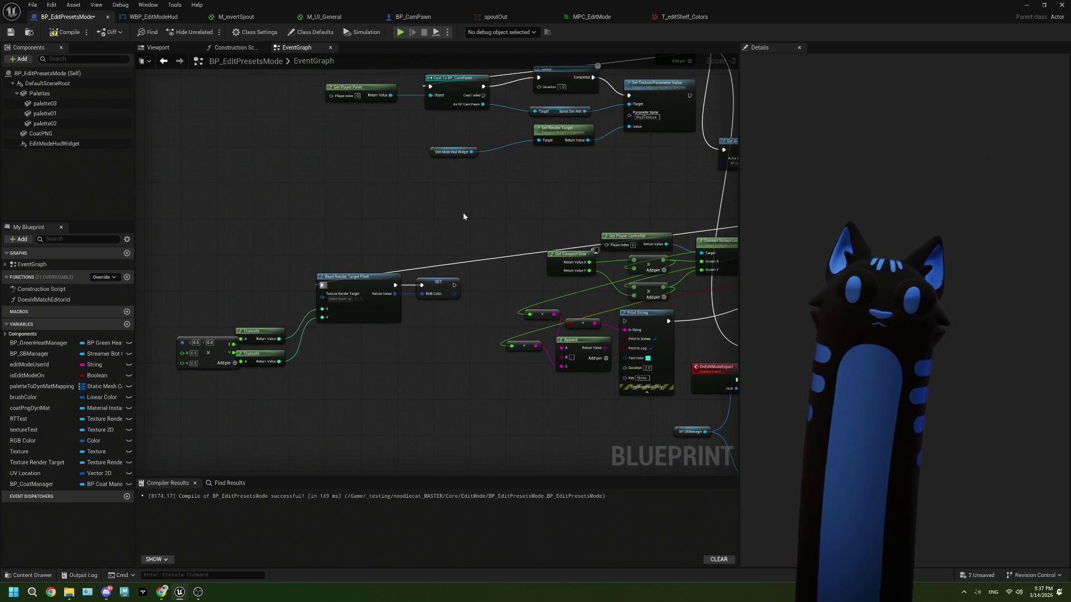
pyautogui.moveTo(587, 139)
pyautogui.mouseDown()
pyautogui.moveTo(311, 247)
pyautogui.moveTo(321, 294)
pyautogui.moveTo(334, 285)
pyautogui.moveTo(309, 275)
pyautogui.moveTo(329, 303)
pyautogui.moveTo(311, 322)
pyautogui.mouseUp()
# Step: Try a Print String after the RGB Color setter, then undo it
pyautogui.click(340, 252)
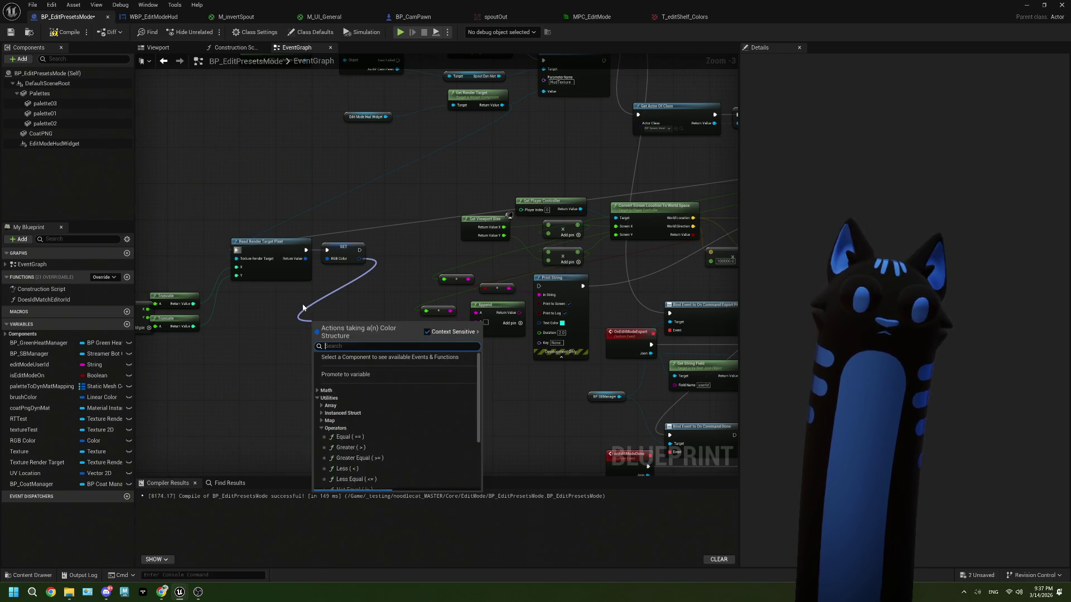
pyautogui.click(336, 270)
pyautogui.moveTo(360, 250)
pyautogui.mouseDown()
pyautogui.moveTo(365, 271)
pyautogui.moveTo(320, 348)
pyautogui.mouseUp()
pyautogui.write('print')
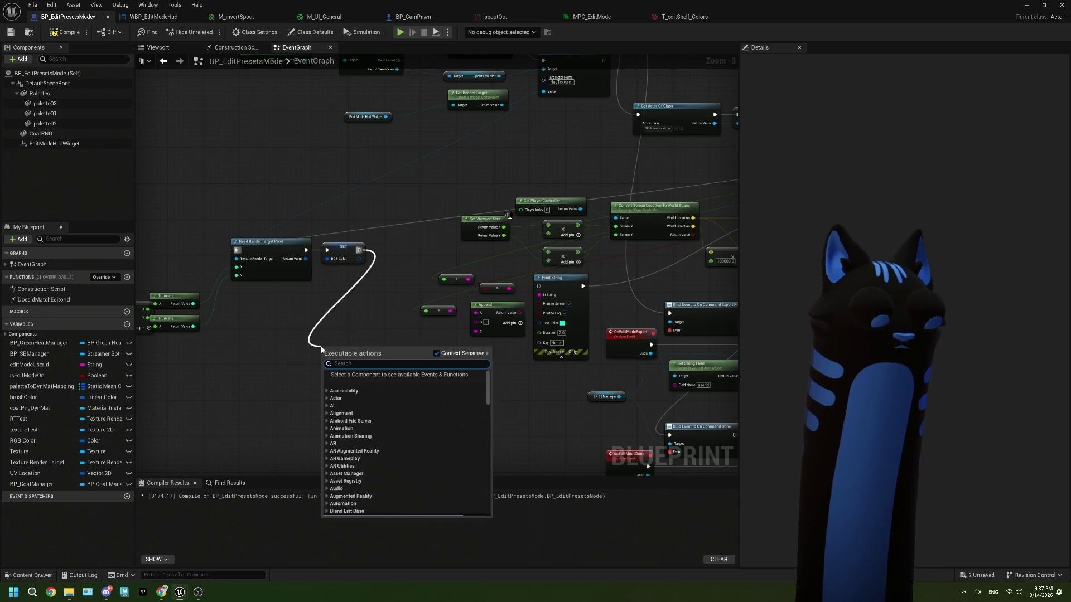
pyautogui.press('Return')
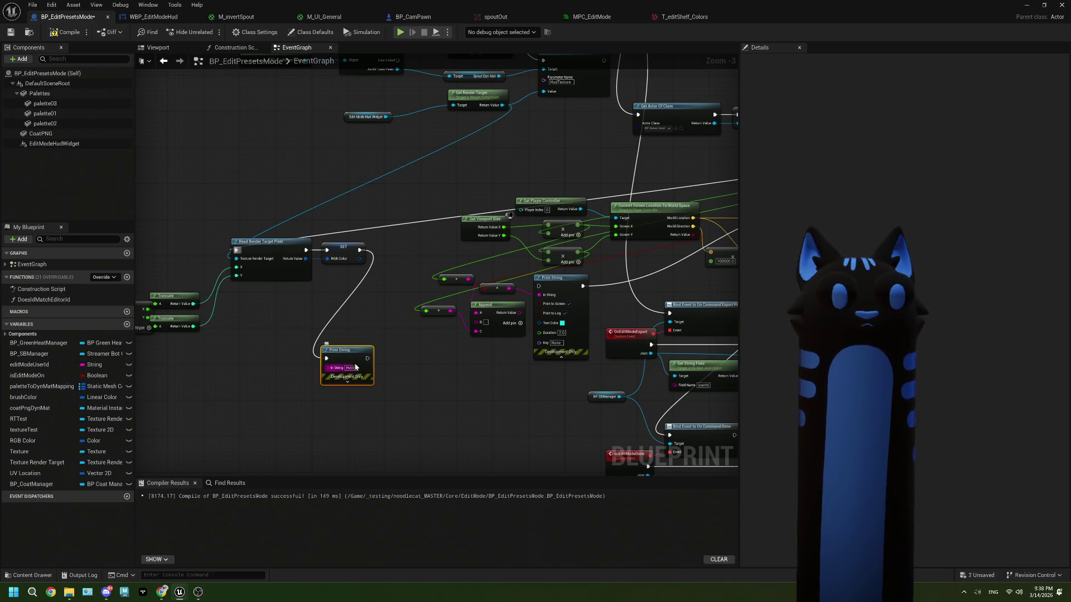
pyautogui.moveTo(364, 259); pyautogui.dragTo(326, 368)
pyautogui.click(354, 299)
pyautogui.hotkey('ctrl', 'z')
pyautogui.scroll(-4, 401, 345)
pyautogui.scroll(3, 413, 357)
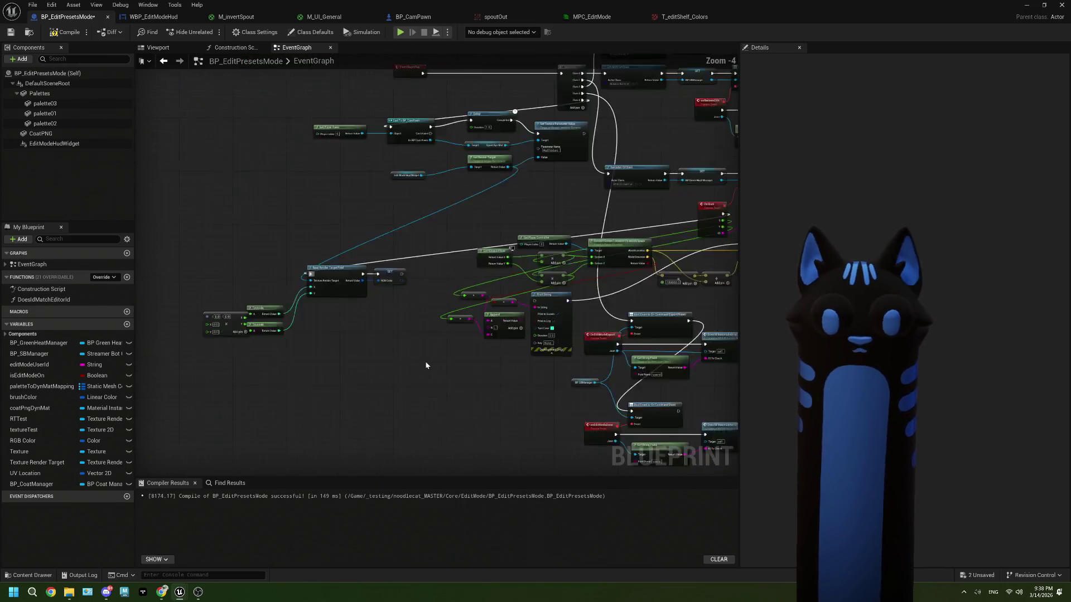
pyautogui.scroll(-1, 582, 334)
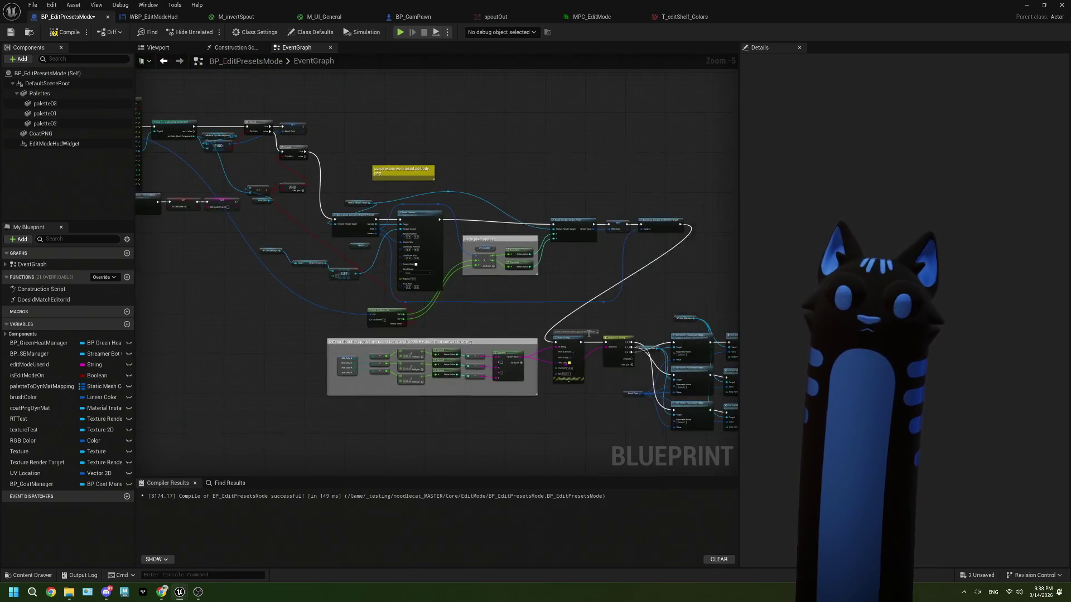
# Step: Paste a copy of the byte-to-float group below the copied pixel-reading nodes
pyautogui.moveTo(582, 333); pyautogui.dragTo(496, 321)
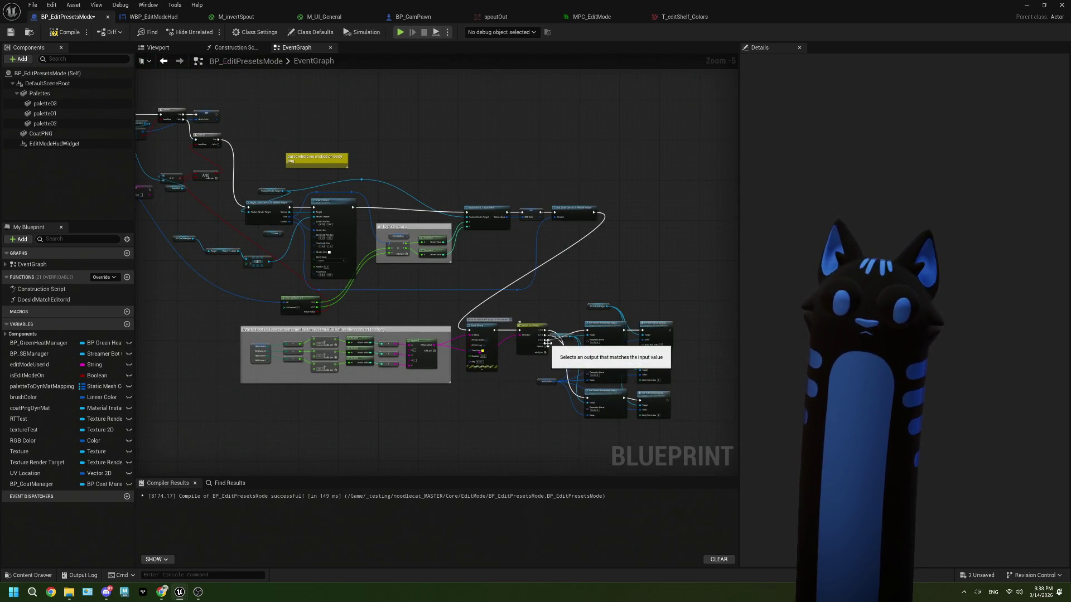
pyautogui.scroll(2, 501, 373)
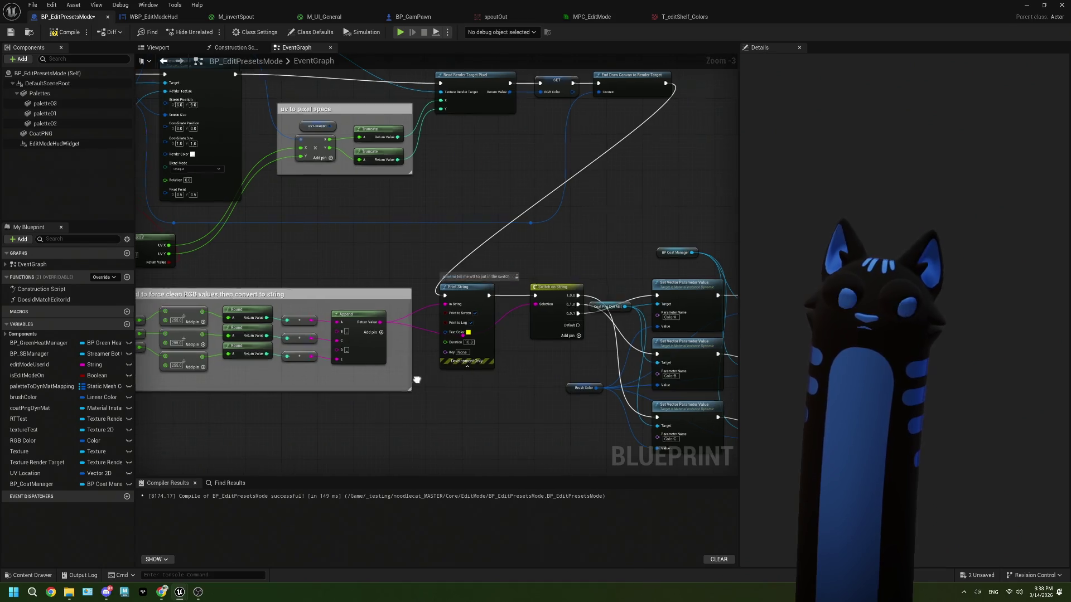
pyautogui.moveTo(416, 380); pyautogui.dragTo(582, 372)
pyautogui.moveTo(522, 411); pyautogui.dragTo(195, 279)
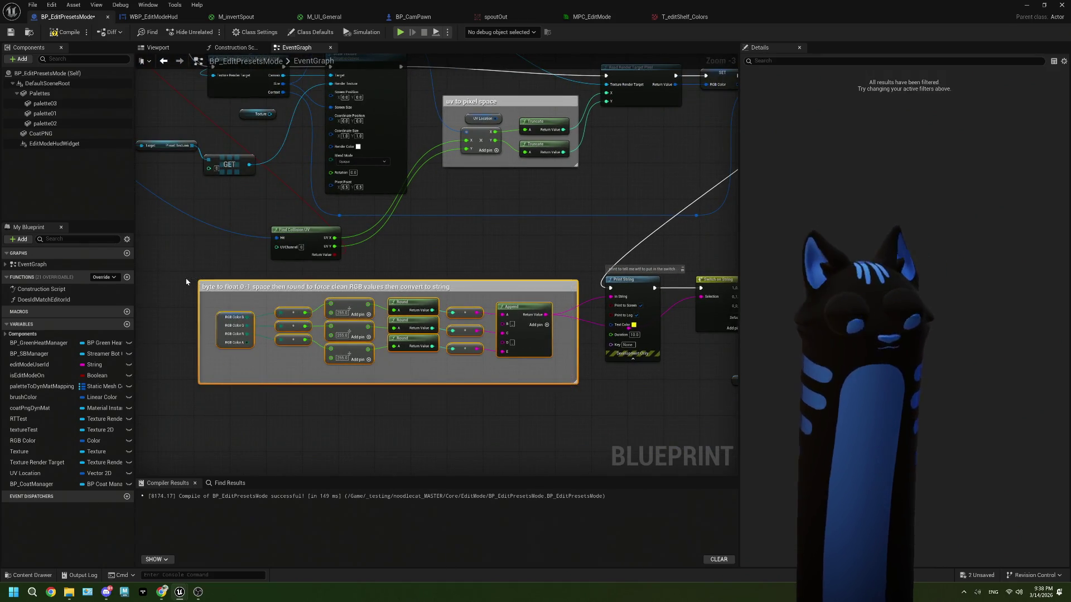
pyautogui.scroll(-2, 194, 279)
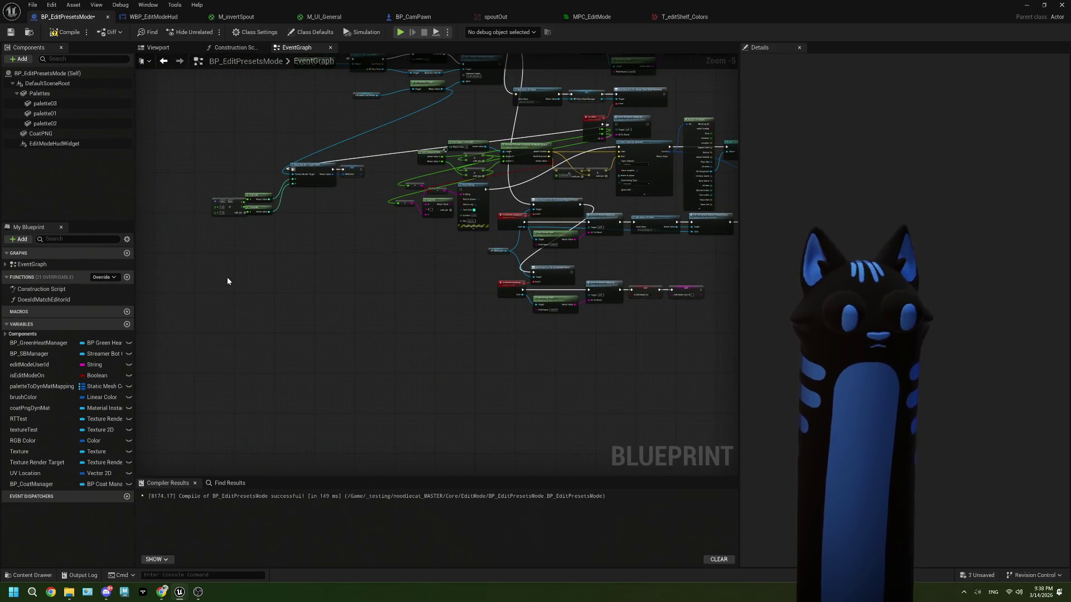
pyautogui.hotkey('ctrl', 'v')
pyautogui.scroll(2, 263, 263)
pyautogui.moveTo(262, 263); pyautogui.dragTo(380, 228)
pyautogui.click(399, 147)
pyautogui.scroll(1, 446, 160)
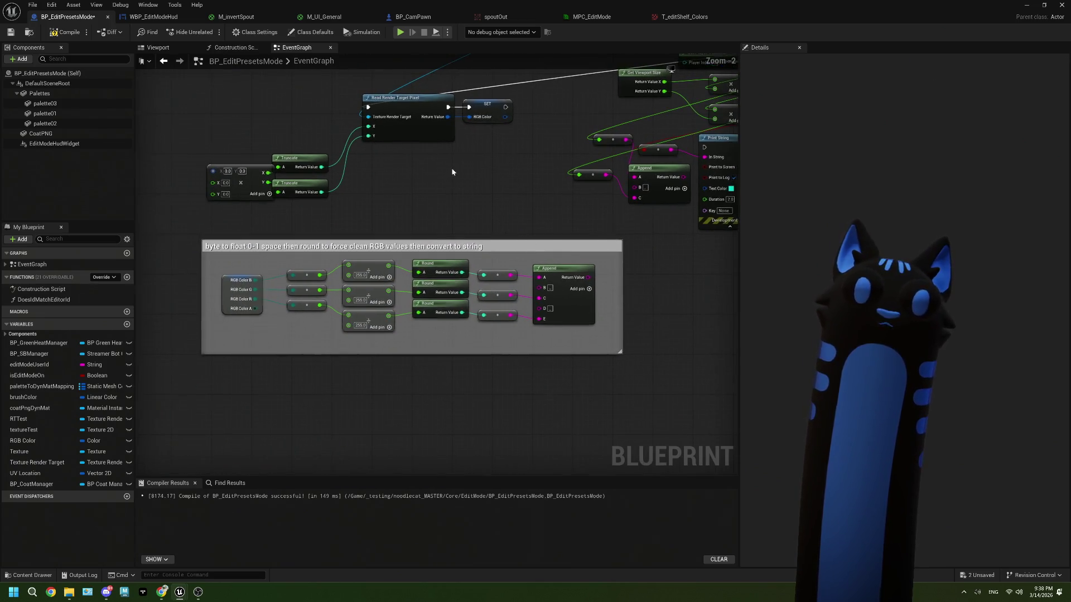
# Step: Run a Print String of the Append result after the RGB Color setter, compile, and minimize the editor
pyautogui.moveTo(505, 107)
pyautogui.mouseDown()
pyautogui.moveTo(549, 256)
pyautogui.moveTo(650, 271)
pyautogui.moveTo(631, 309)
pyautogui.mouseUp()
pyautogui.moveTo(588, 277)
pyautogui.mouseDown()
pyautogui.moveTo(689, 283)
pyautogui.moveTo(649, 256)
pyautogui.mouseUp()
pyautogui.write('print string')
pyautogui.press('Return')
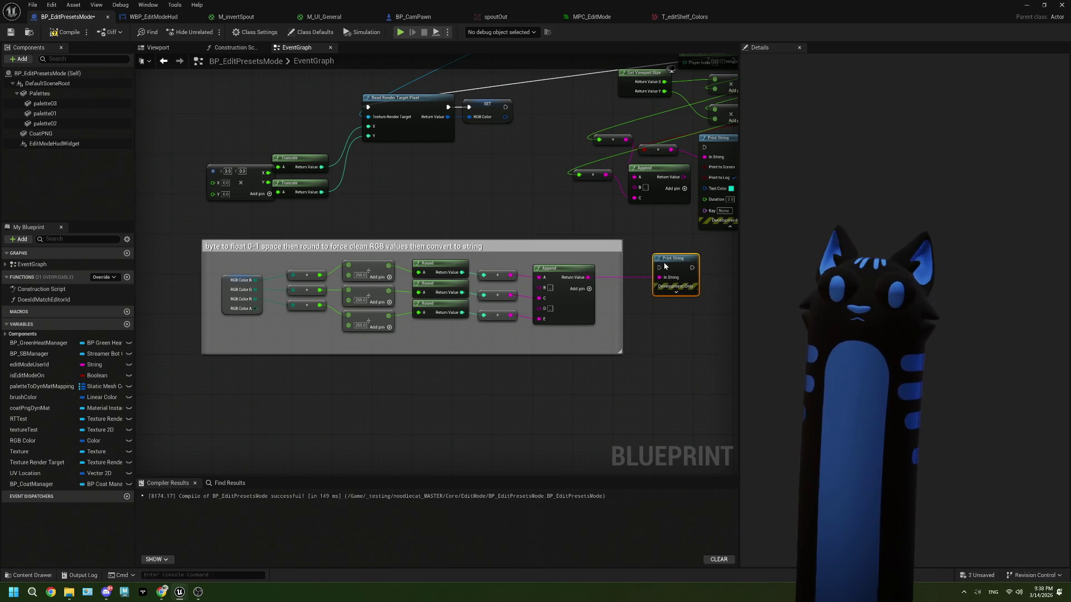
pyautogui.moveTo(505, 106)
pyautogui.mouseDown()
pyautogui.moveTo(607, 144)
pyautogui.moveTo(641, 134)
pyautogui.moveTo(557, 184)
pyautogui.moveTo(594, 256)
pyautogui.mouseUp()
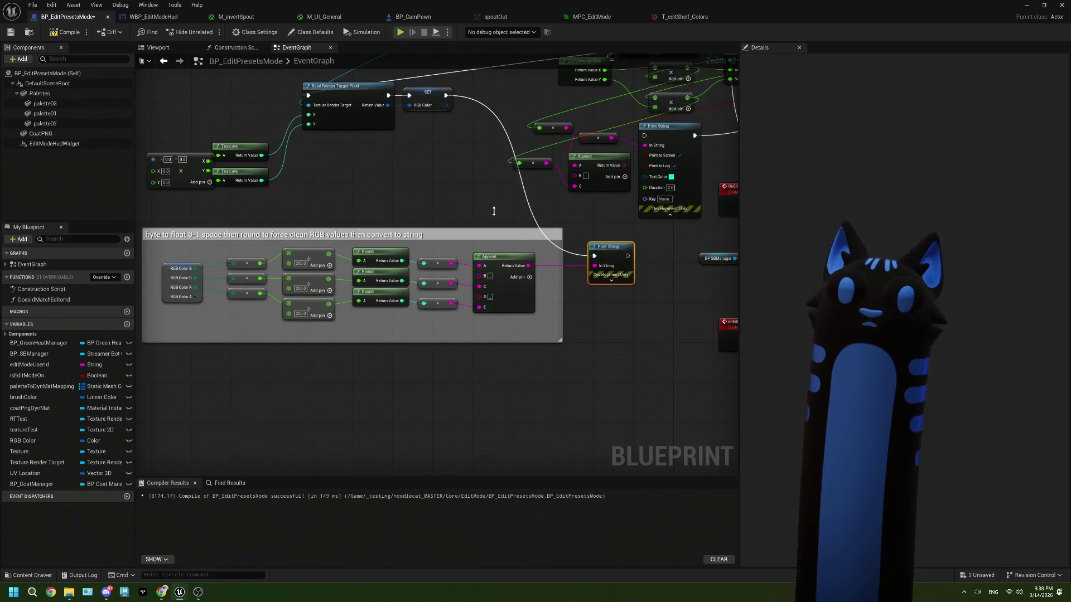
pyautogui.click(66, 31)
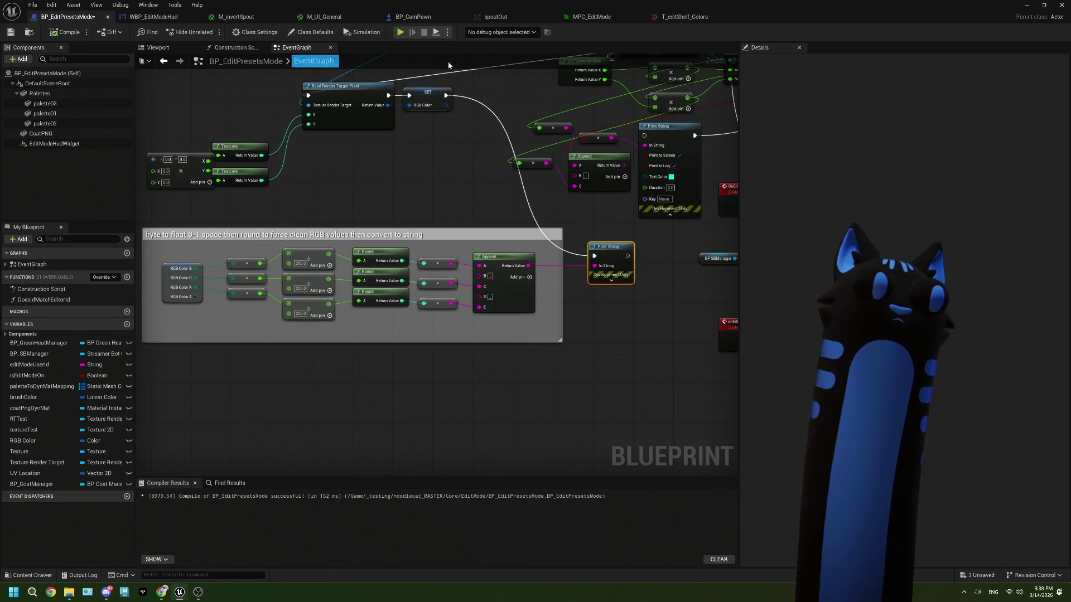
pyautogui.click(1022, 9)
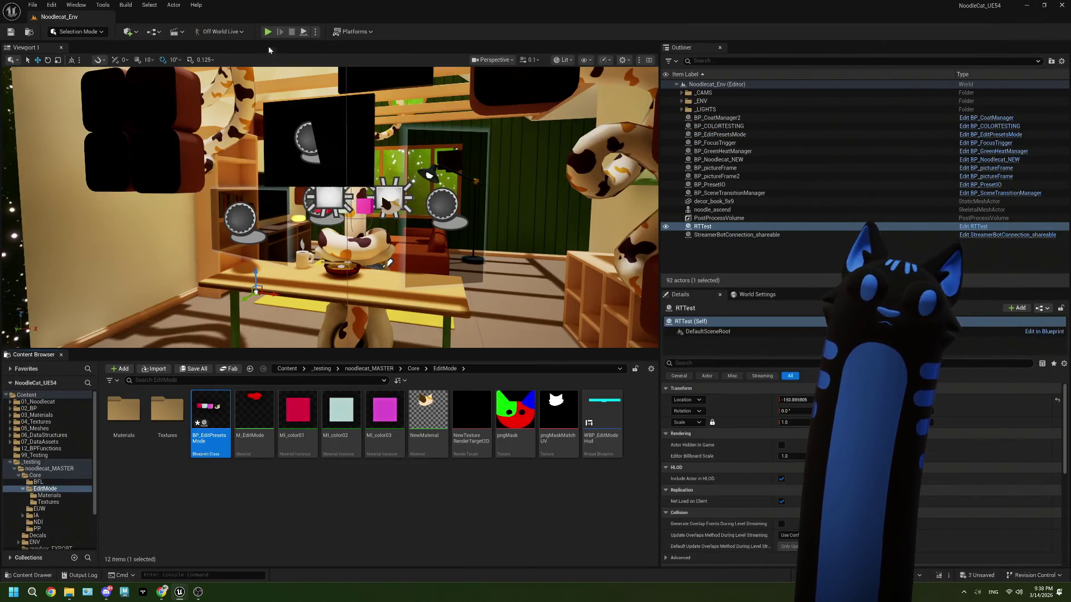
# Step: Start Play In Editor with Alt+P to test the level
pyautogui.hotkey('alt', 'p')
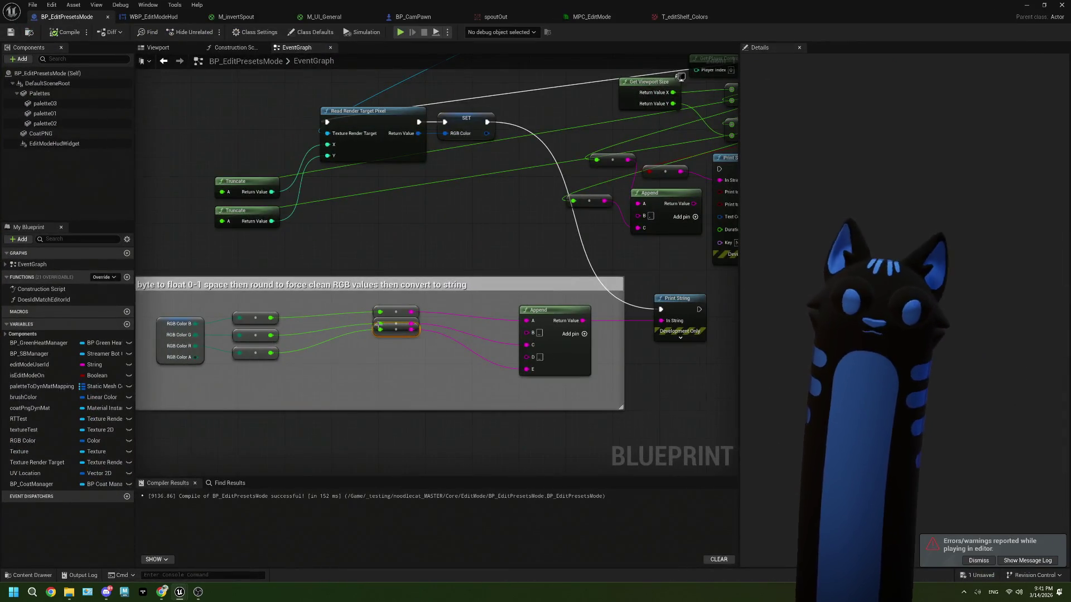
# Step: Drop a brushColor getter node into the EventGraph beside the Read Render Target Pixel node
pyautogui.scroll(-5, 377, 326)
pyautogui.moveTo(399, 328)
pyautogui.mouseDown()
pyautogui.moveTo(413, 345)
pyautogui.moveTo(530, 365)
pyautogui.mouseUp()
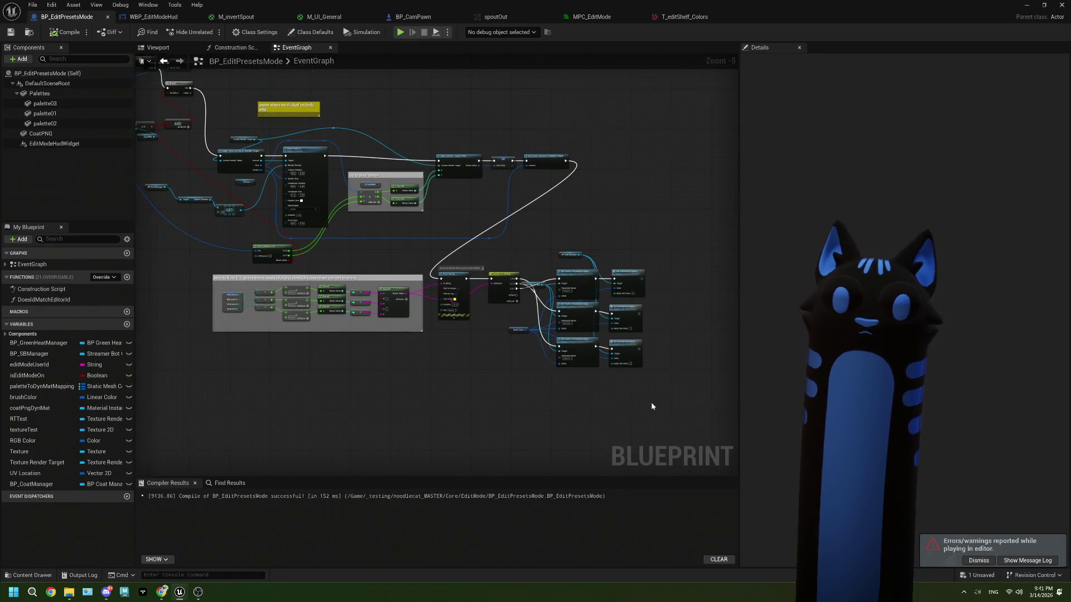
pyautogui.scroll(3, 648, 404)
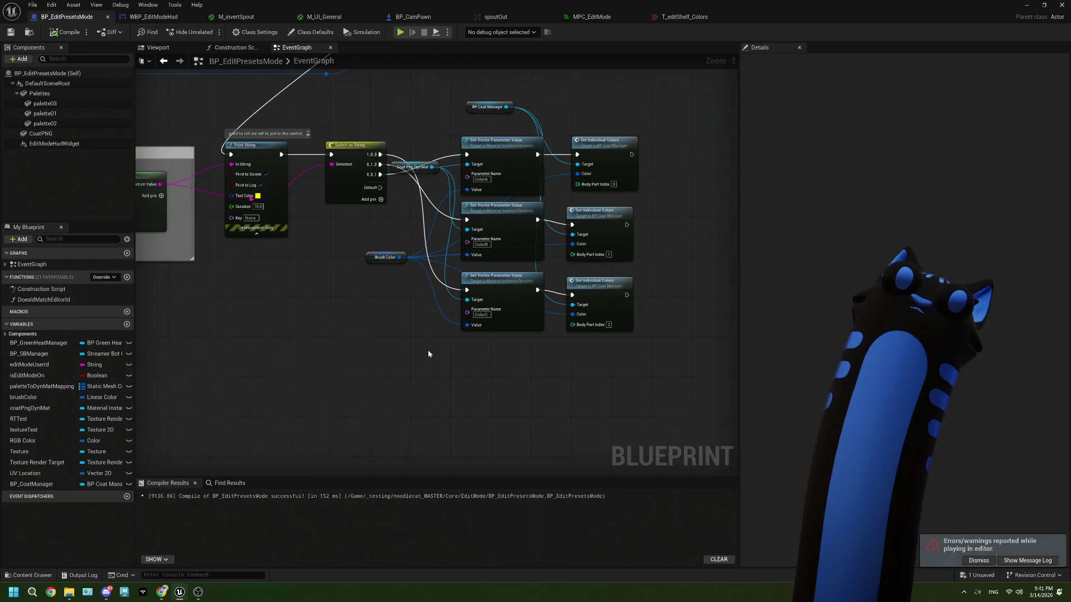
pyautogui.scroll(-2, 424, 348)
pyautogui.moveTo(323, 299); pyautogui.dragTo(578, 379)
pyautogui.moveTo(525, 312)
pyautogui.mouseDown()
pyautogui.moveTo(353, 268)
pyautogui.moveTo(279, 262)
pyautogui.moveTo(345, 289)
pyautogui.moveTo(343, 266)
pyautogui.moveTo(456, 319)
pyautogui.moveTo(403, 282)
pyautogui.mouseUp()
pyautogui.scroll(1, 456, 319)
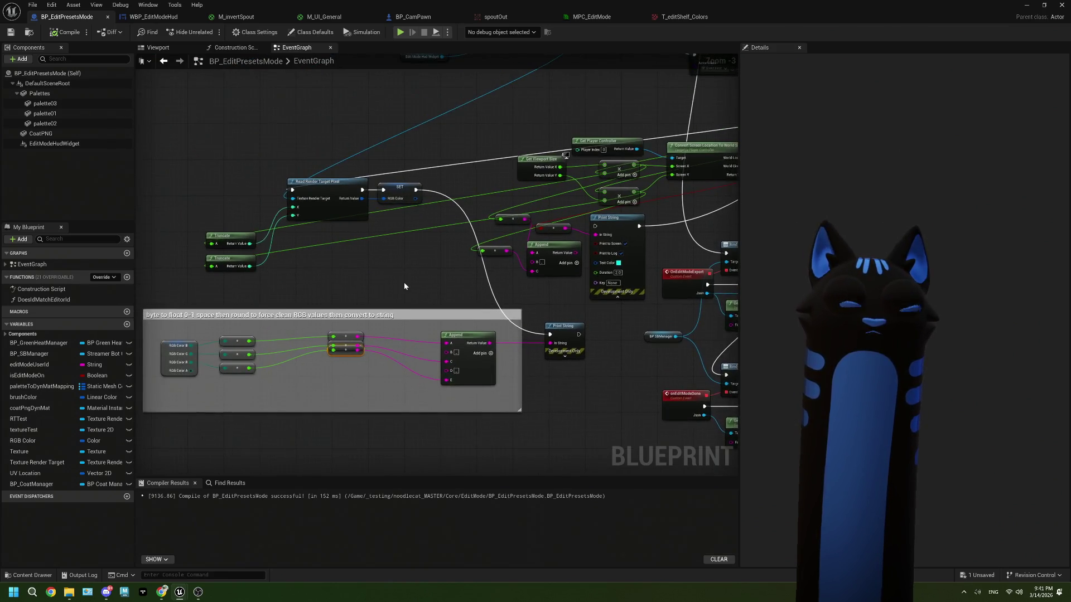
pyautogui.scroll(1, 404, 284)
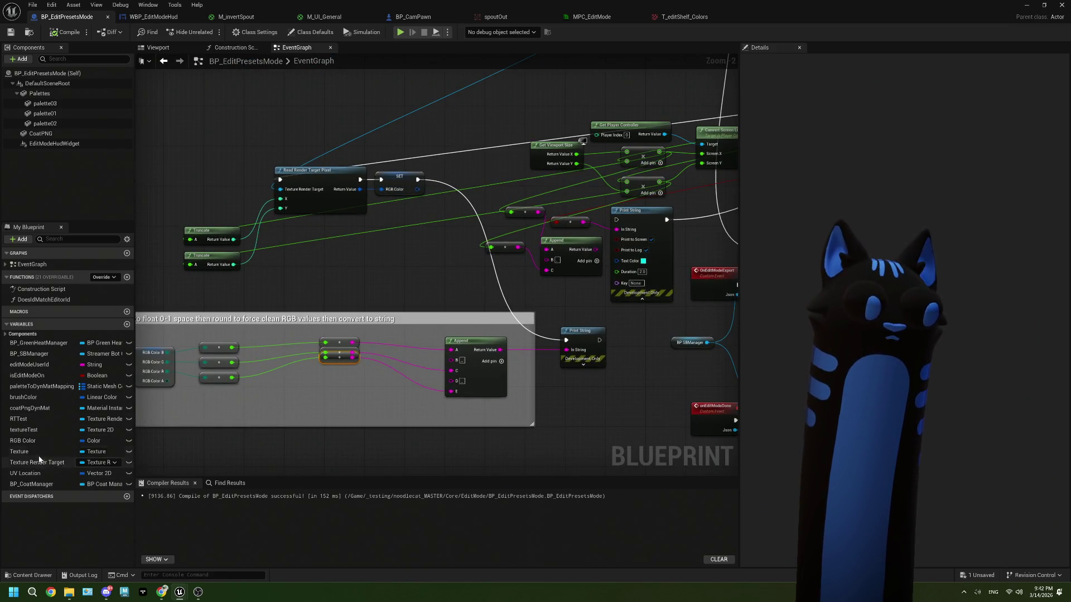
pyautogui.moveTo(30, 397)
pyautogui.mouseDown()
pyautogui.moveTo(134, 368)
pyautogui.moveTo(373, 257)
pyautogui.mouseUp()
pyautogui.click(397, 271)
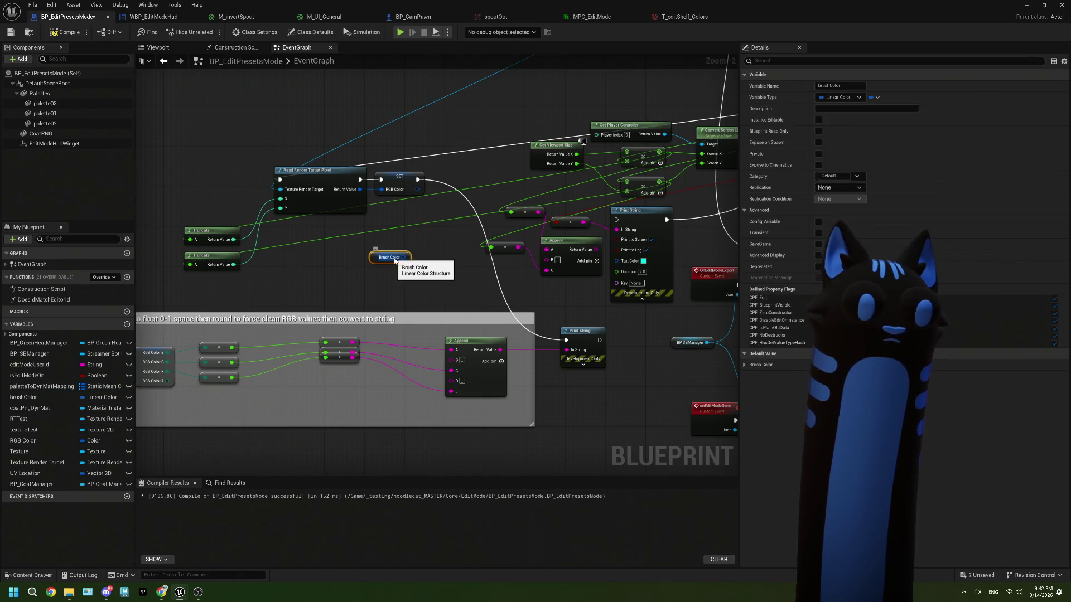
# Step: Swap the getter for a brushColor SET node fed by the pixel read's colour and exec
pyautogui.press('Delete')
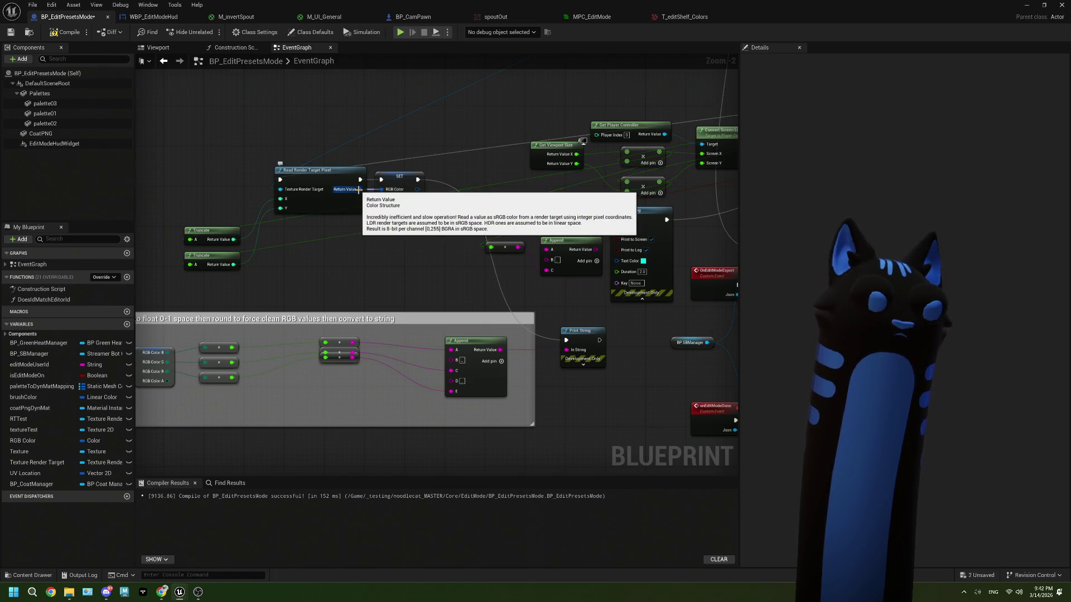
pyautogui.click(34, 397)
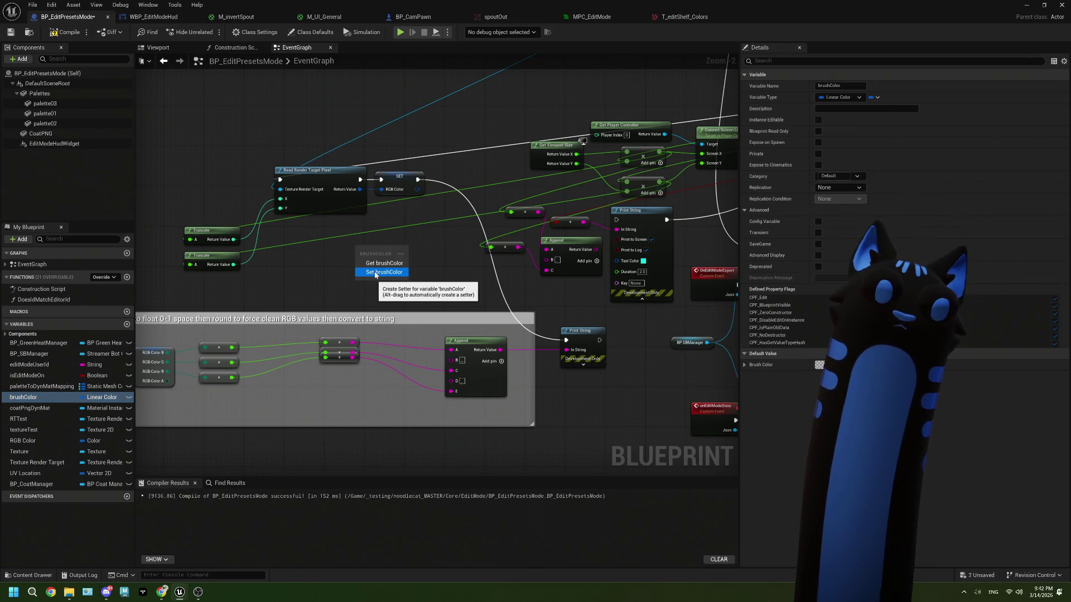
pyautogui.moveTo(374, 275)
pyautogui.mouseDown()
pyautogui.moveTo(357, 240)
pyautogui.moveTo(425, 251)
pyautogui.mouseUp()
pyautogui.moveTo(359, 189); pyautogui.dragTo(401, 267)
pyautogui.click(359, 229)
pyautogui.moveTo(361, 180); pyautogui.dragTo(401, 254)
pyautogui.click(394, 177)
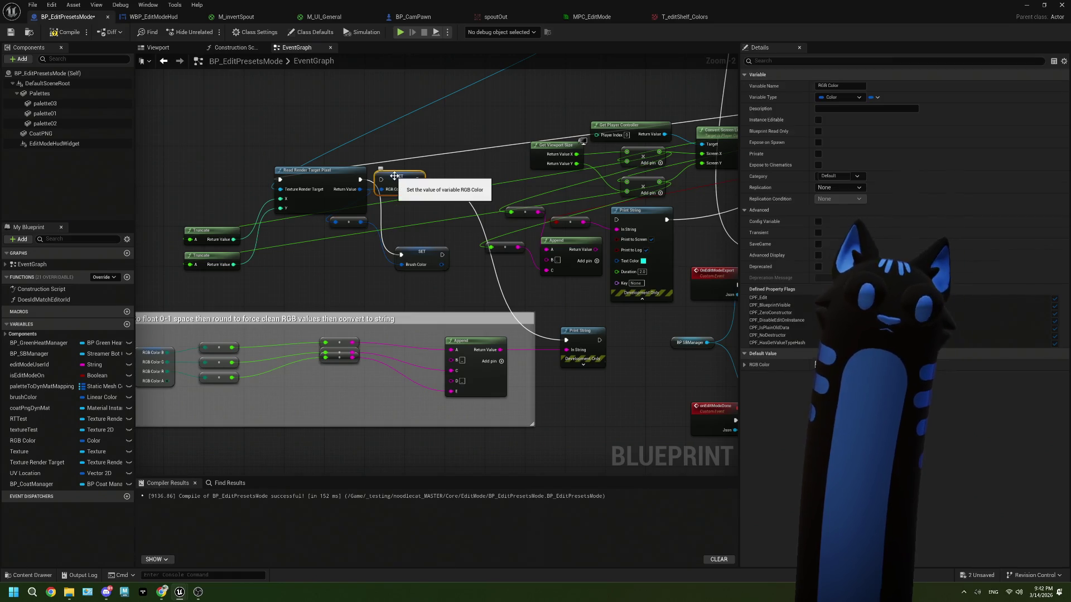
# Step: Delete the old SET RGB Color node and move the brushColor setter beside the pixel read
pyautogui.press('Delete')
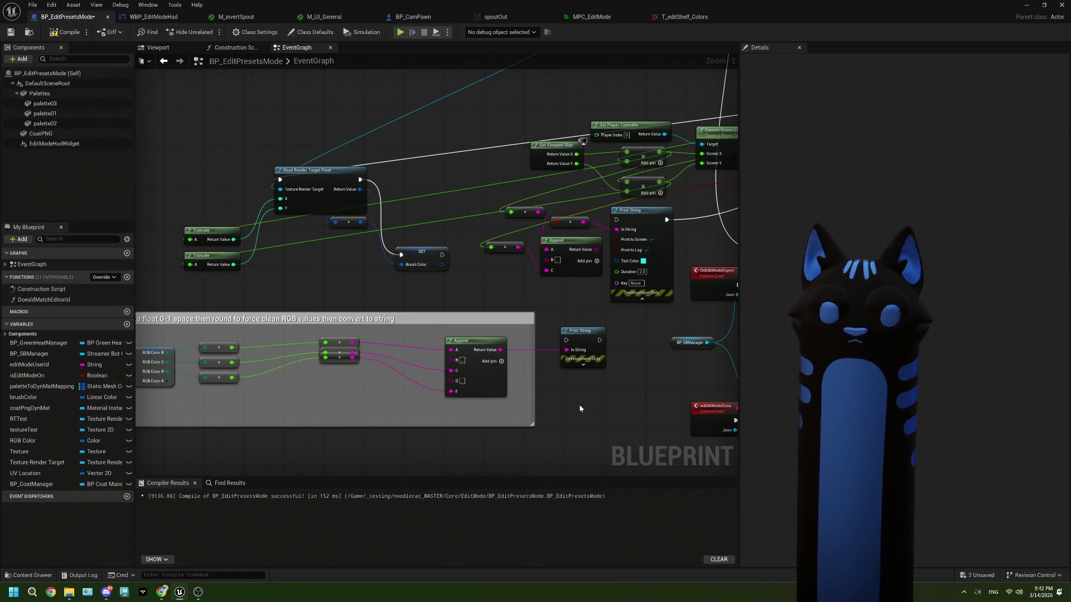
pyautogui.moveTo(416, 249)
pyautogui.mouseDown()
pyautogui.moveTo(403, 176)
pyautogui.moveTo(447, 175)
pyautogui.moveTo(410, 175)
pyautogui.mouseUp()
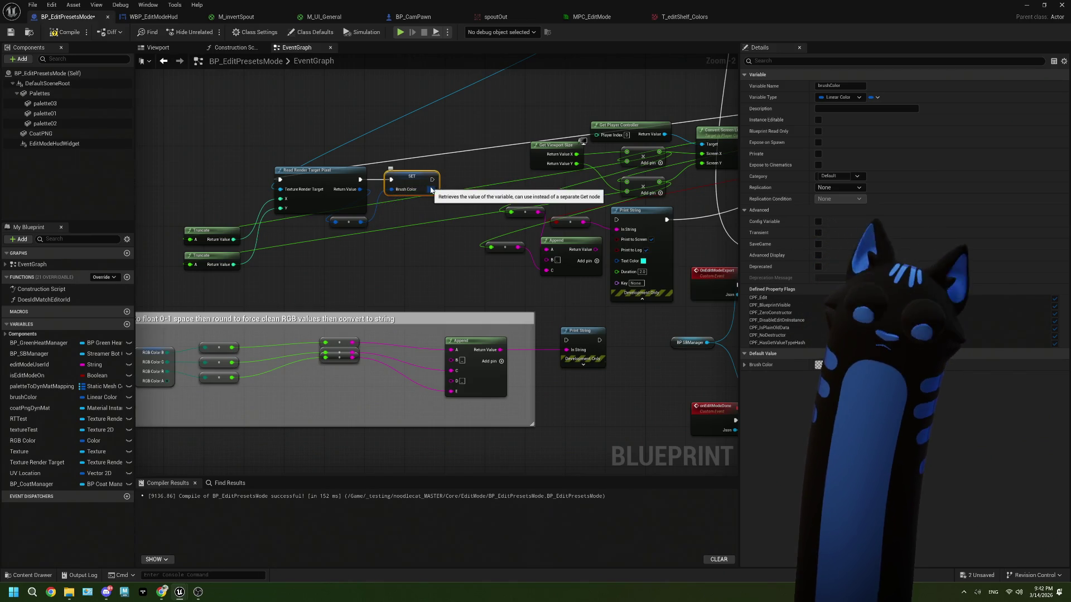
pyautogui.scroll(-2, 443, 242)
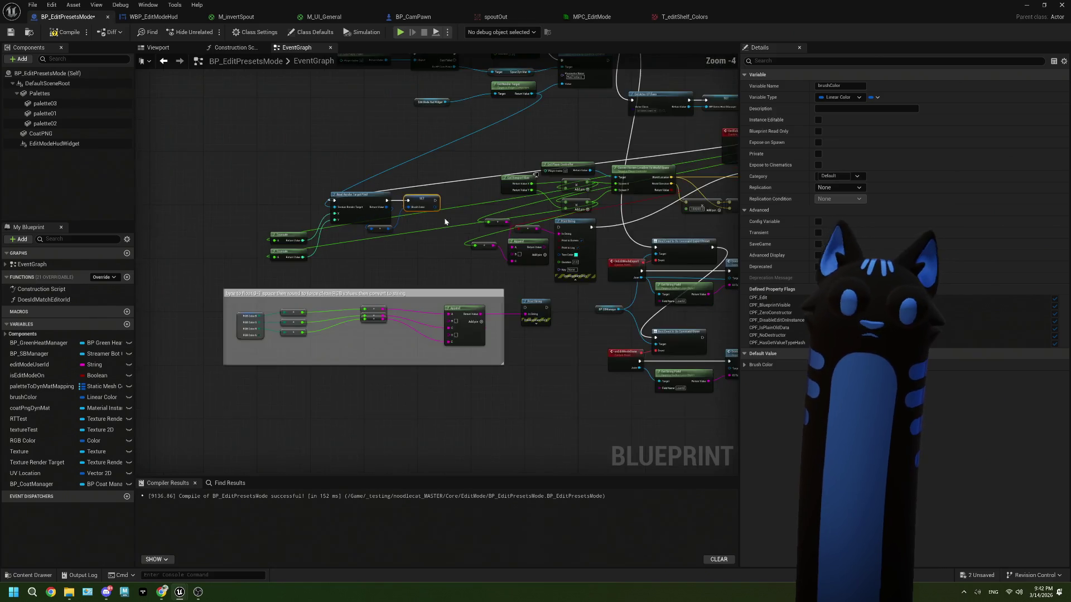
pyautogui.moveTo(436, 257)
pyautogui.mouseDown()
pyautogui.moveTo(433, 268)
pyautogui.moveTo(401, 219)
pyautogui.moveTo(425, 283)
pyautogui.mouseUp()
pyautogui.scroll(3, 398, 217)
# Step: Add a Set Vector Parameter Value for MPC_EditMode's brushColor after the setter and save
pyautogui.write('set vector ')
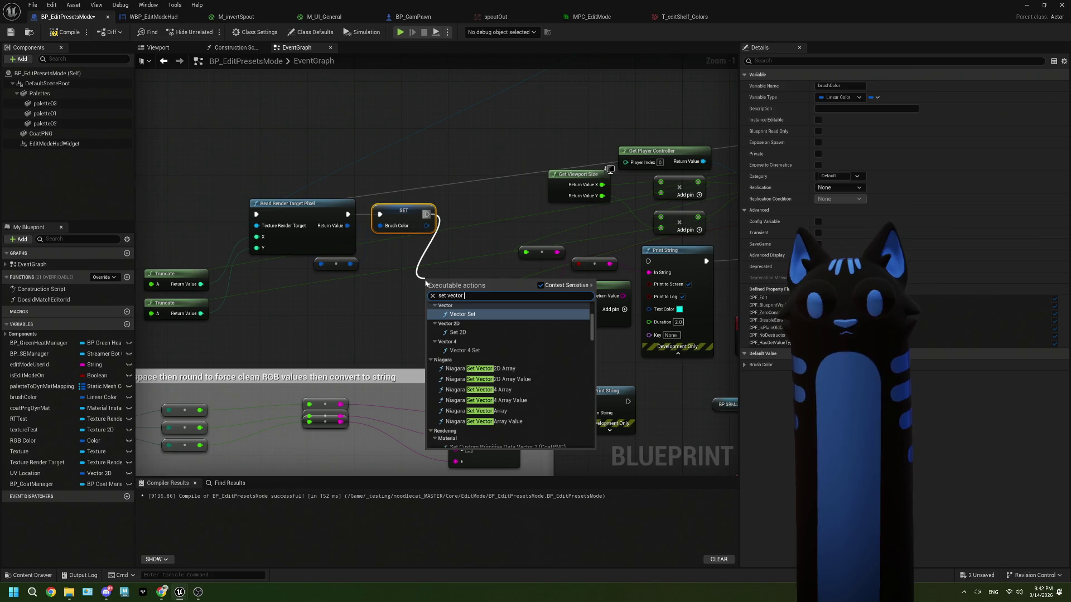
pyautogui.write('pa')
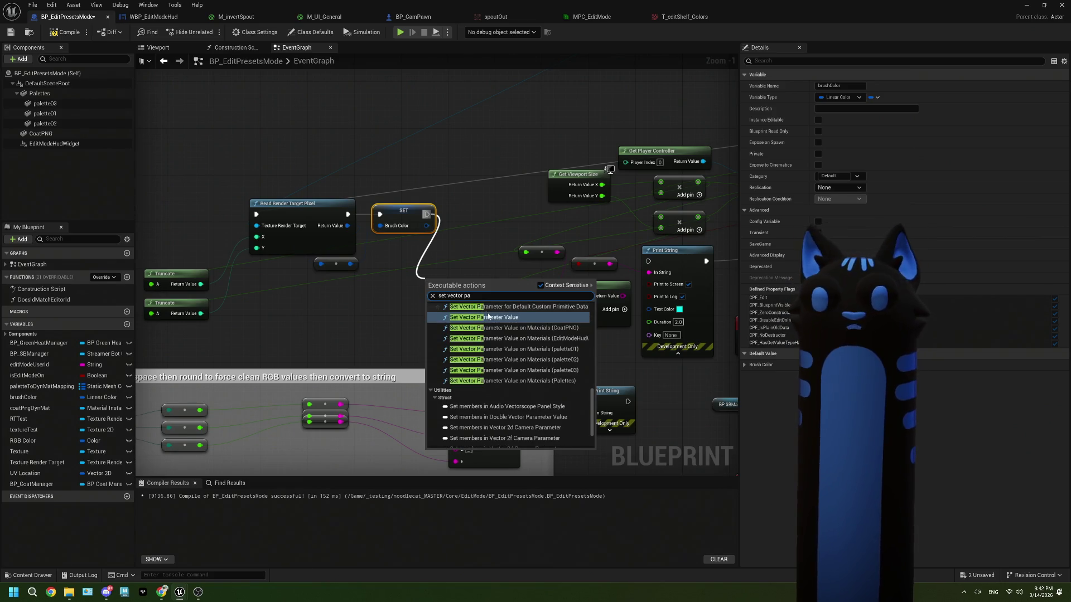
pyautogui.click(488, 318)
pyautogui.click(454, 308)
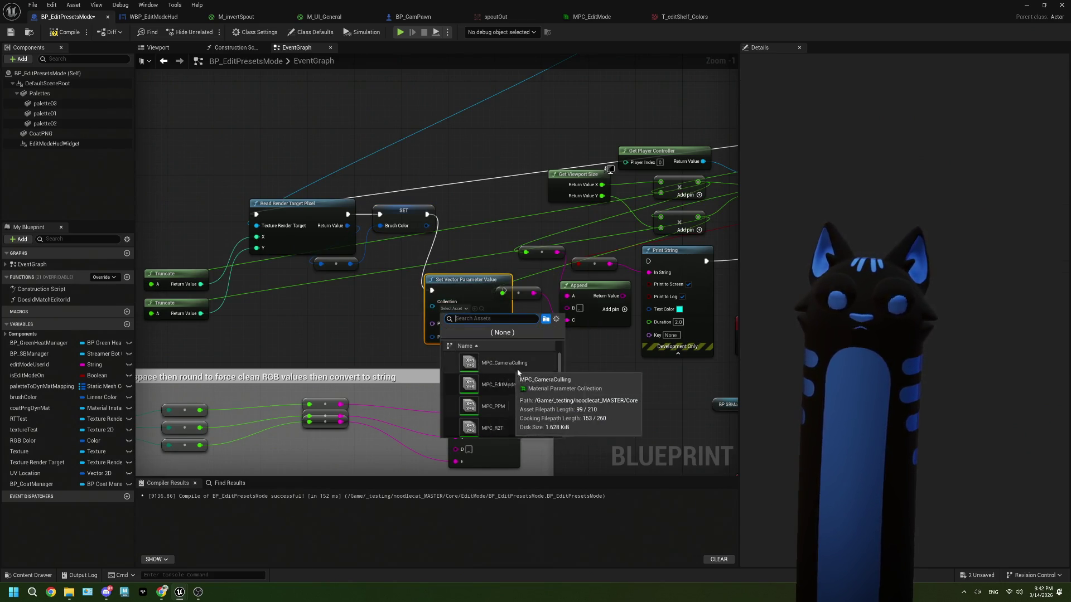
pyautogui.click(496, 384)
pyautogui.click(491, 333)
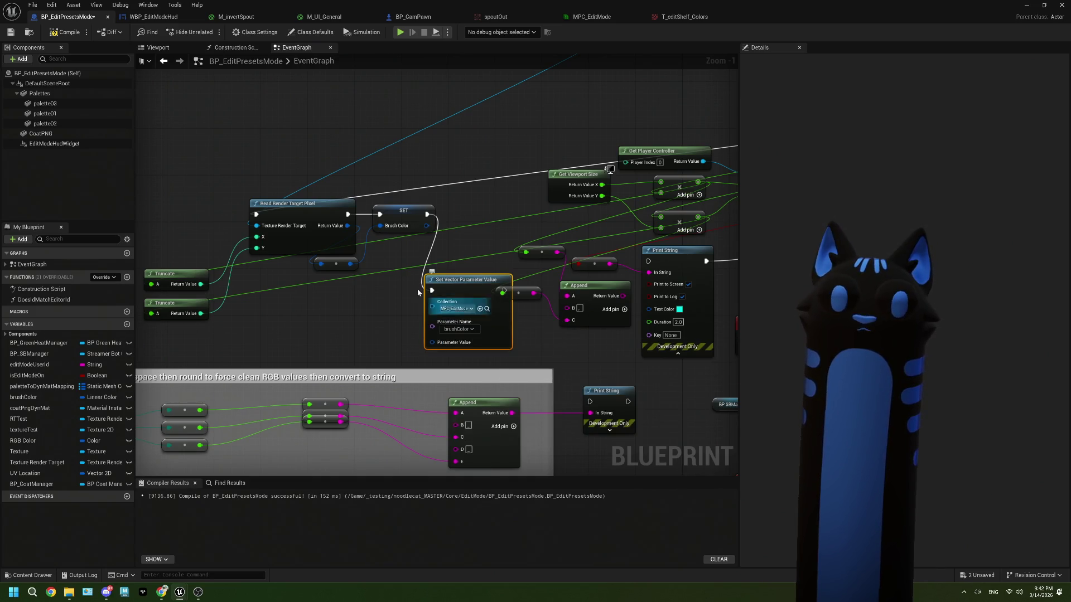
pyautogui.moveTo(459, 290); pyautogui.dragTo(407, 260)
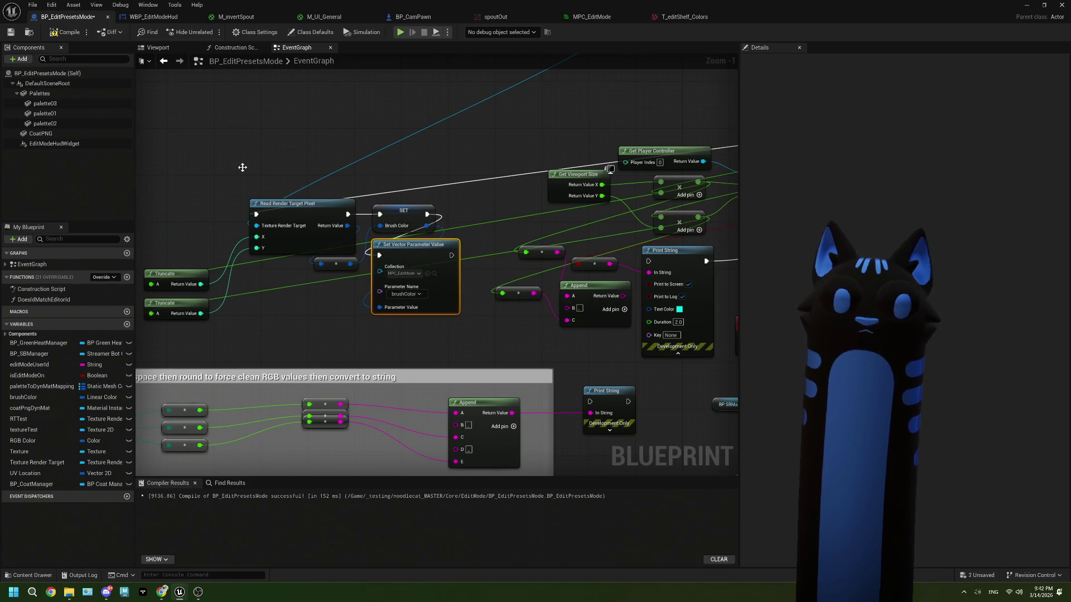
pyautogui.click(10, 32)
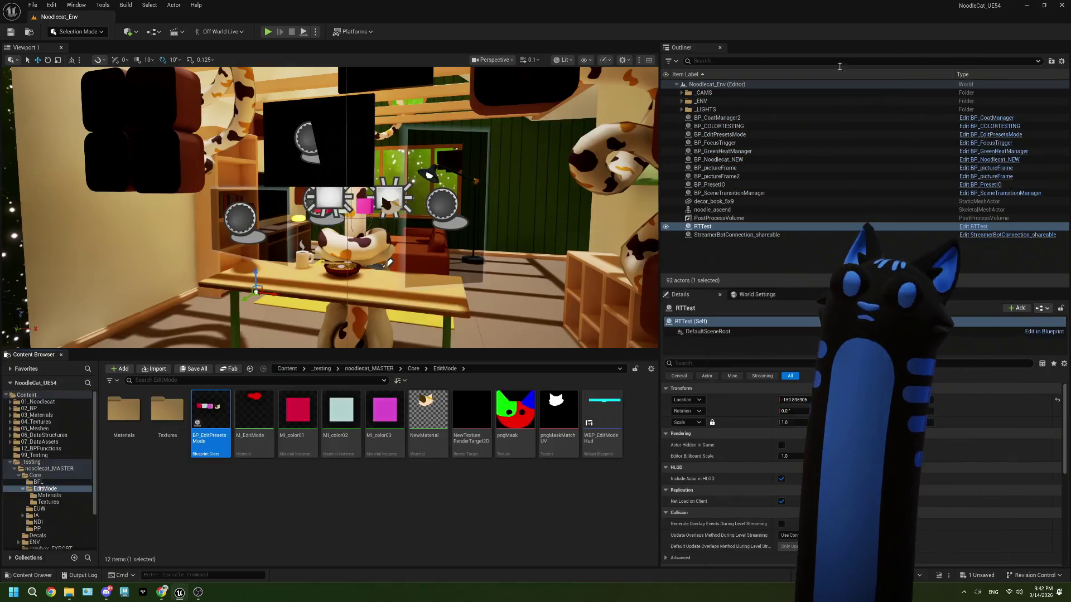
pyautogui.click(29, 32)
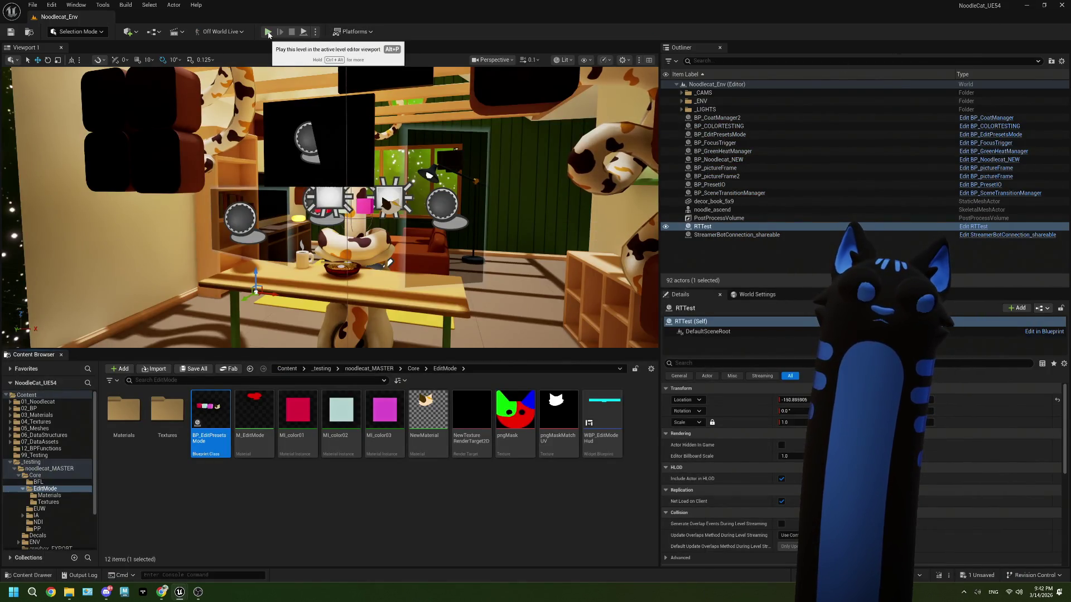
# Step: Play-test colour picking with the editor docked left beside OBS, then stop the session
pyautogui.press('super+Left')
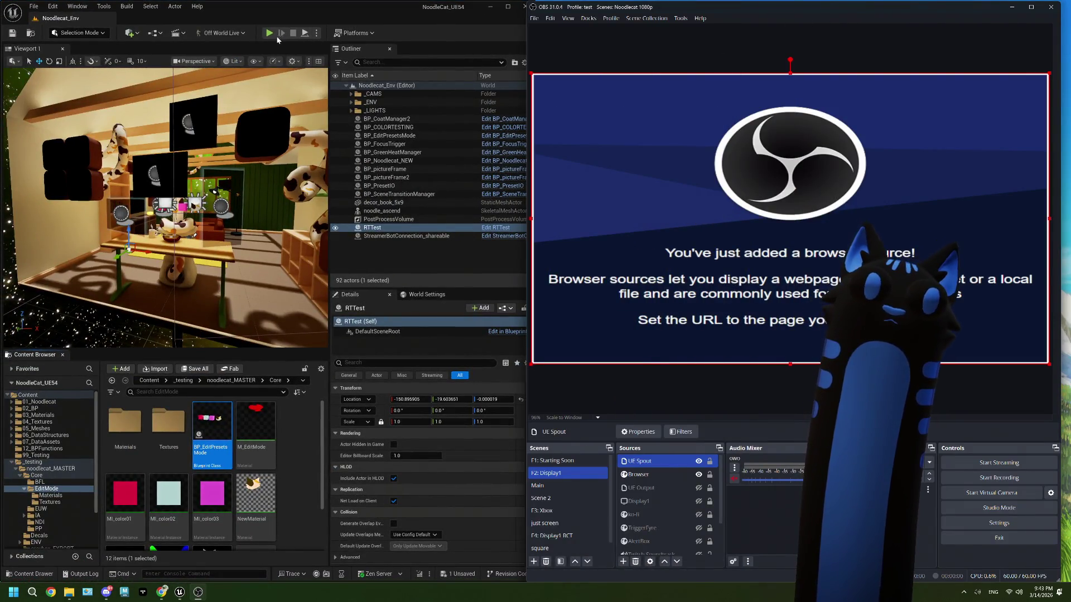
pyautogui.click(335, 37)
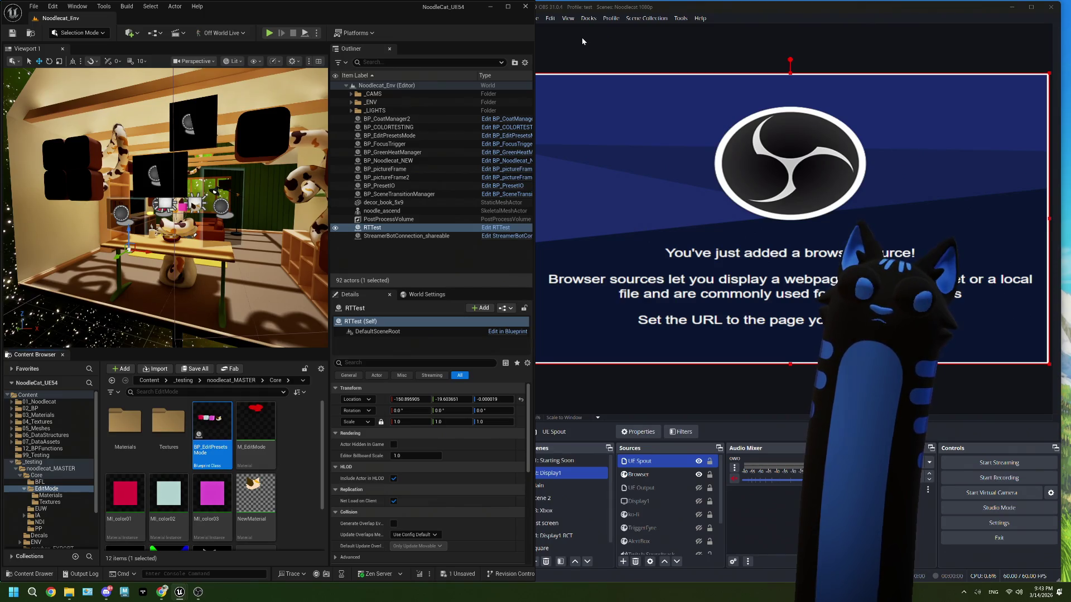
pyautogui.click(269, 34)
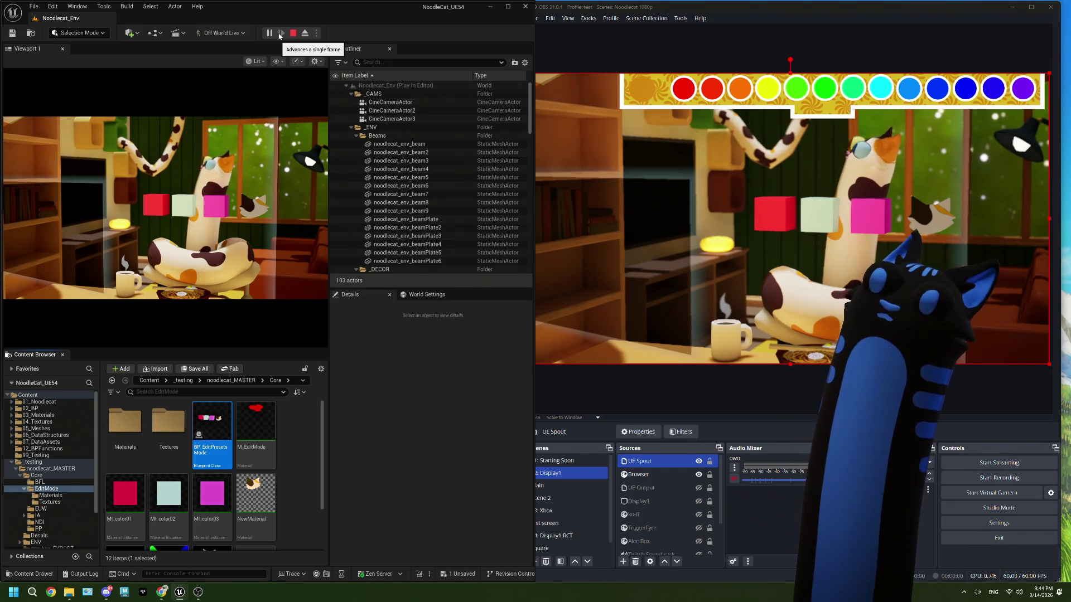
pyautogui.click(293, 33)
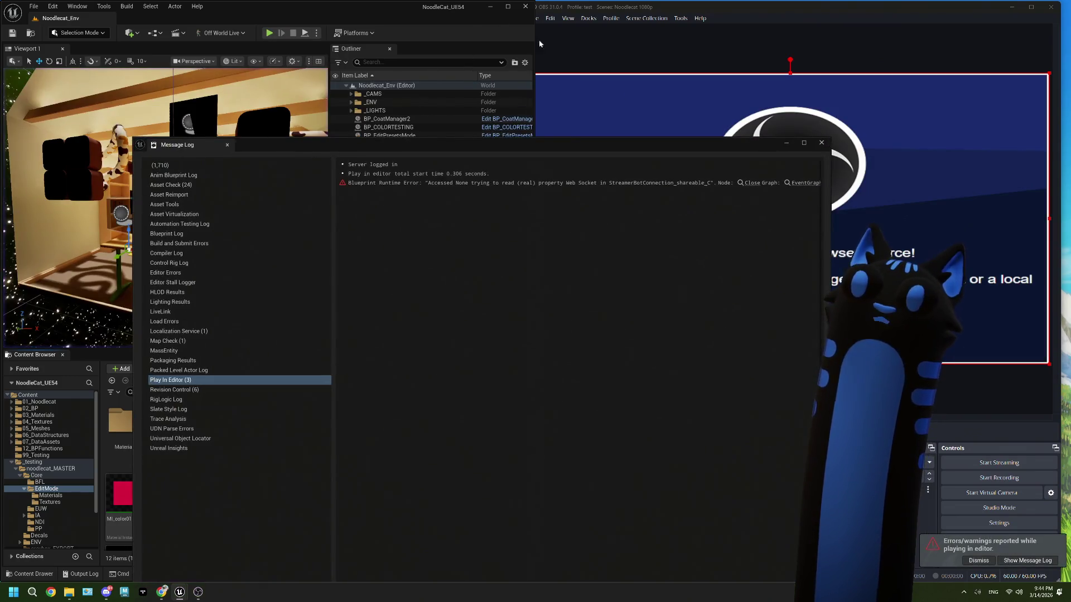
# Step: Dismiss the Message Log, maximize the editor and reopen the BP_EditPresetsMode blueprint
pyautogui.click(821, 143)
pyautogui.click(508, 6)
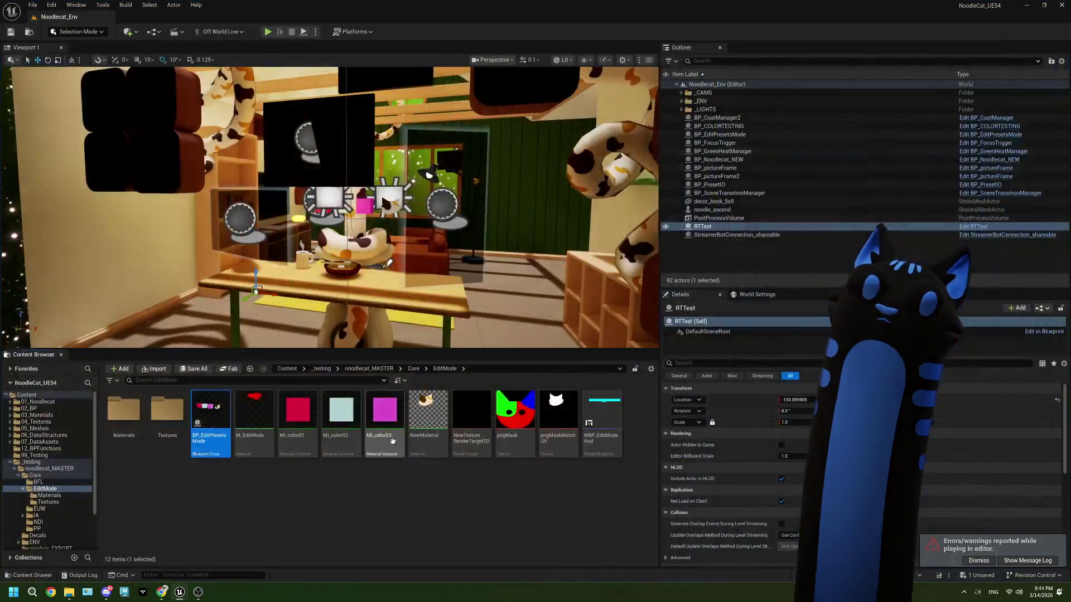
pyautogui.click(209, 436)
pyautogui.doubleClick(210, 436)
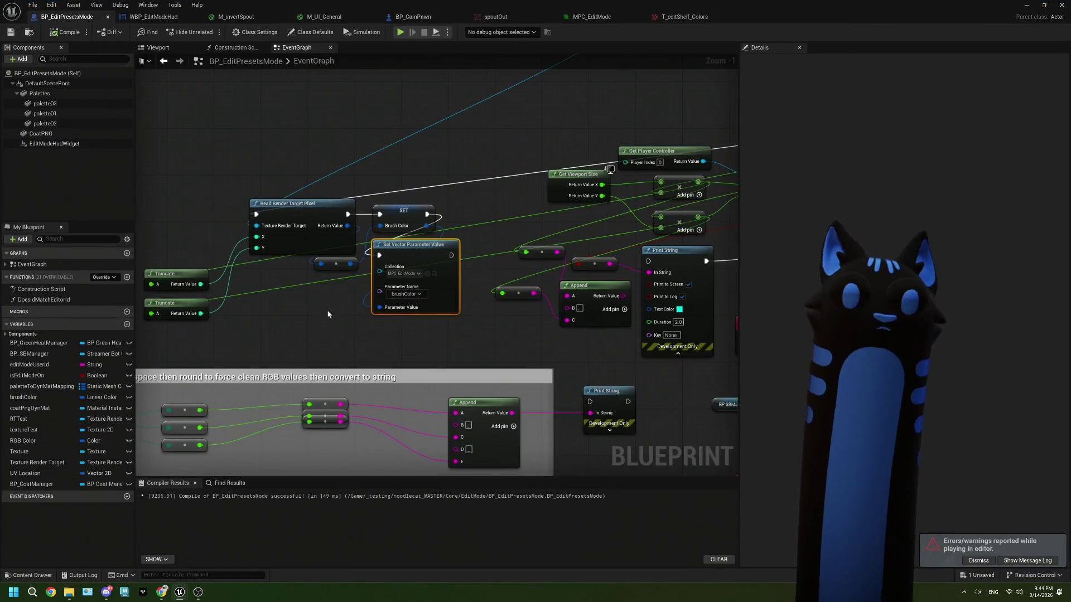
pyautogui.scroll(-2, 327, 314)
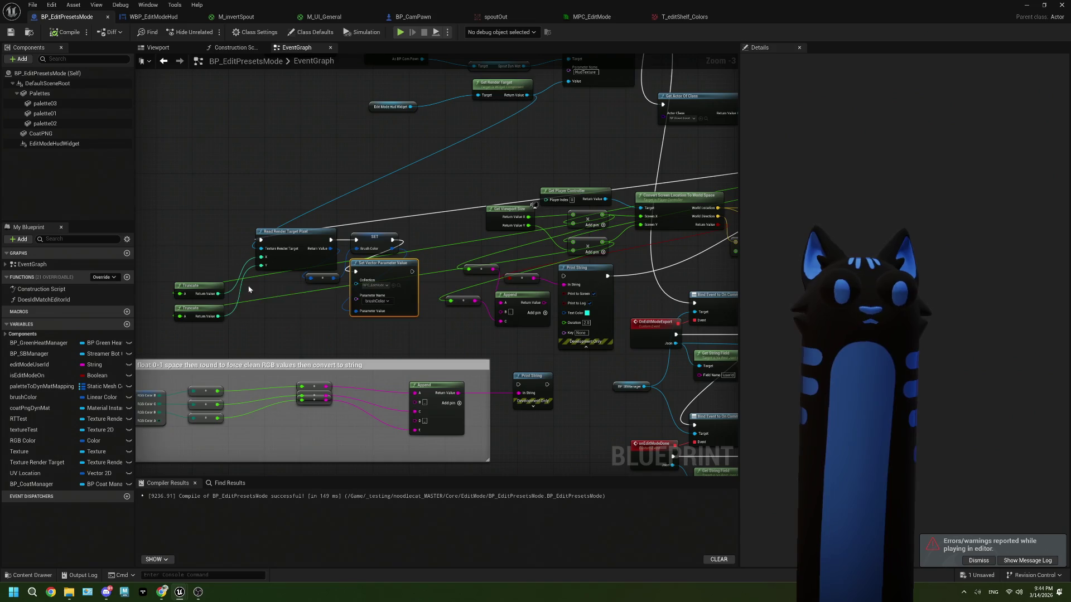
pyautogui.scroll(-2, 370, 283)
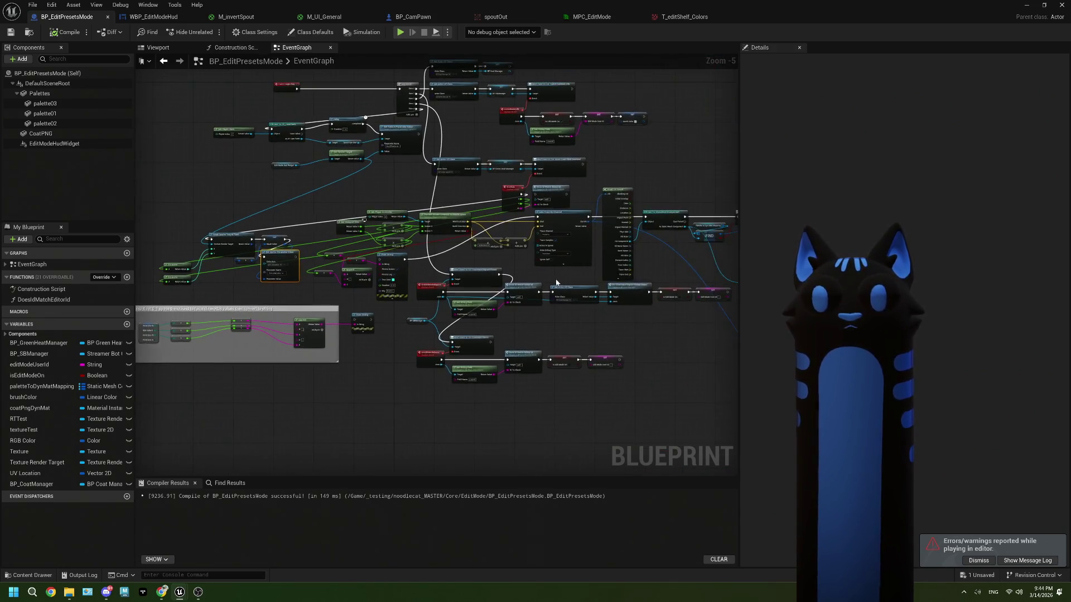
pyautogui.moveTo(559, 283); pyautogui.dragTo(499, 283)
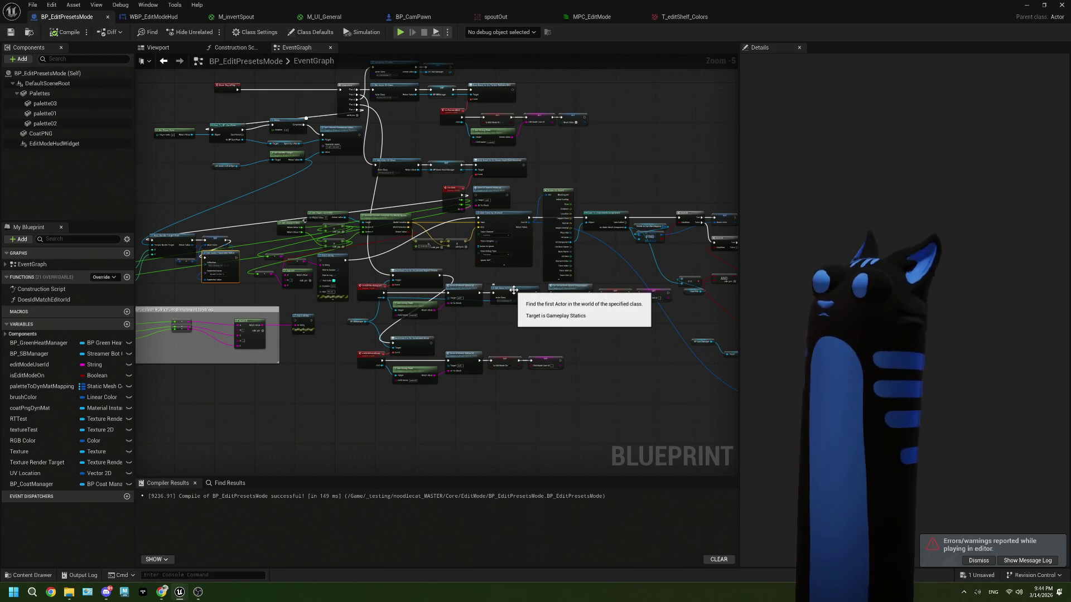
pyautogui.moveTo(566, 326)
pyautogui.mouseDown()
pyautogui.moveTo(442, 313)
pyautogui.moveTo(438, 327)
pyautogui.moveTo(632, 352)
pyautogui.mouseUp()
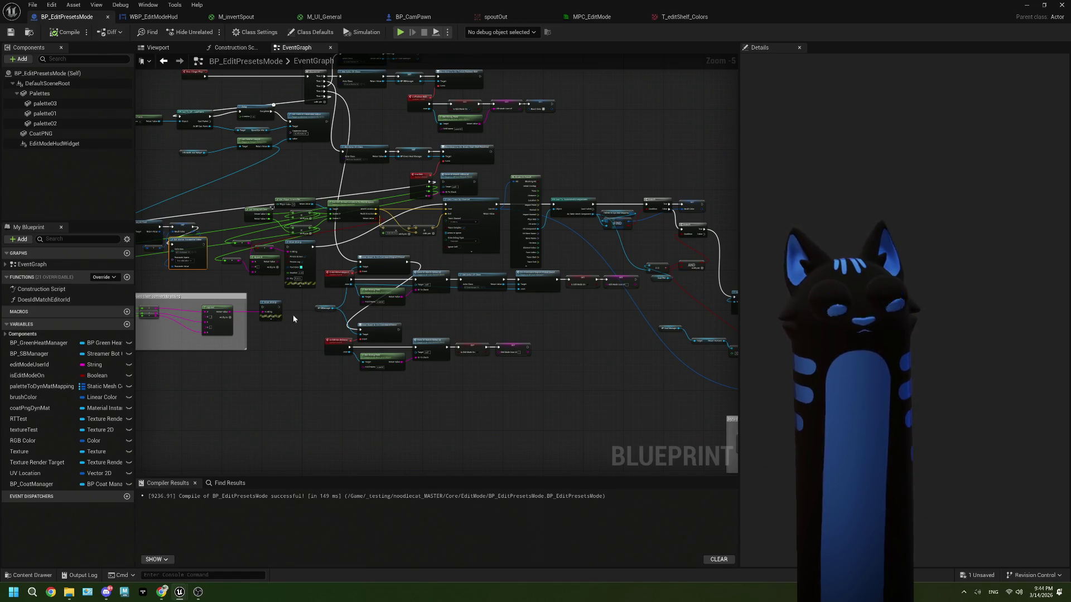
pyautogui.scroll(2, 329, 319)
pyautogui.moveTo(319, 310); pyautogui.dragTo(340, 318)
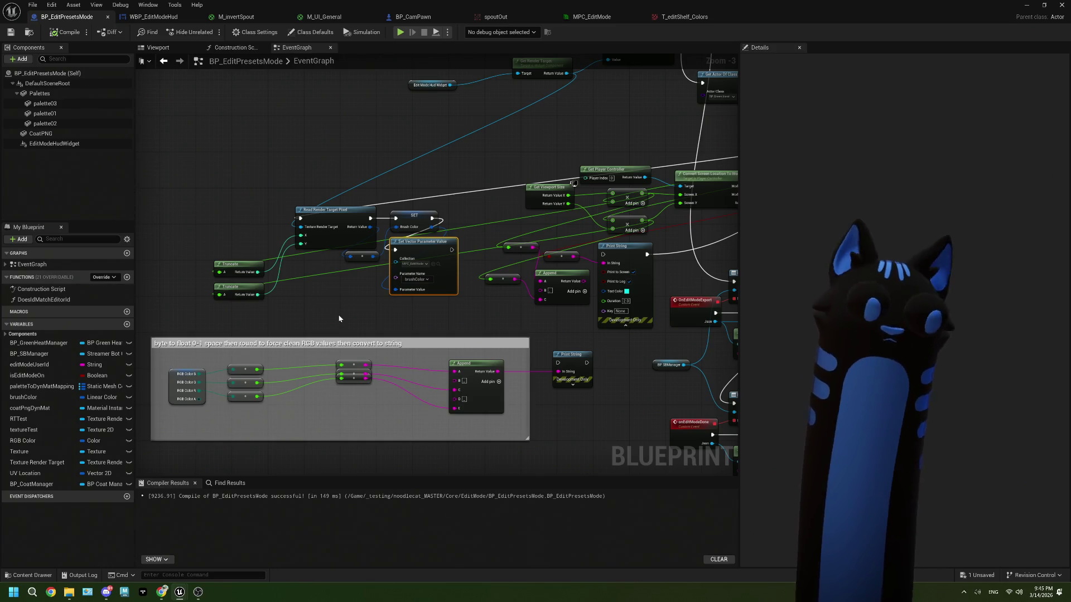
pyautogui.moveTo(339, 319); pyautogui.dragTo(325, 225)
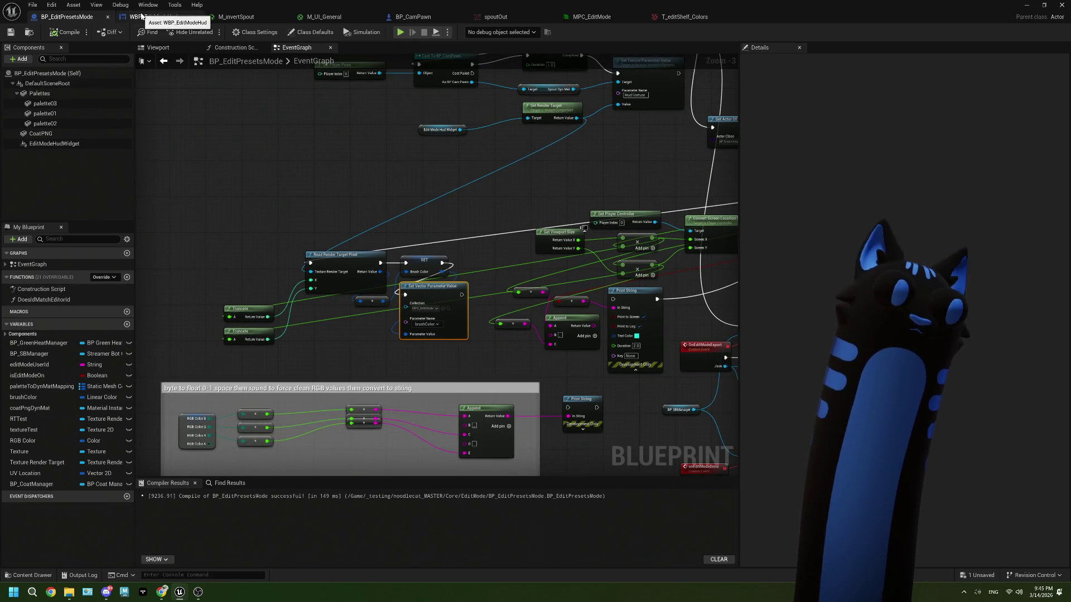
pyautogui.moveTo(256, 290)
pyautogui.mouseDown()
pyautogui.moveTo(270, 351)
pyautogui.moveTo(254, 346)
pyautogui.mouseUp()
pyautogui.moveTo(460, 184); pyautogui.dragTo(424, 248)
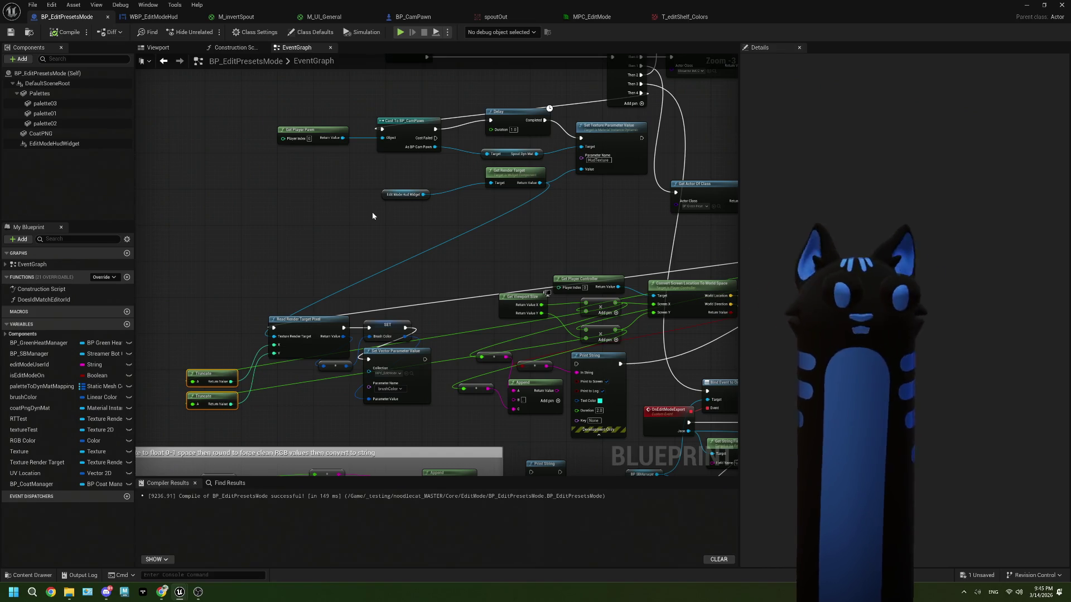
# Step: Add a trial Get Widget node from the Edit Mode Hud Widget output
pyautogui.scroll(2, 394, 209)
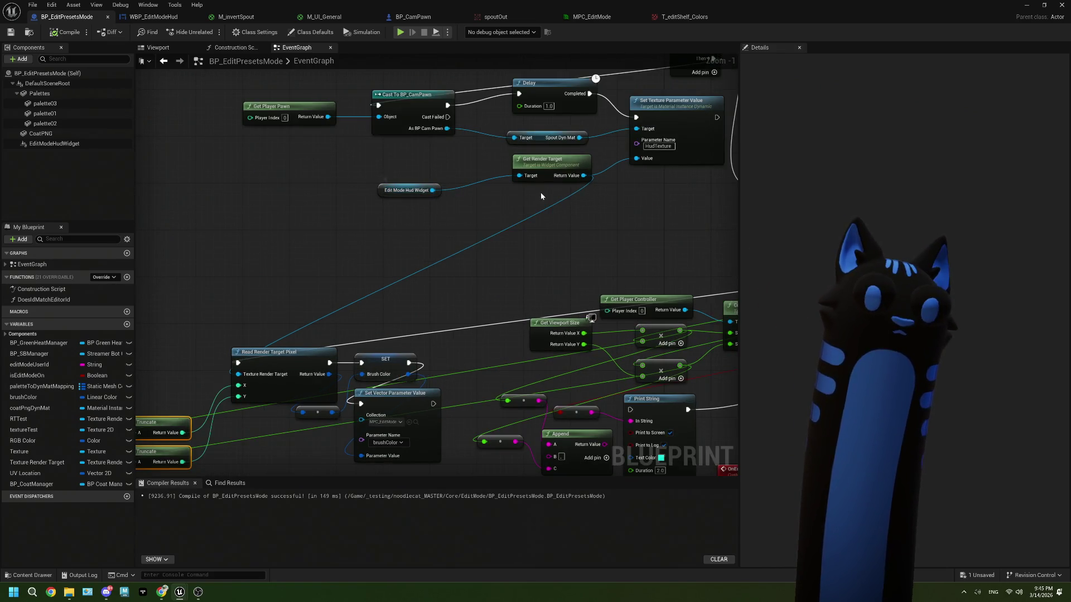
pyautogui.moveTo(432, 190); pyautogui.dragTo(311, 237)
pyautogui.write('get qwi')
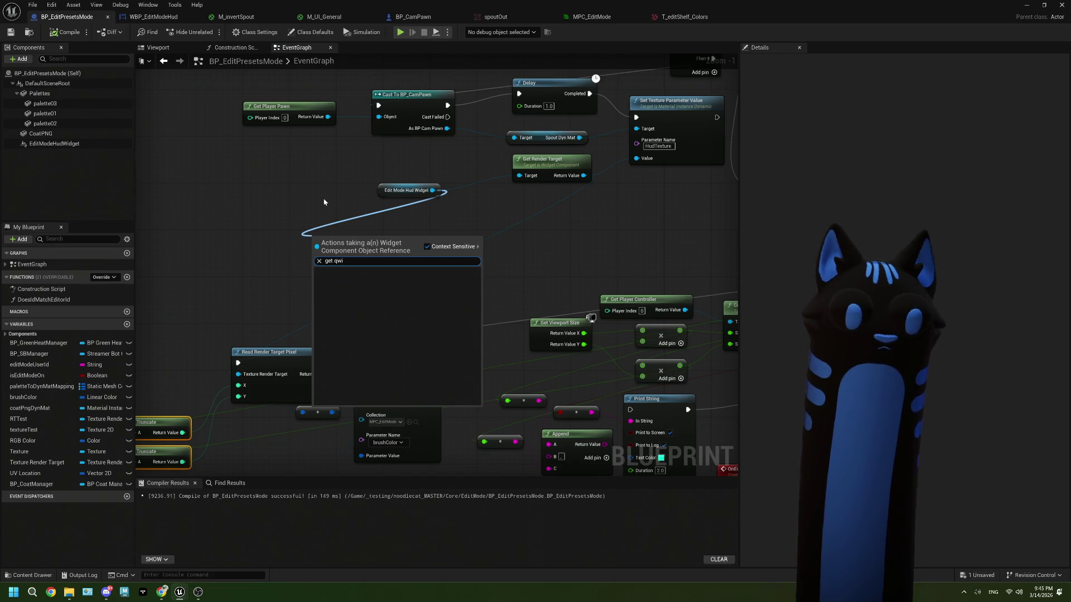
pyautogui.press('BackSpace')
pyautogui.press('BackSpace')
pyautogui.press('BackSpace')
pyautogui.write('w')
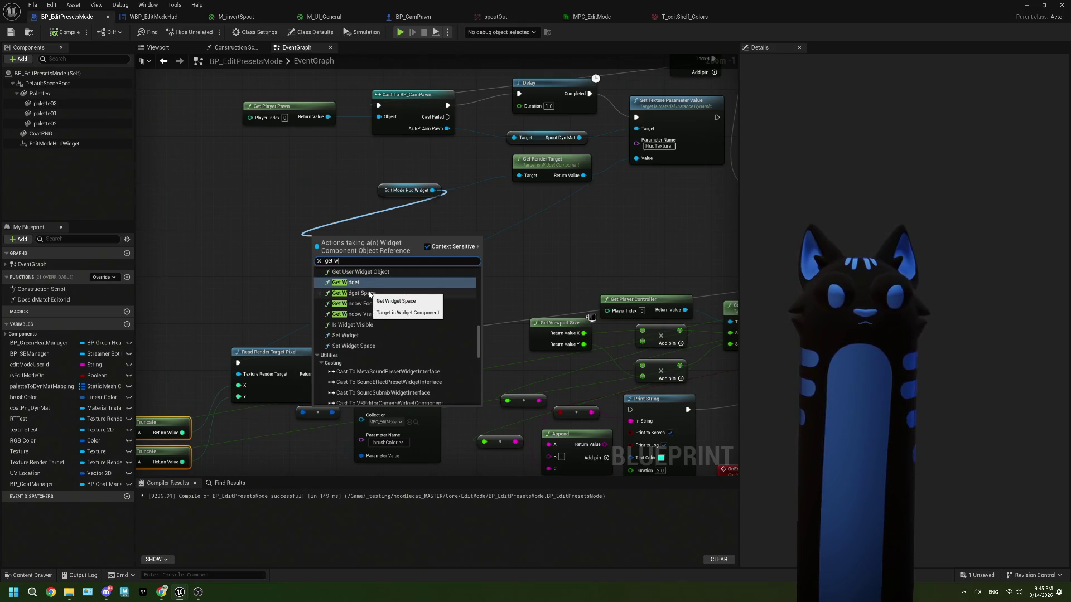
pyautogui.click(352, 282)
# Step: Browse actions on Get Widget's return value, then abandon and delete the Get Widget node
pyautogui.moveTo(379, 252); pyautogui.dragTo(424, 275)
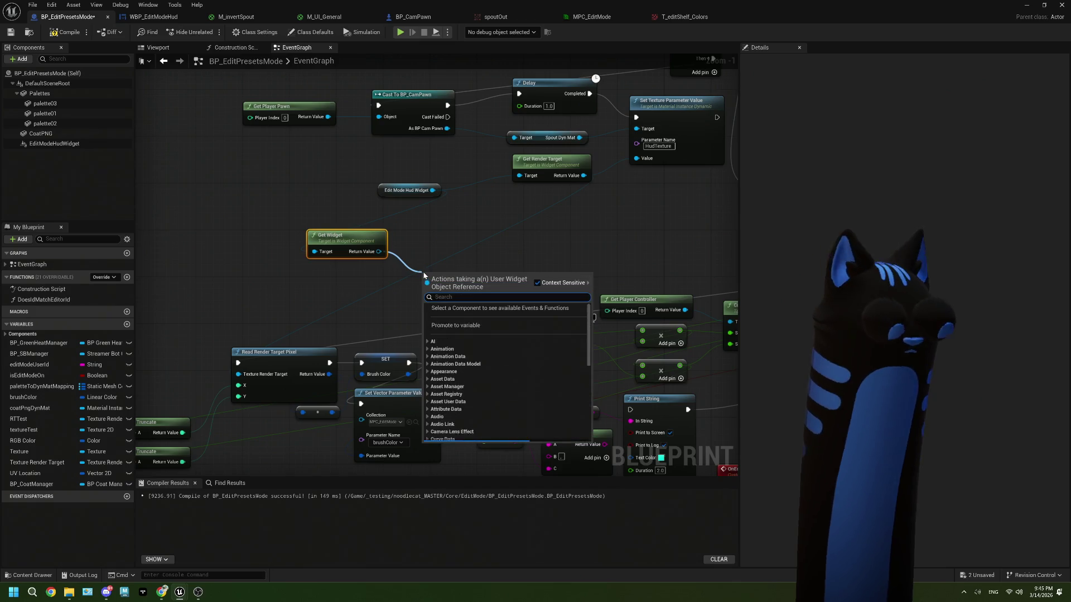
pyautogui.write('spac')
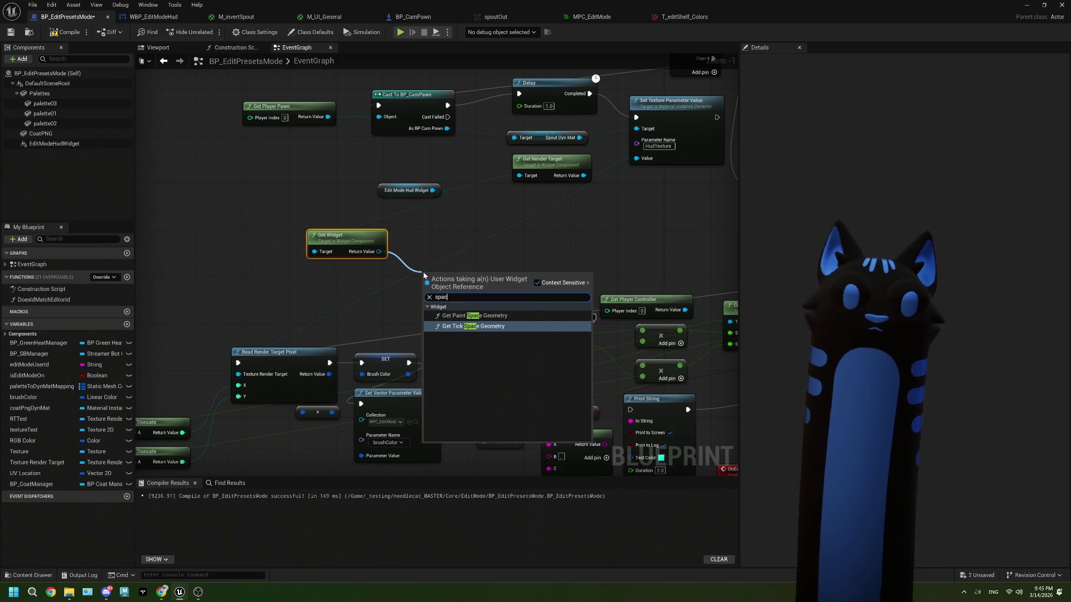
pyautogui.press('BackSpace')
pyautogui.press('BackSpace')
pyautogui.press('BackSpace')
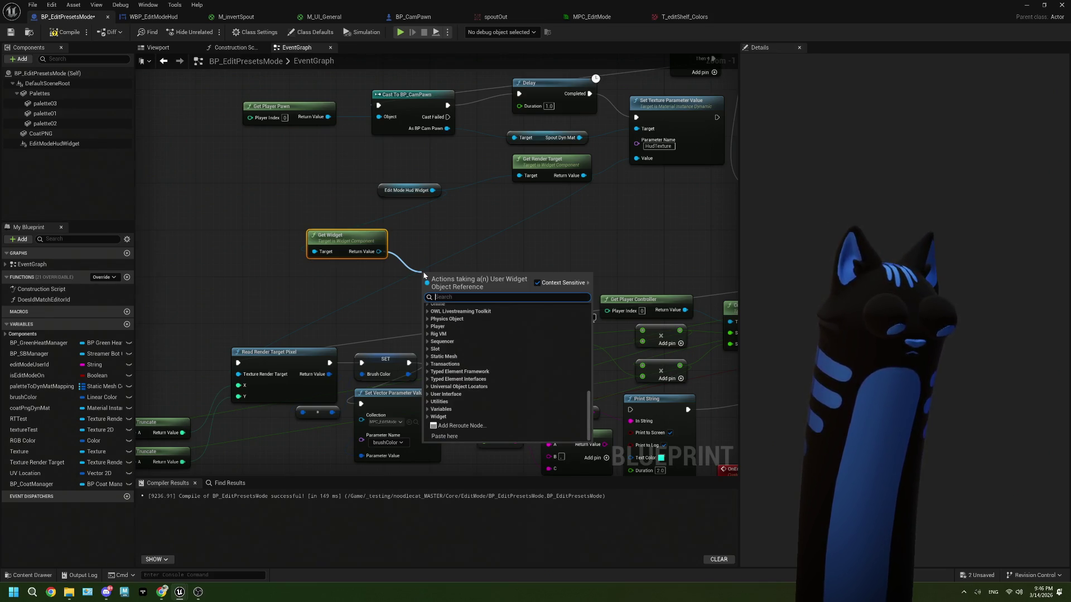
pyautogui.write('an')
pyautogui.press('BackSpace')
pyautogui.press('BackSpace')
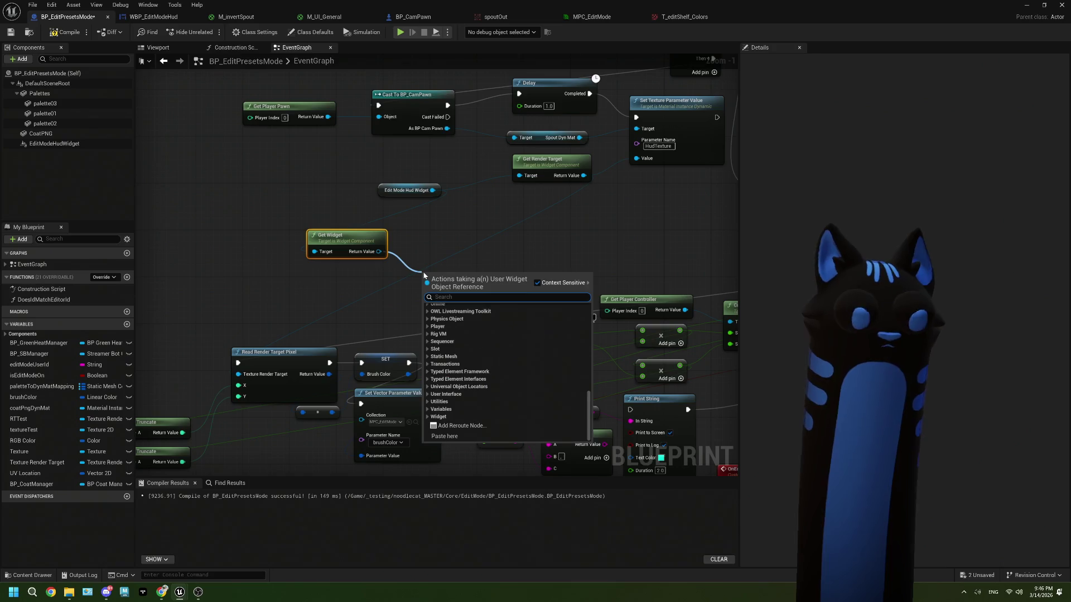
pyautogui.press('Escape')
pyautogui.press('Delete')
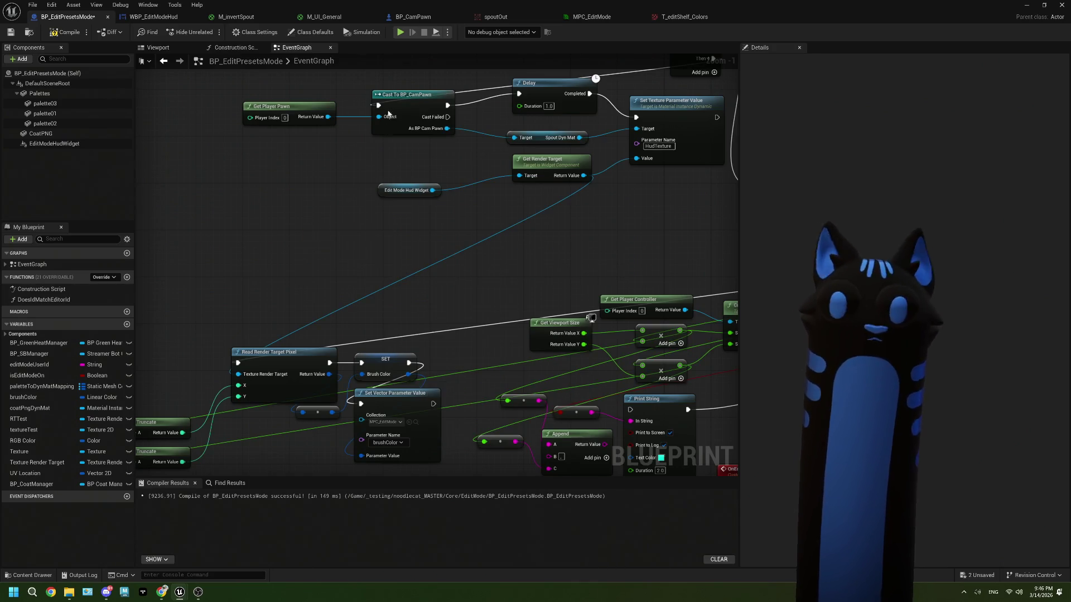
# Step: Move the Edit Mode Hud Widget node up-right beside Get Render Target
pyautogui.click(237, 48)
pyautogui.click(293, 48)
pyautogui.moveTo(390, 234)
pyautogui.mouseDown()
pyautogui.moveTo(416, 259)
pyautogui.moveTo(519, 229)
pyautogui.mouseUp()
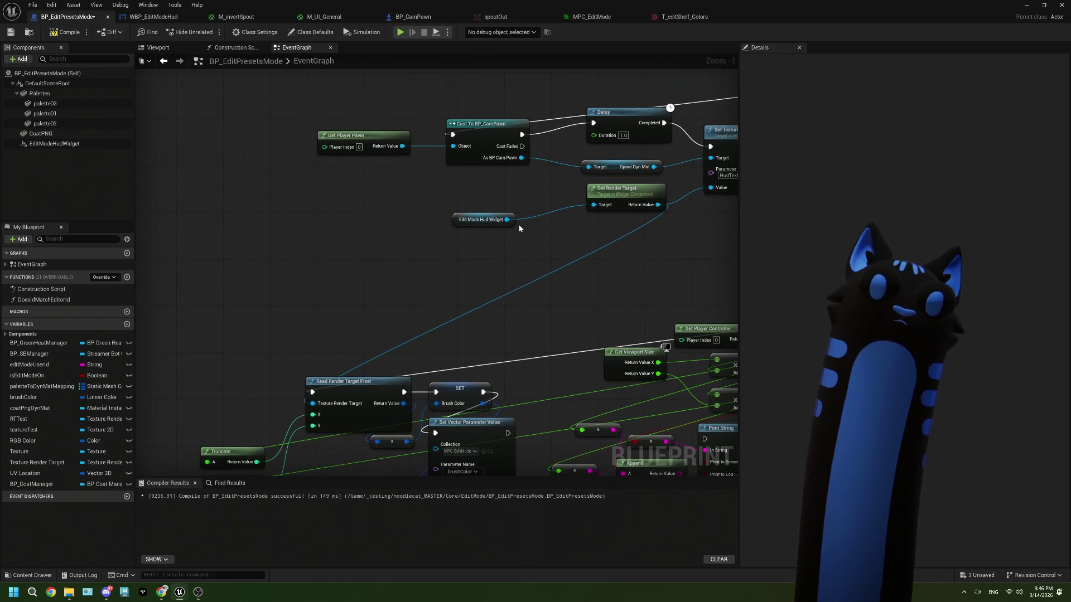
pyautogui.scroll(-1, 516, 224)
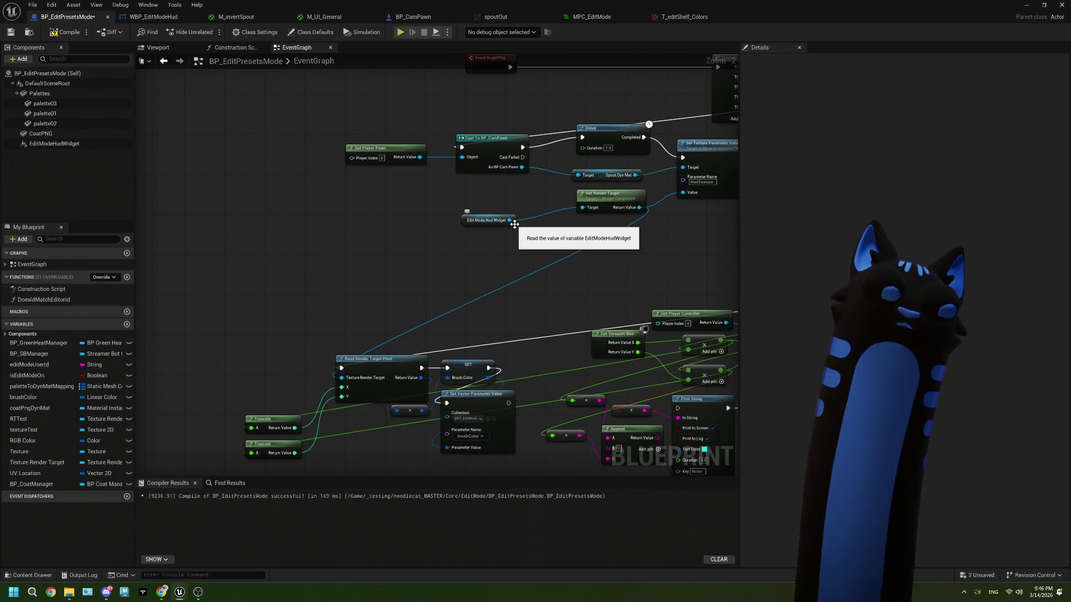
pyautogui.moveTo(514, 224); pyautogui.dragTo(561, 215)
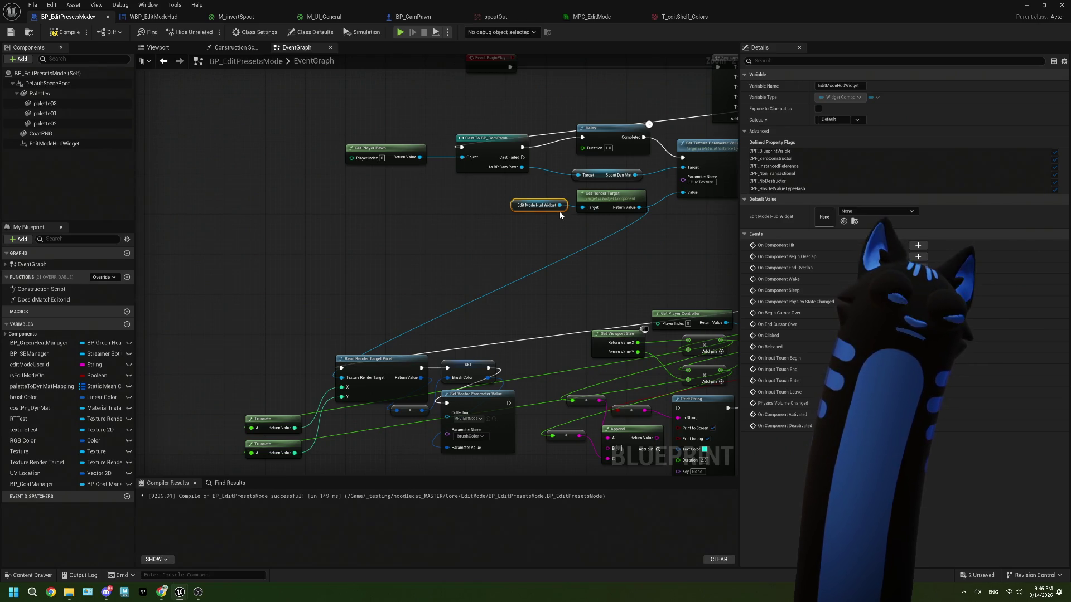
pyautogui.click(167, 17)
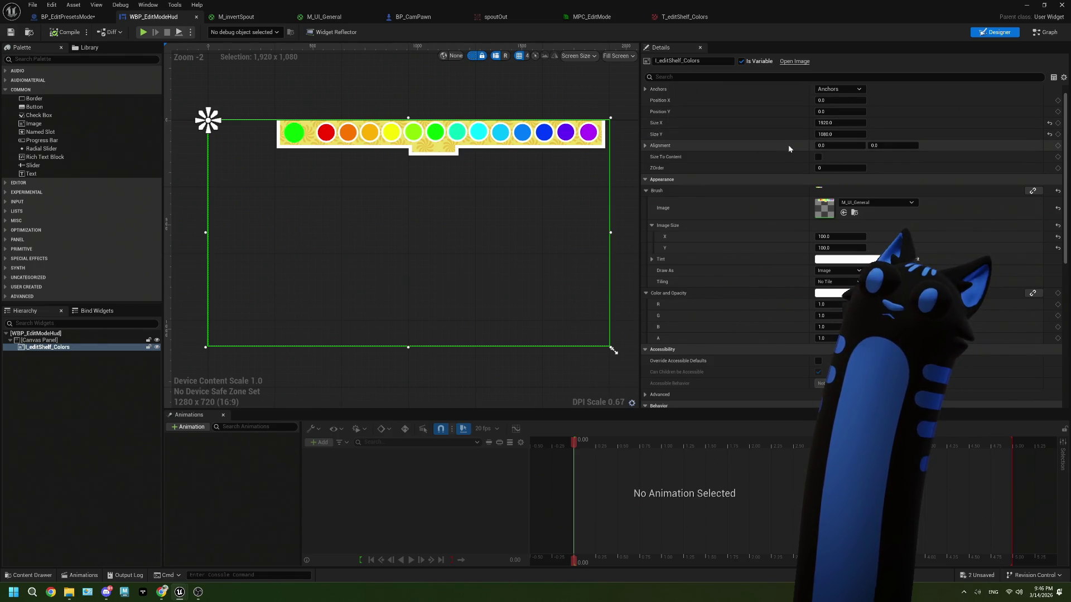
# Step: Drag the rainbow colour shelf image on the WBP_EditModeHud Designer canvas
pyautogui.moveTo(458, 148)
pyautogui.mouseDown()
pyautogui.moveTo(472, 174)
pyautogui.moveTo(460, 150)
pyautogui.moveTo(434, 163)
pyautogui.moveTo(453, 180)
pyautogui.moveTo(434, 157)
pyautogui.moveTo(439, 186)
pyautogui.moveTo(457, 146)
pyautogui.mouseUp()
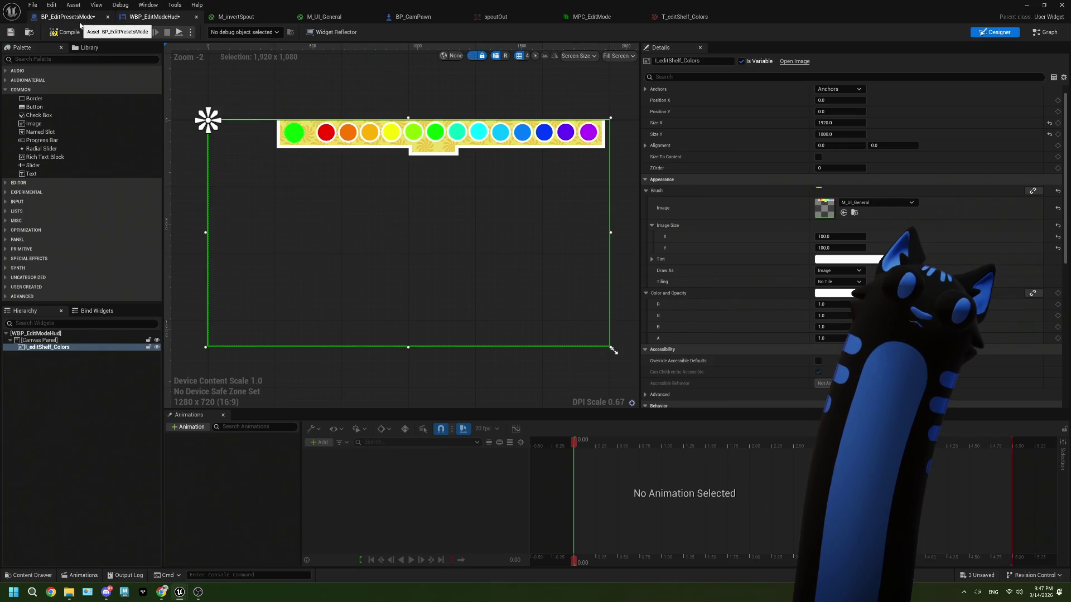
# Step: Switch back to BP_EditPresetsMode's EventGraph around Read Render Target Pixel and the byte-to-float nodes
pyautogui.click(80, 24)
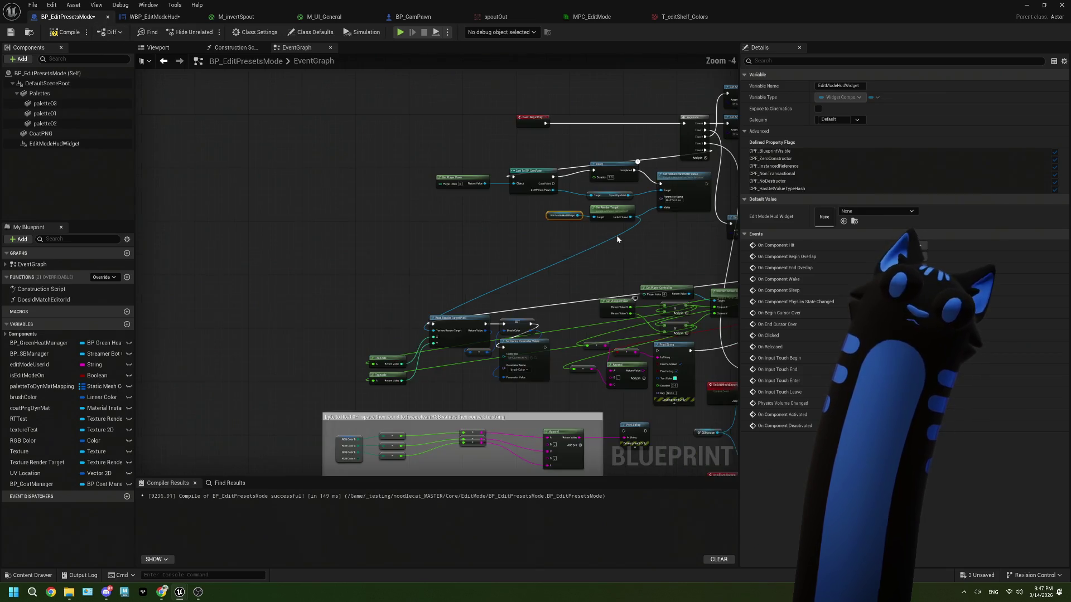
pyautogui.scroll(-2, 493, 267)
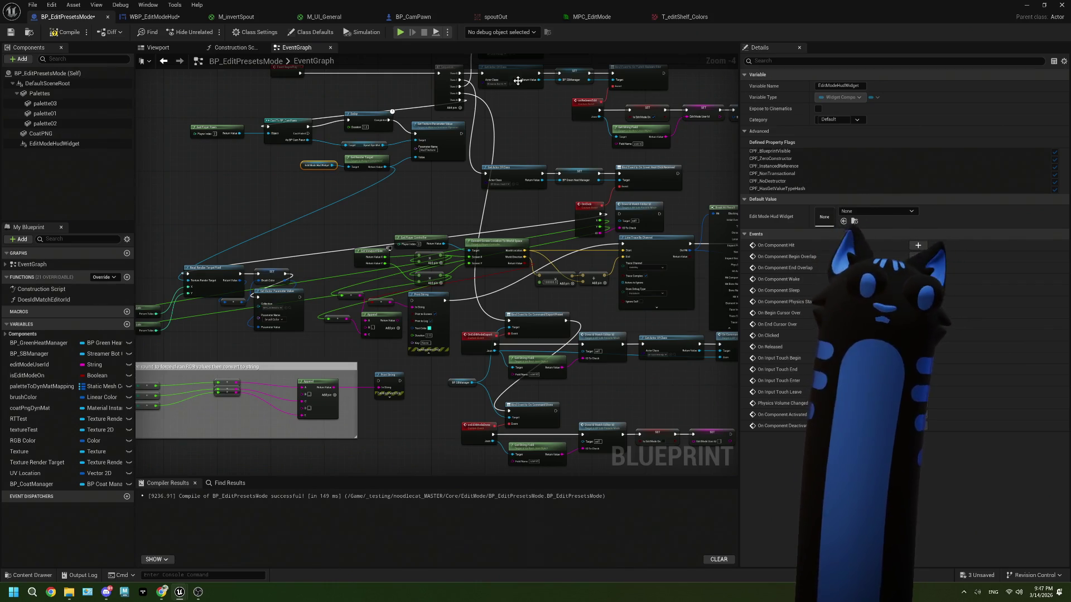
pyautogui.scroll(2, 270, 246)
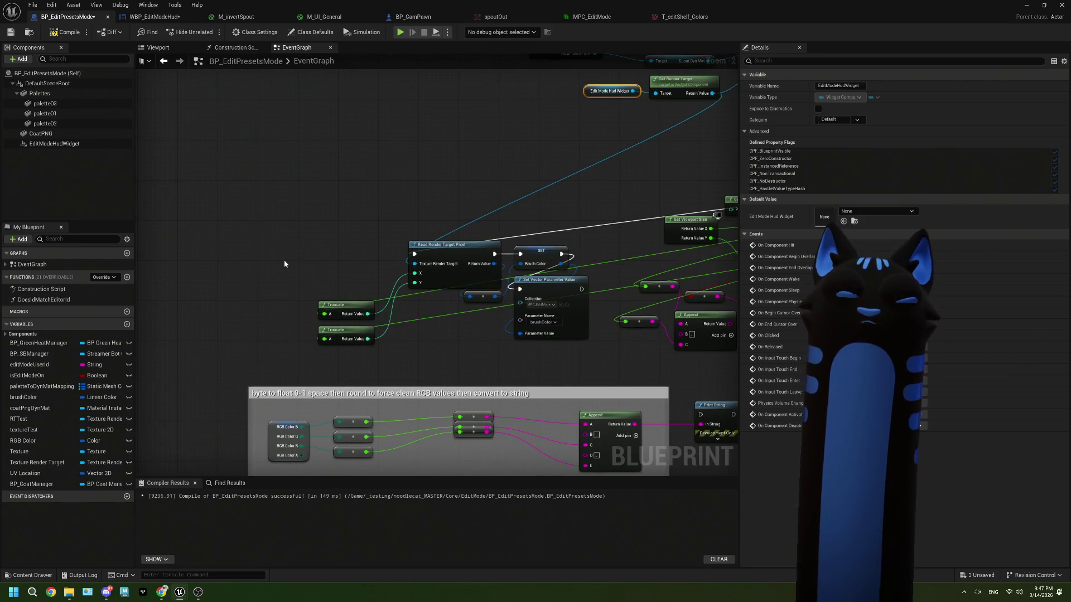
# Step: Create a custom event named OnClickColors and place it beside Read Render Target Pixel
pyautogui.moveTo(283, 260); pyautogui.dragTo(209, 243)
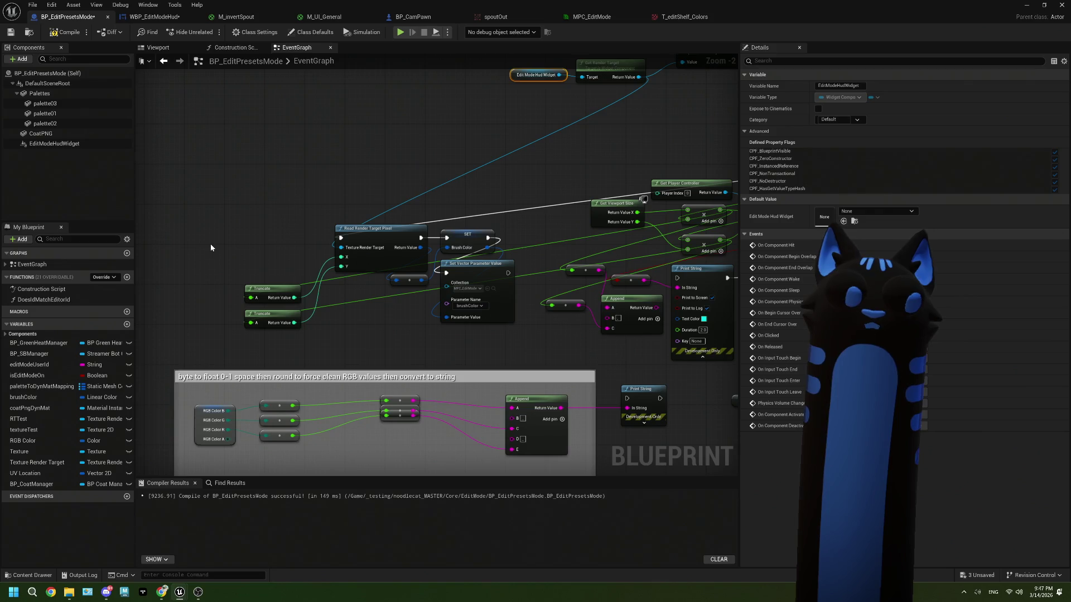
pyautogui.click(212, 239)
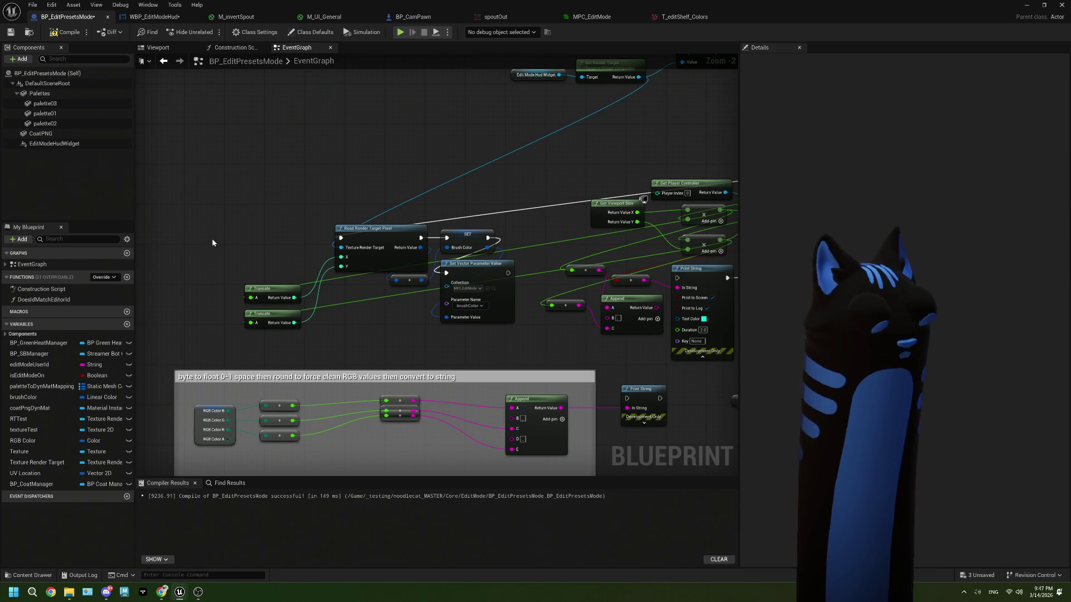
pyautogui.rightClick(212, 239)
pyautogui.write('custo')
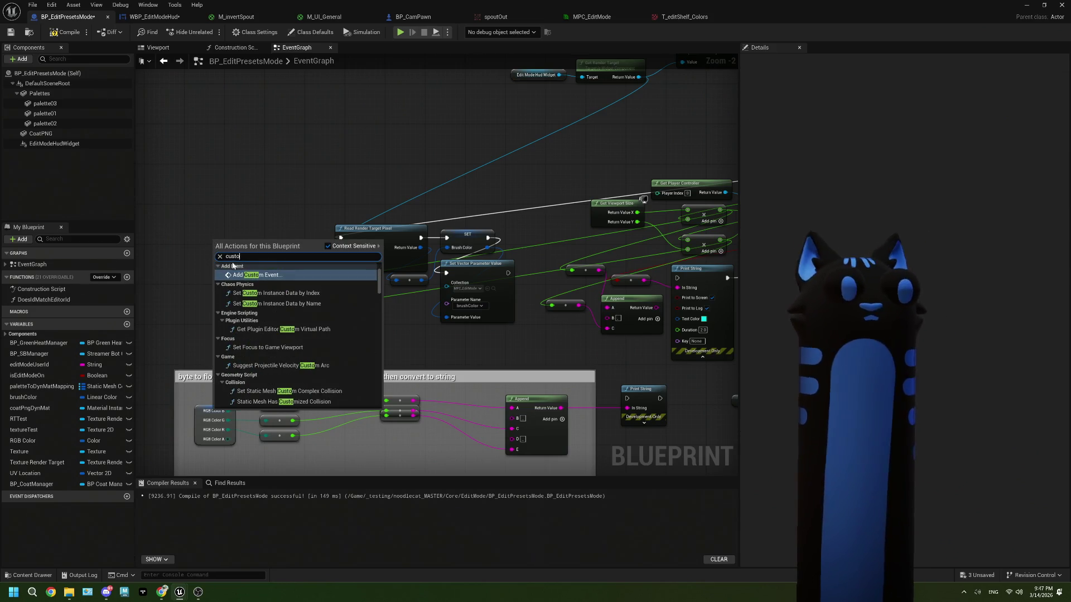
pyautogui.press('Return')
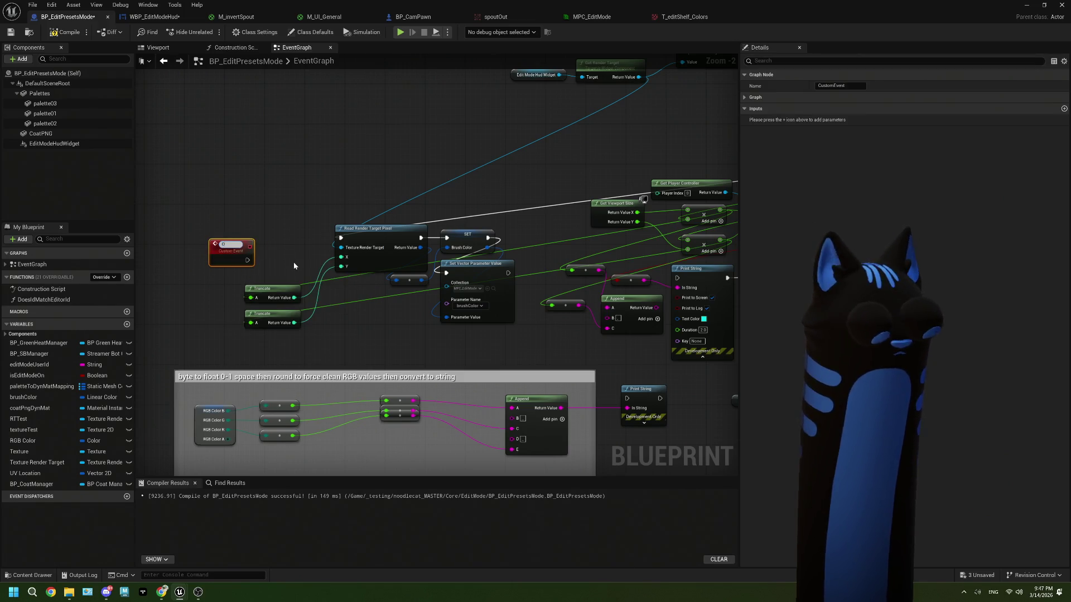
pyautogui.write('OnCl')
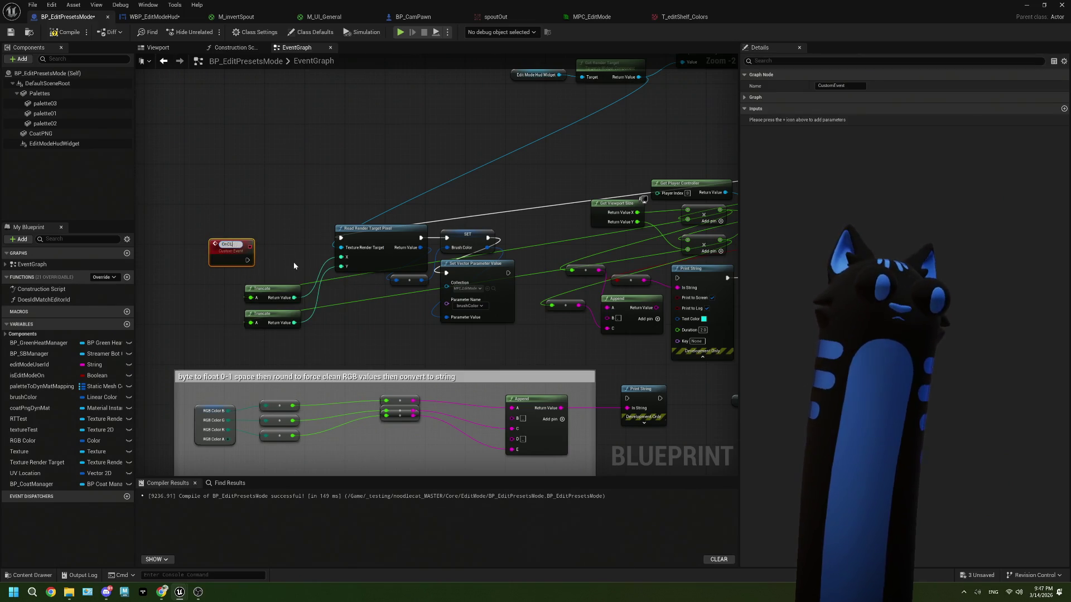
pyautogui.write('lickCol')
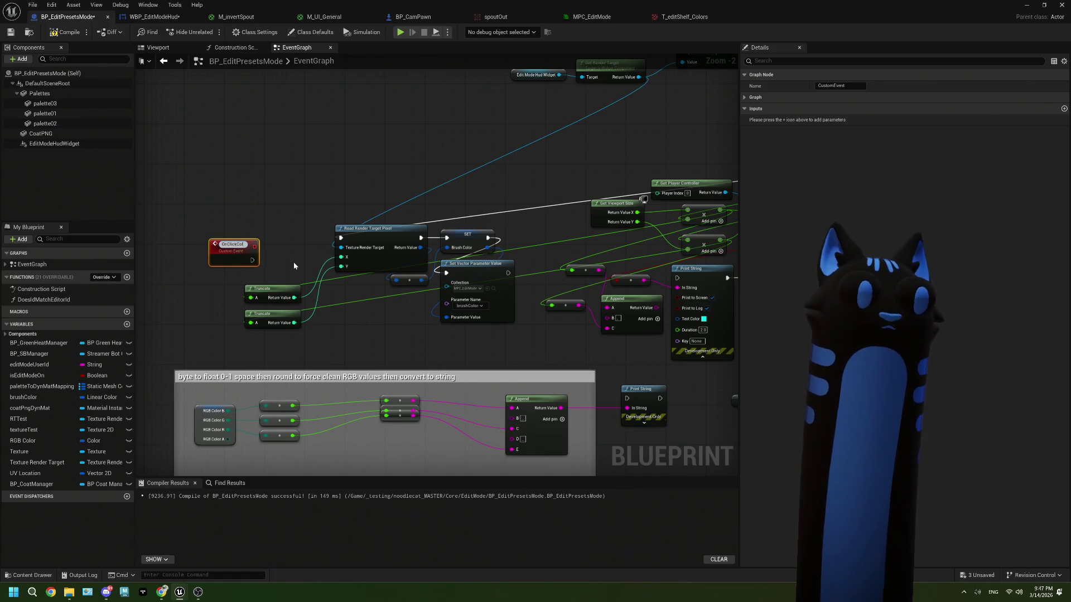
pyautogui.write('ors')
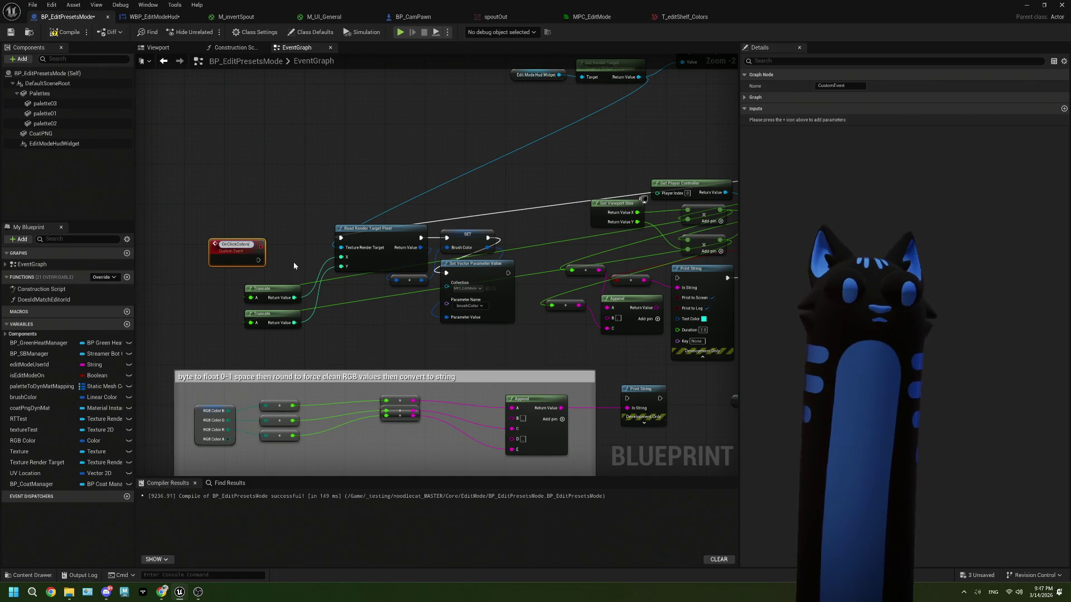
pyautogui.press('Return')
pyautogui.moveTo(254, 256)
pyautogui.mouseDown()
pyautogui.moveTo(340, 238)
pyautogui.moveTo(276, 238)
pyautogui.mouseUp()
# Step: Promote Get Render Target's Return Value to a new variable named Widget RT
pyautogui.moveTo(430, 171); pyautogui.dragTo(235, 266)
pyautogui.click(406, 159)
pyautogui.moveTo(406, 159)
pyautogui.mouseDown()
pyautogui.moveTo(305, 165)
pyautogui.moveTo(372, 194)
pyautogui.mouseUp()
pyautogui.write('pro')
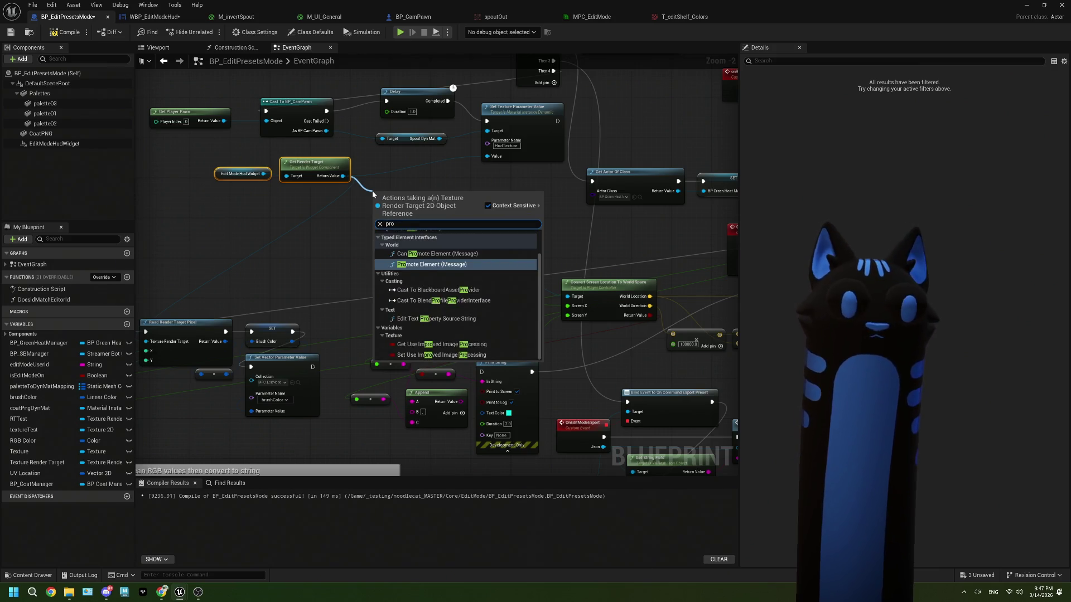
pyautogui.press('BackSpace')
pyautogui.press('BackSpace')
pyautogui.press('BackSpace')
pyautogui.scroll(5, 446, 246)
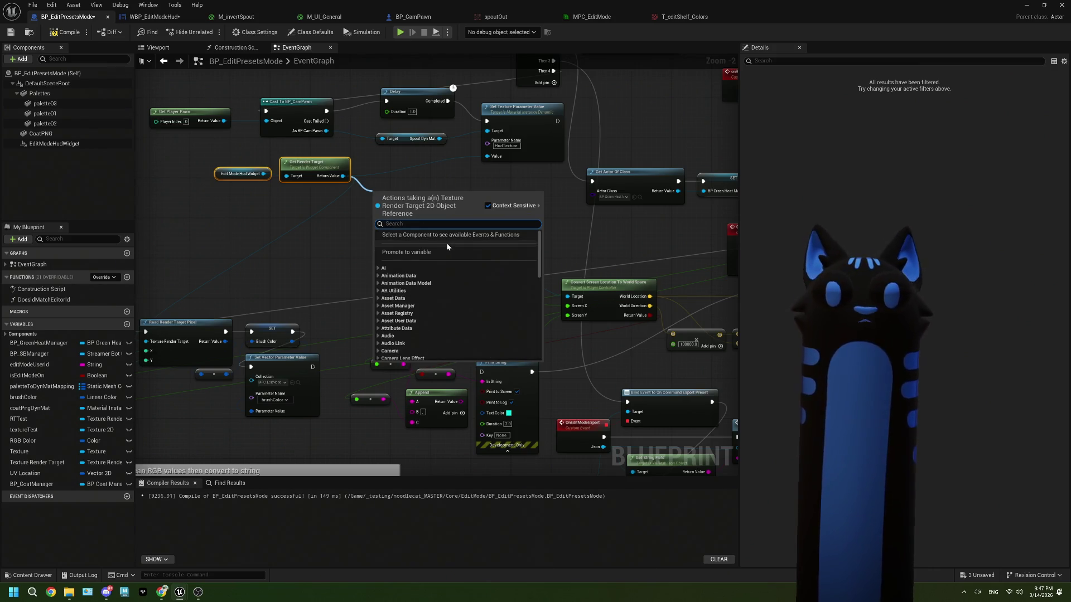
pyautogui.click(447, 251)
pyautogui.write('Widget RT')
pyautogui.press('Return')
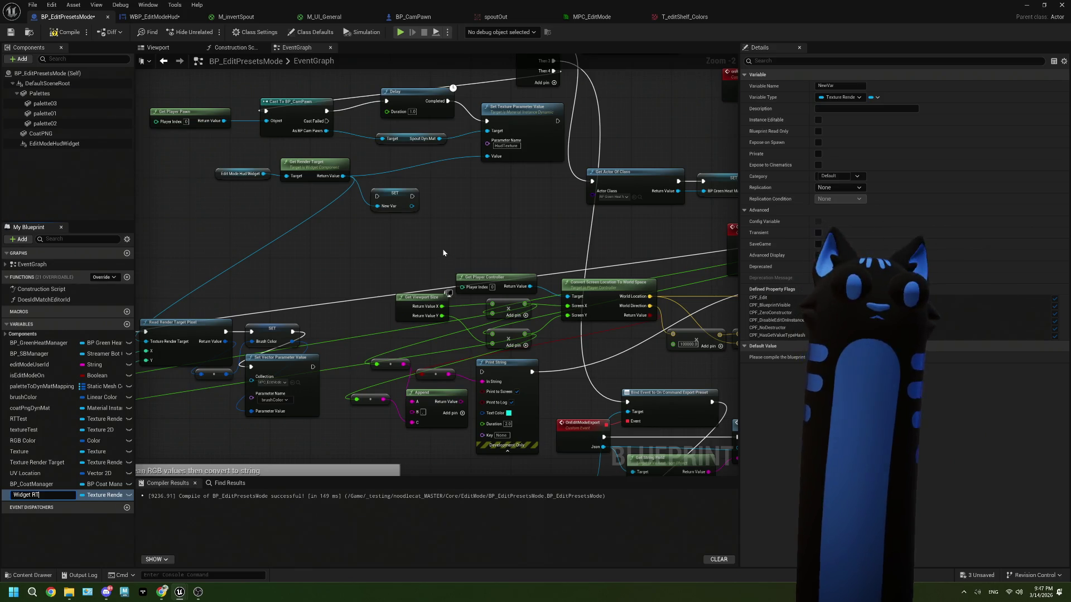
# Step: Run the Widget RT setter after the Delay and chain it into Set Texture Parameter Value
pyautogui.moveTo(407, 242)
pyautogui.mouseDown()
pyautogui.moveTo(418, 228)
pyautogui.moveTo(474, 218)
pyautogui.moveTo(485, 191)
pyautogui.mouseUp()
pyautogui.moveTo(422, 144)
pyautogui.mouseDown()
pyautogui.moveTo(387, 154)
pyautogui.moveTo(386, 217)
pyautogui.mouseUp()
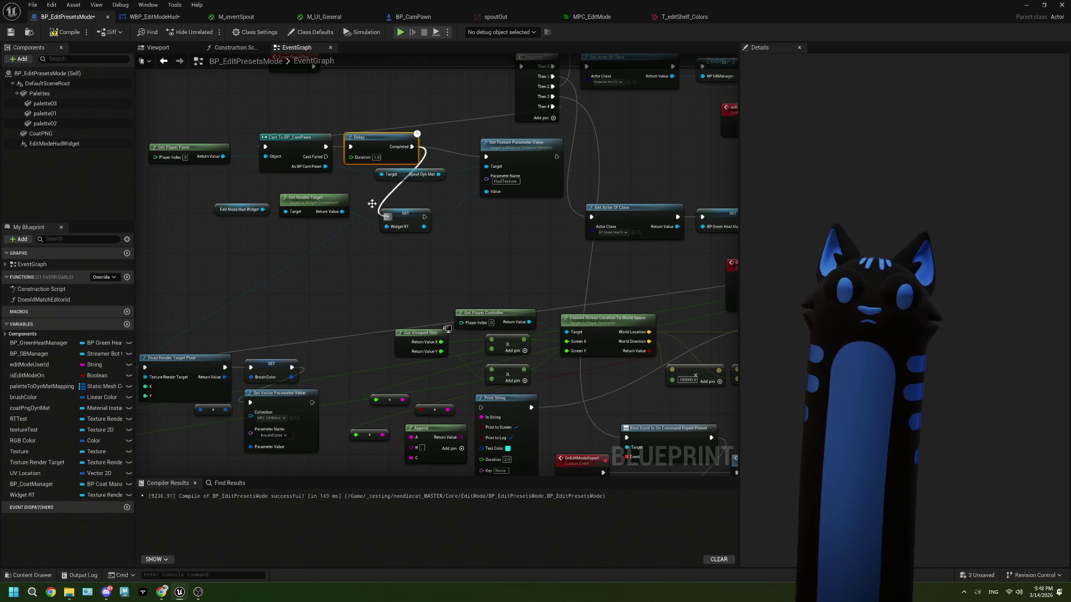
pyautogui.moveTo(196, 123); pyautogui.dragTo(355, 167)
pyautogui.moveTo(327, 144); pyautogui.dragTo(298, 144)
pyautogui.moveTo(404, 215)
pyautogui.mouseDown()
pyautogui.moveTo(394, 139)
pyautogui.moveTo(485, 157)
pyautogui.mouseUp()
pyautogui.moveTo(517, 158); pyautogui.dragTo(499, 148)
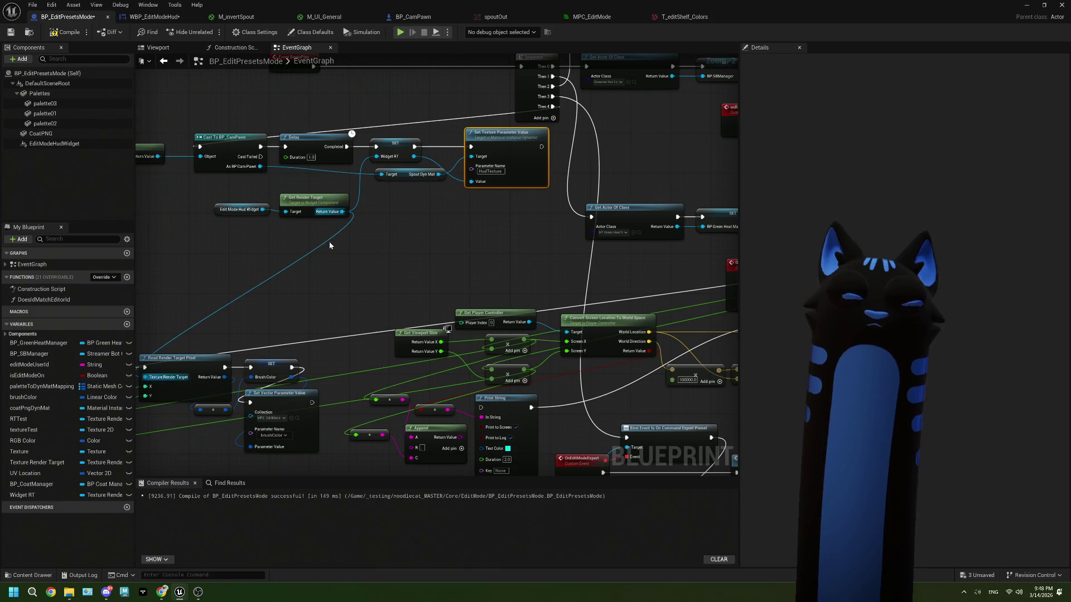
# Step: Wire a Widget RT getter into Read Render Target Pixel under OnClickColors
pyautogui.moveTo(297, 307); pyautogui.dragTo(415, 257)
pyautogui.moveTo(22, 495)
pyautogui.mouseDown()
pyautogui.moveTo(95, 474)
pyautogui.moveTo(175, 274)
pyautogui.mouseUp()
pyautogui.click(206, 276)
pyautogui.moveTo(234, 322)
pyautogui.mouseDown()
pyautogui.moveTo(216, 337)
pyautogui.moveTo(257, 346)
pyautogui.moveTo(264, 327)
pyautogui.mouseUp()
pyautogui.click(285, 414)
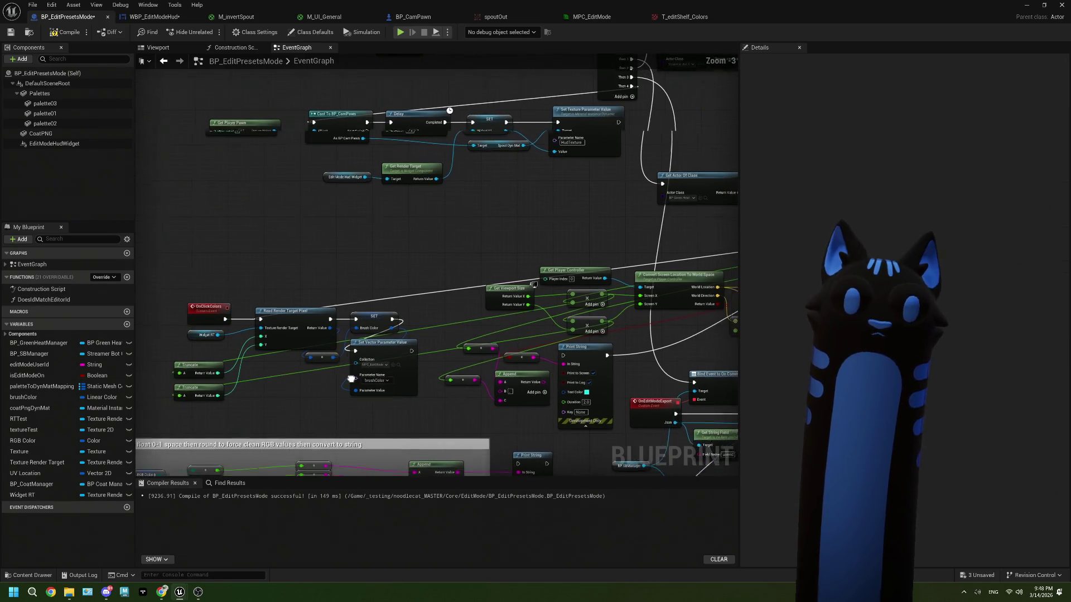
# Step: Break the link on the OnClick event's X output and move the Widget RT getter lower
pyautogui.scroll(-1, 596, 267)
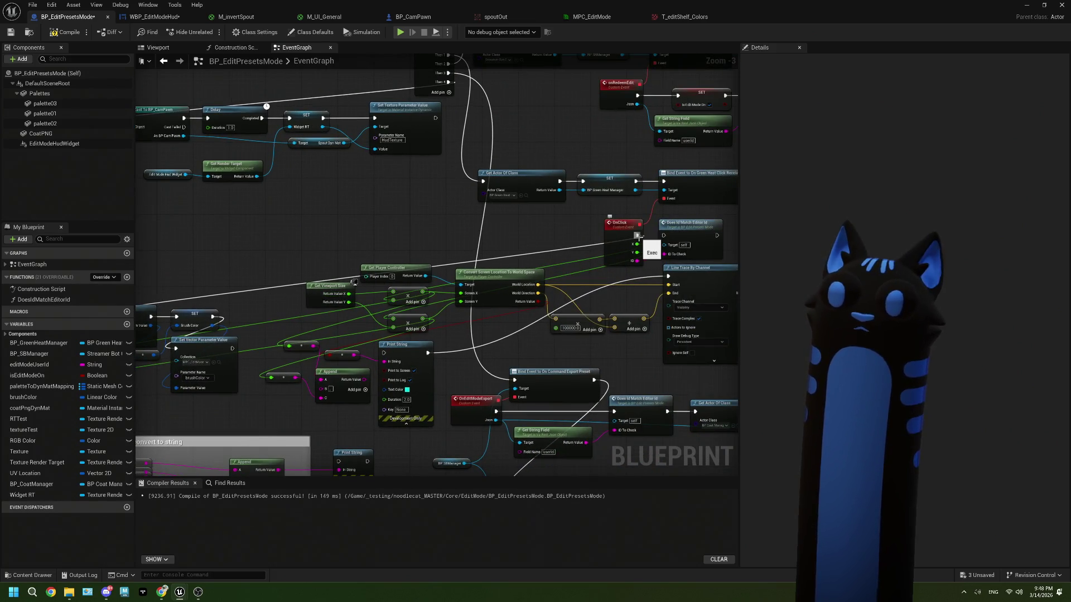
pyautogui.rightClick(637, 244)
pyautogui.click(659, 265)
pyautogui.scroll(-1, 550, 277)
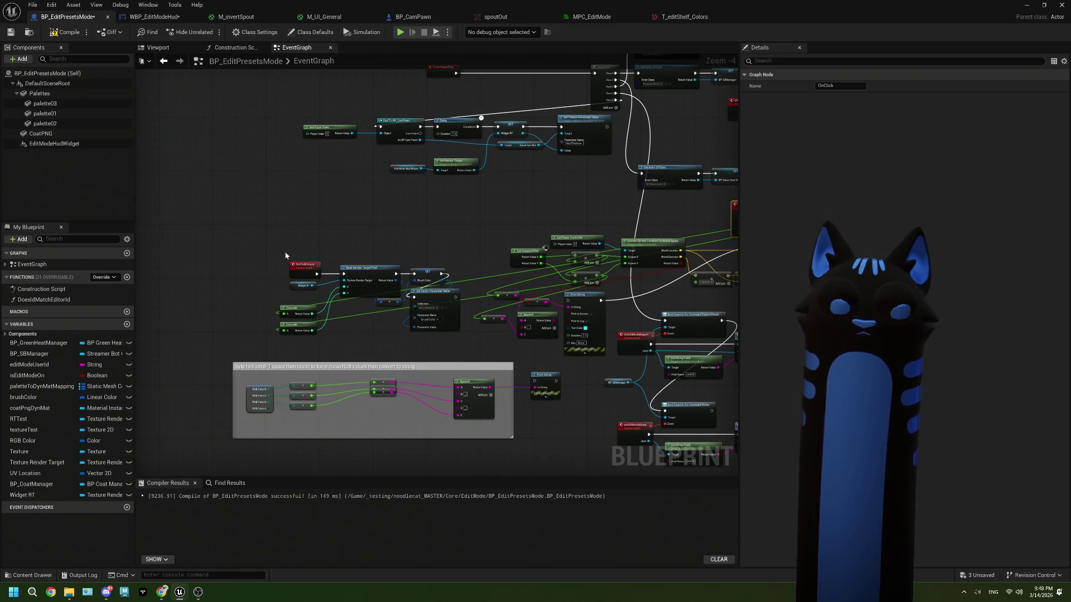
pyautogui.scroll(2, 491, 279)
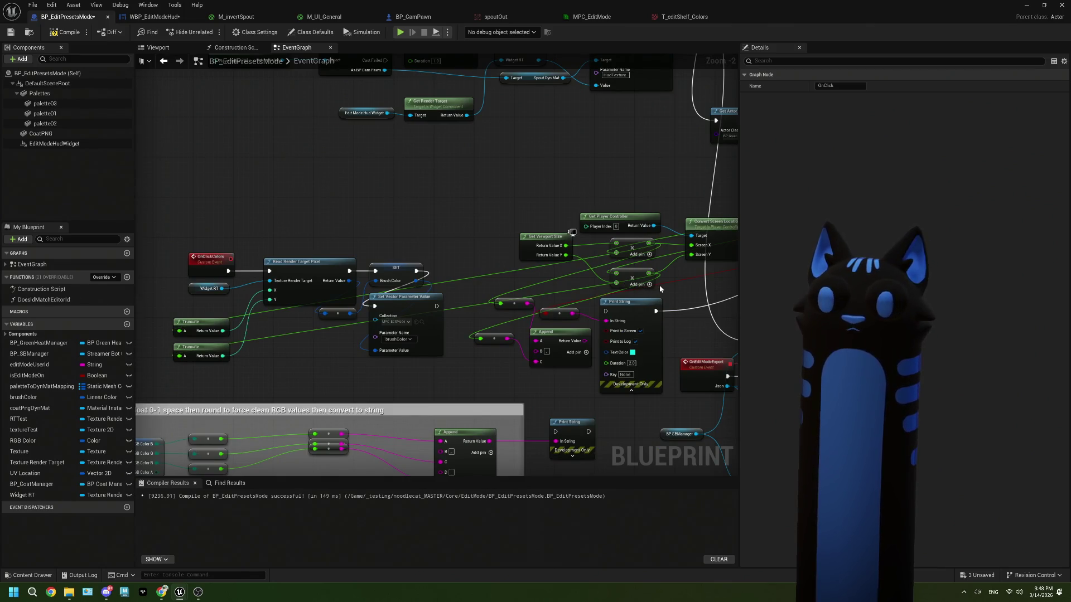
pyautogui.scroll(-1, 657, 285)
pyautogui.moveTo(656, 284); pyautogui.dragTo(540, 274)
pyautogui.scroll(4, 321, 286)
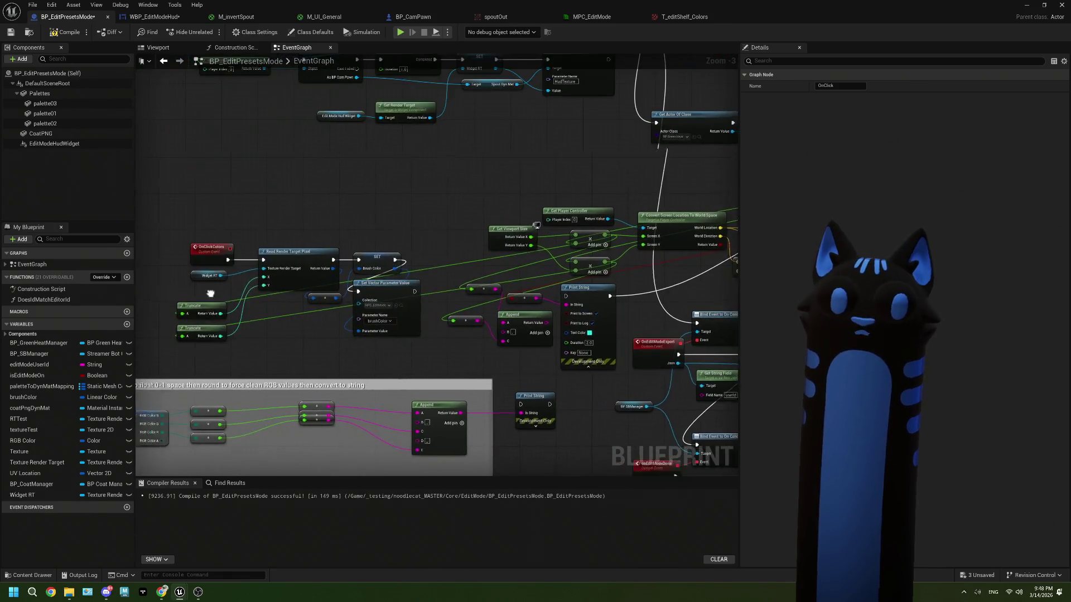
pyautogui.moveTo(344, 262); pyautogui.dragTo(352, 290)
# Step: Add two inputs to OnClickColors and make the first a Float named ClickX
pyautogui.click(352, 239)
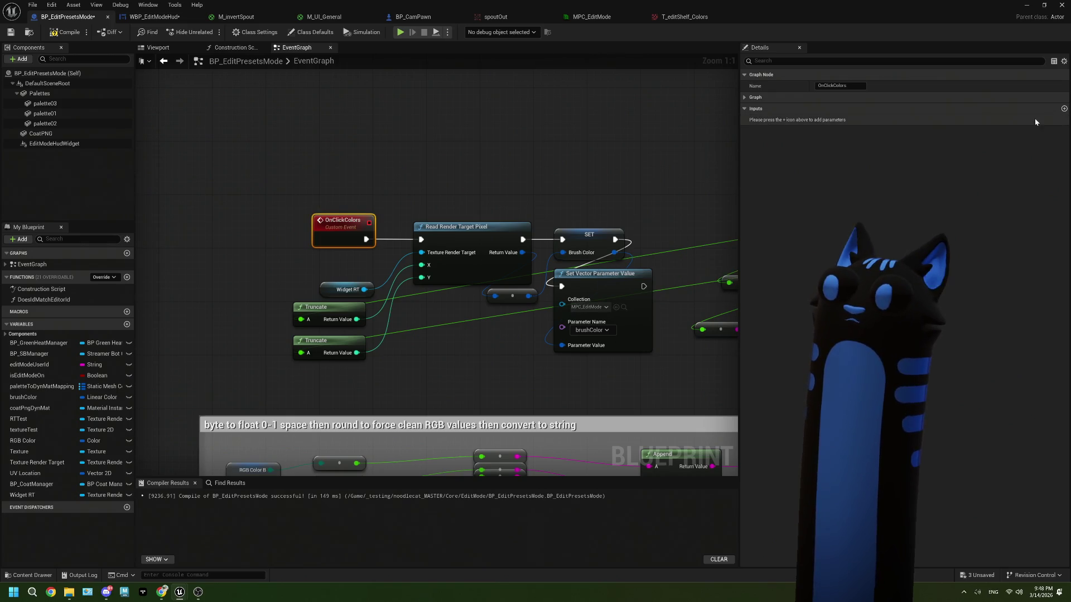
pyautogui.click(1064, 108)
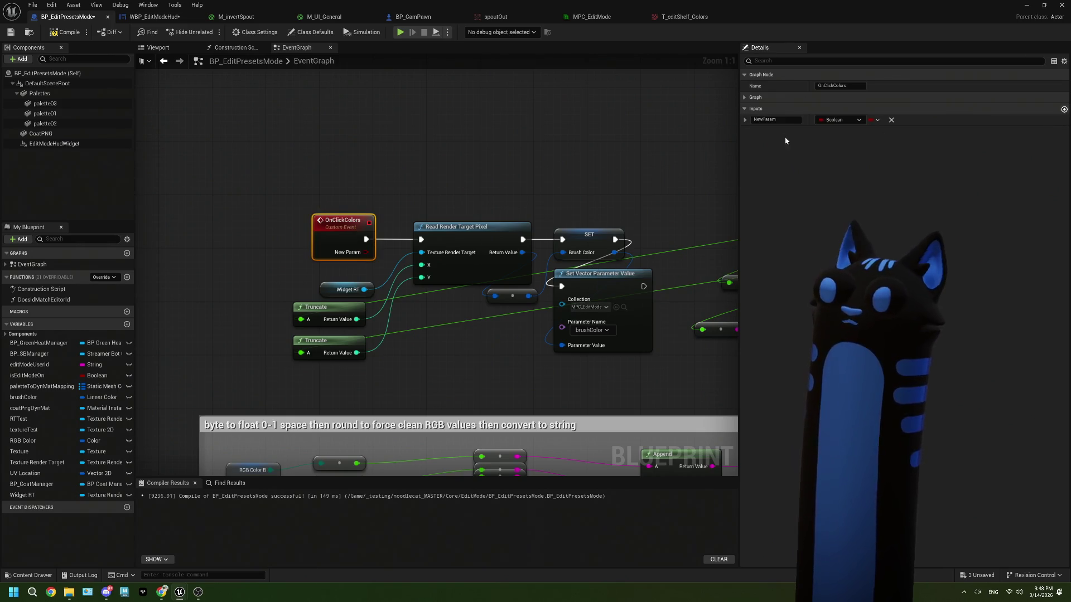
pyautogui.click(1063, 108)
pyautogui.doubleClick(767, 120)
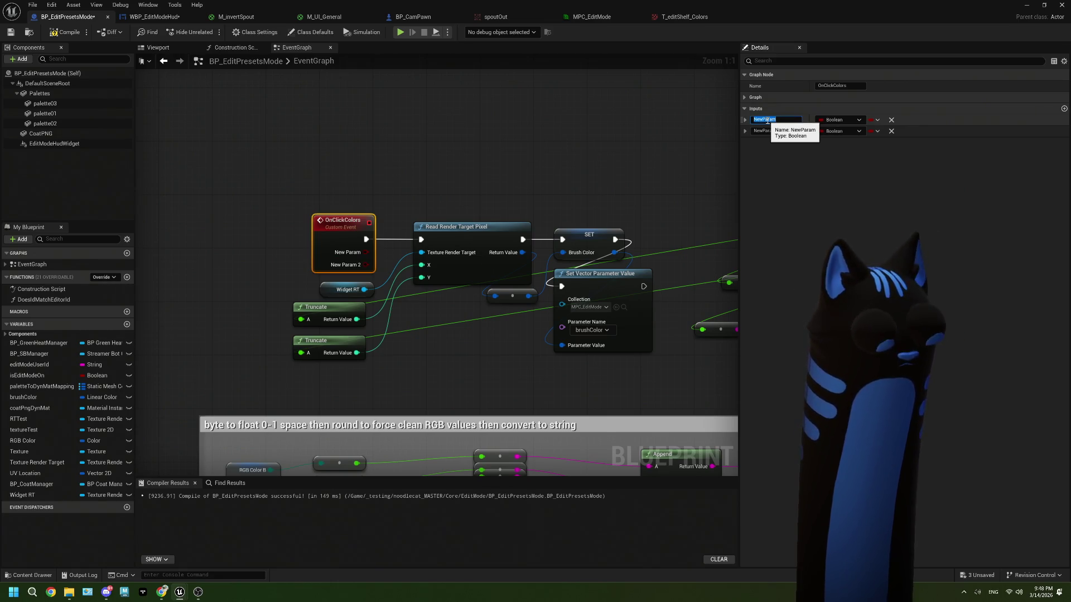
pyautogui.write('ClickX')
pyautogui.press('Return')
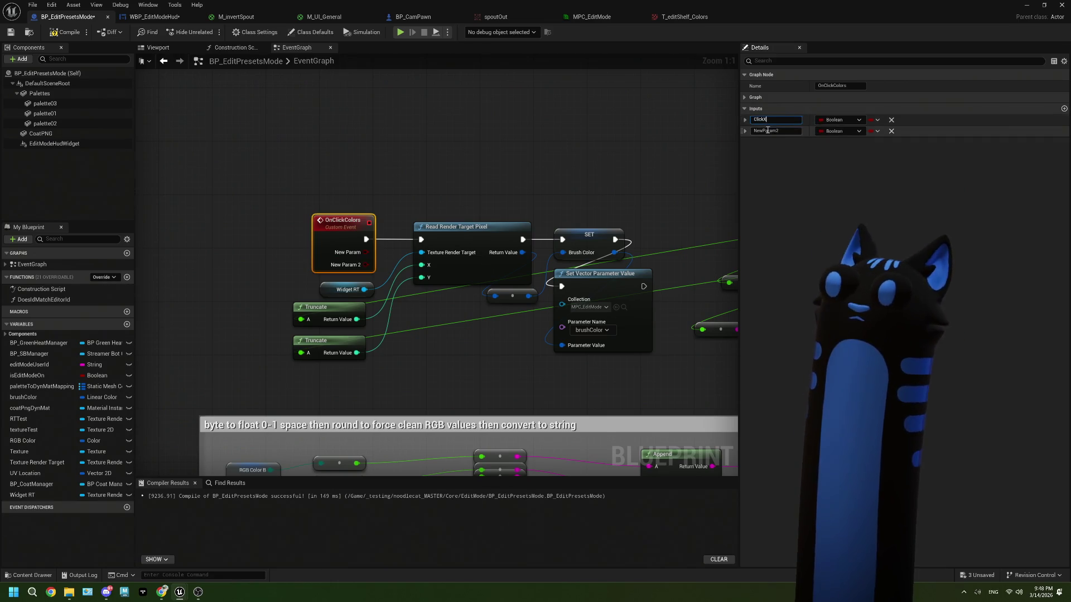
pyautogui.click(835, 119)
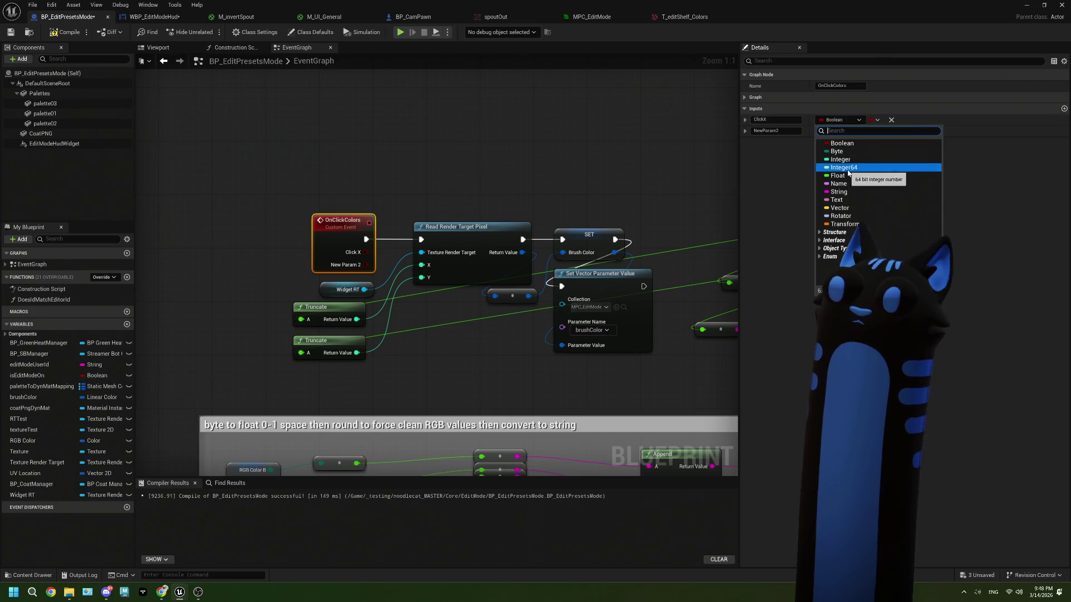
pyautogui.press('Escape')
pyautogui.click(839, 120)
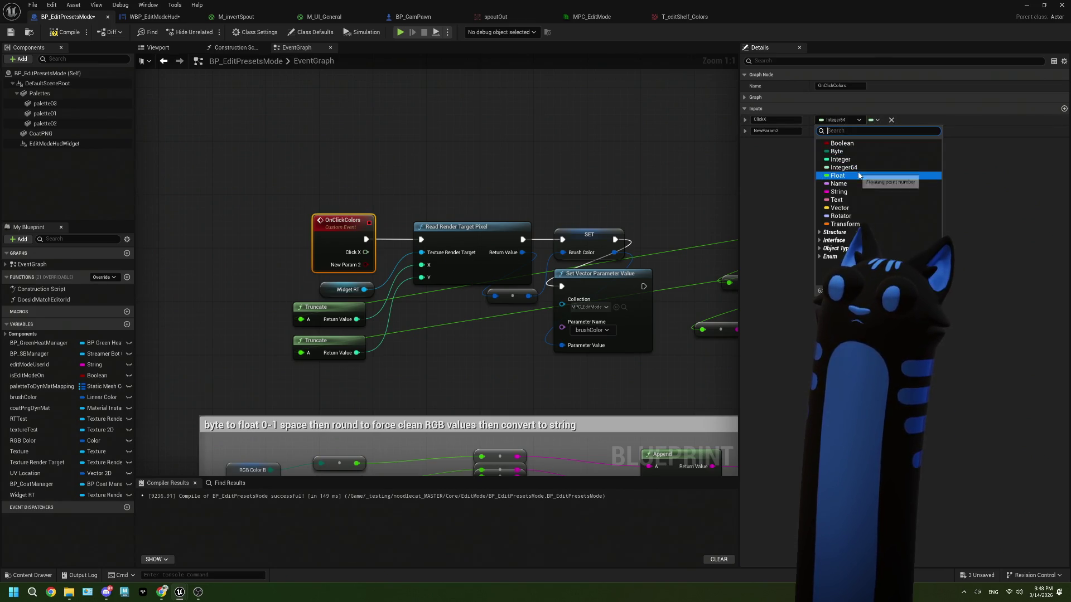
pyautogui.click(837, 175)
# Step: Make the second input a Float named ClickY and wire it into the second Truncate
pyautogui.click(775, 131)
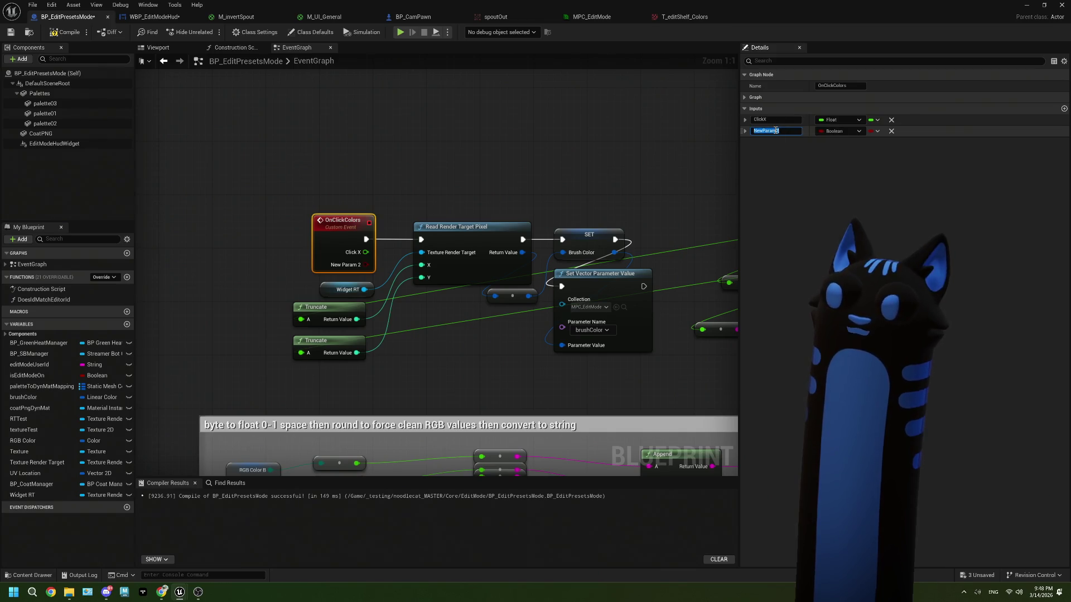
pyautogui.write('ClickY')
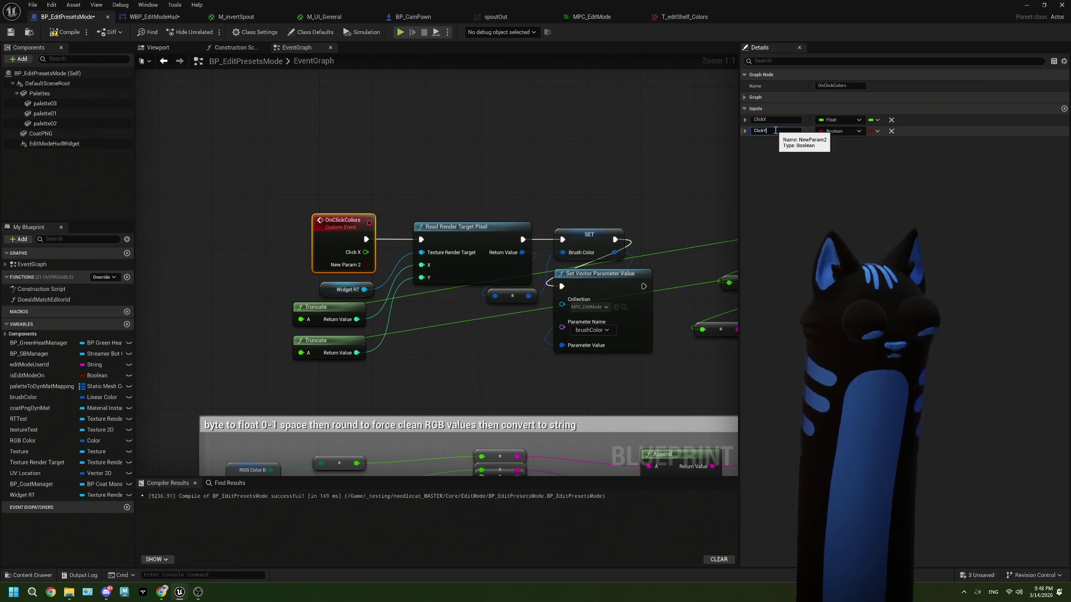
pyautogui.click(828, 133)
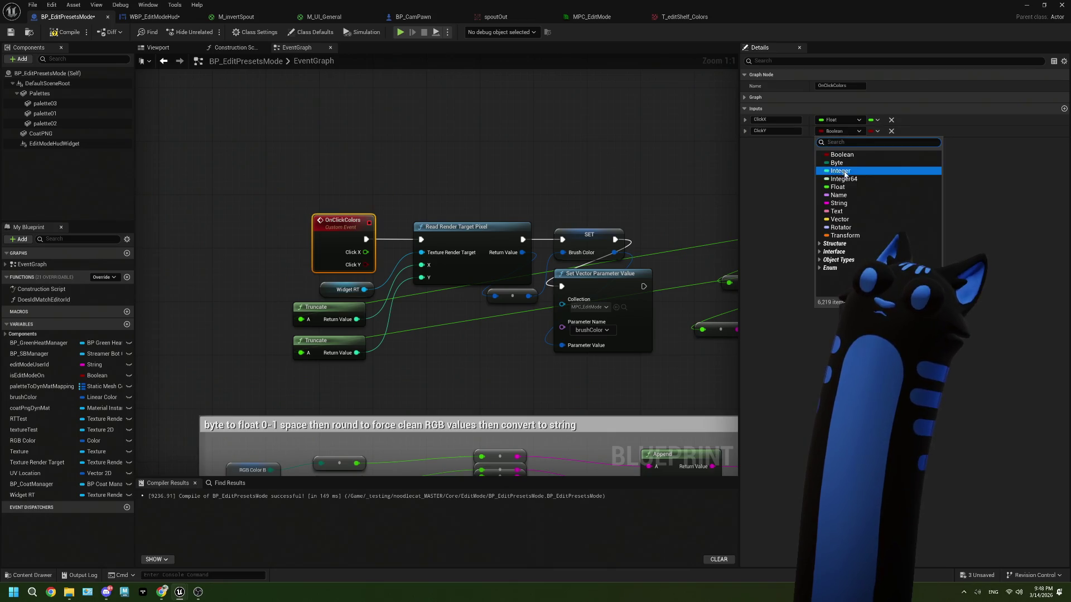
pyautogui.click(838, 186)
pyautogui.moveTo(365, 264)
pyautogui.mouseDown()
pyautogui.moveTo(305, 309)
pyautogui.moveTo(304, 323)
pyautogui.moveTo(391, 312)
pyautogui.moveTo(304, 334)
pyautogui.moveTo(302, 355)
pyautogui.mouseUp()
pyautogui.moveTo(343, 221); pyautogui.dragTo(226, 220)
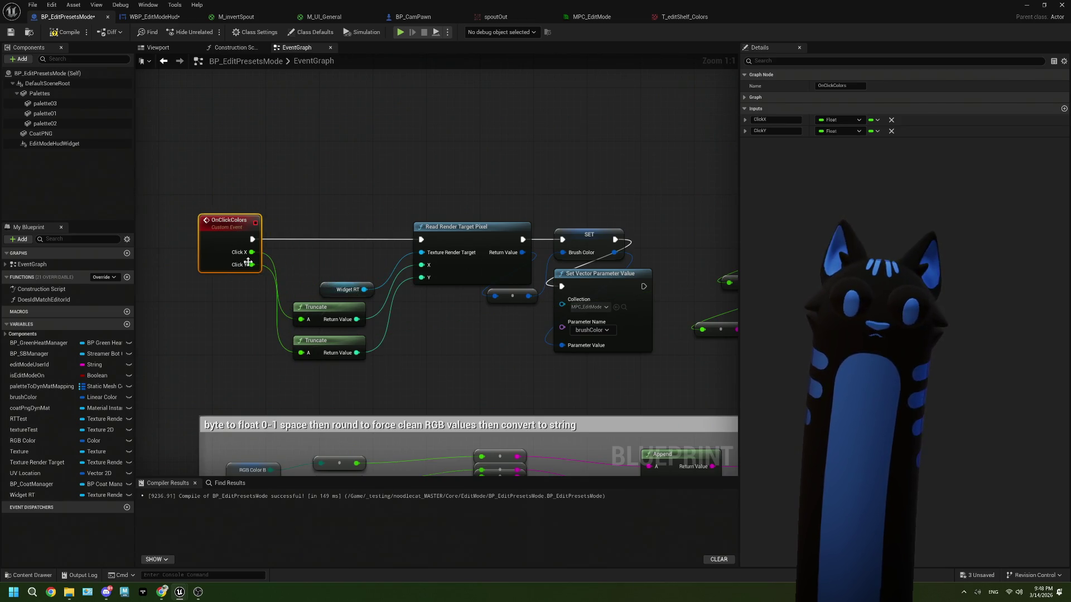
pyautogui.scroll(-2, 484, 323)
pyautogui.moveTo(485, 322); pyautogui.dragTo(502, 221)
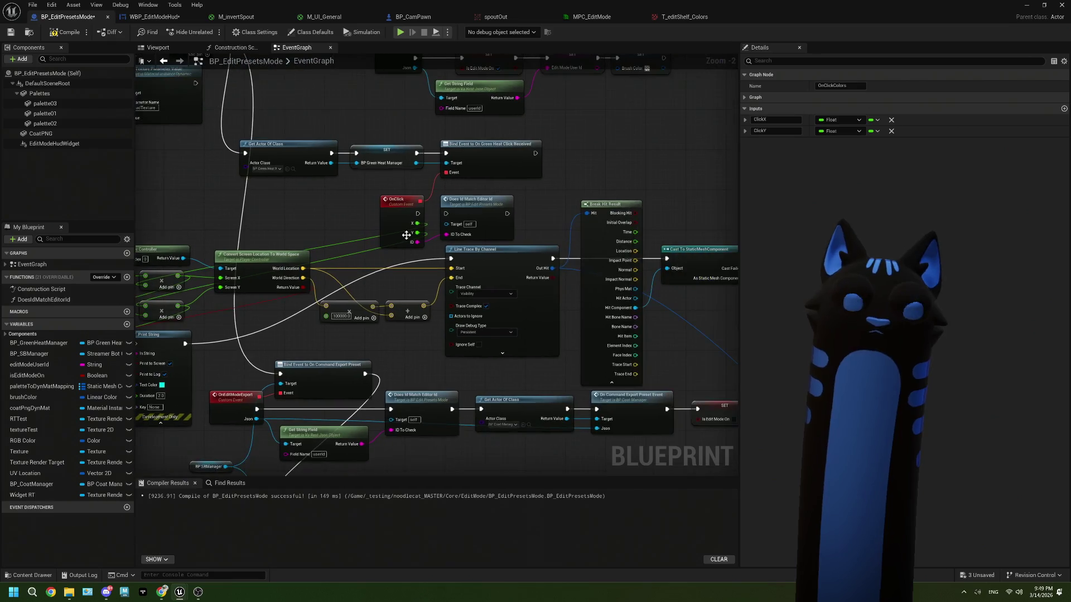
# Step: Drag OnClickColors from the EventGraph list to create a self-targeted call node beside the OnClick event
pyautogui.scroll(2, 501, 221)
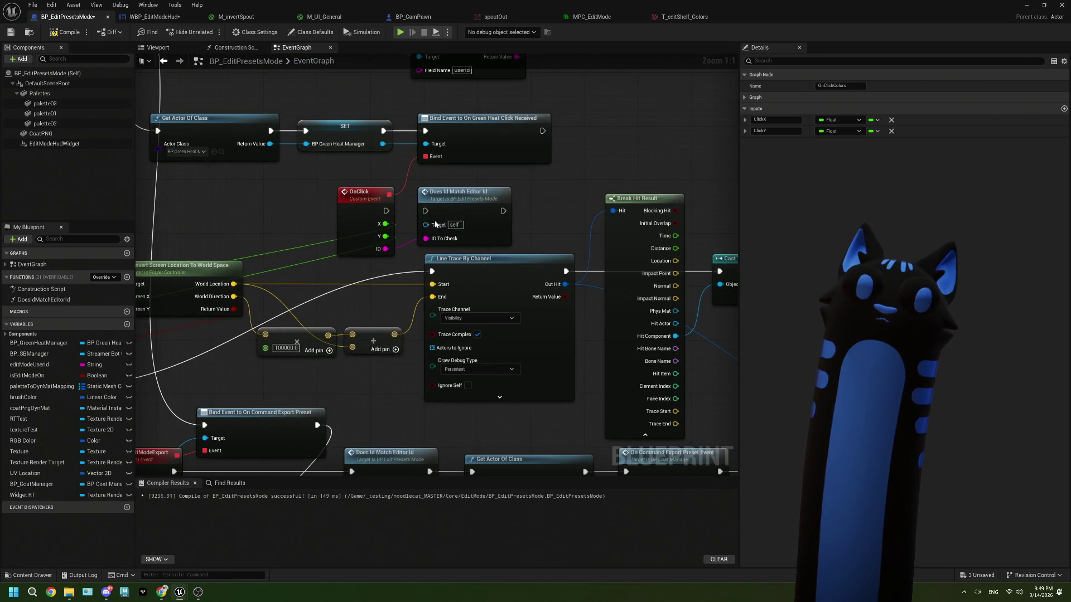
pyautogui.scroll(-1, 487, 233)
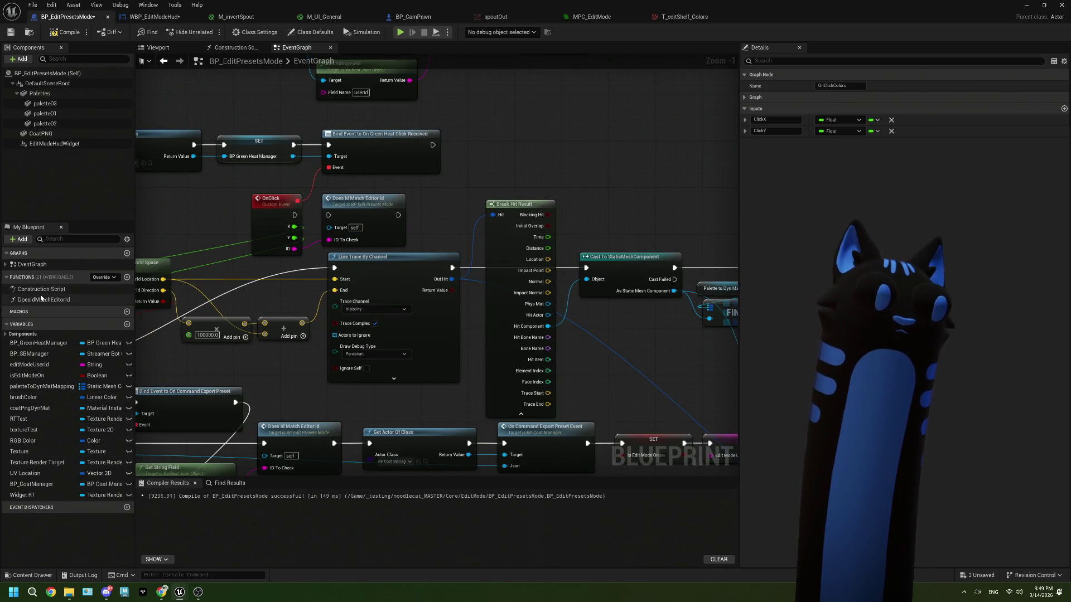
pyautogui.click(540, 159)
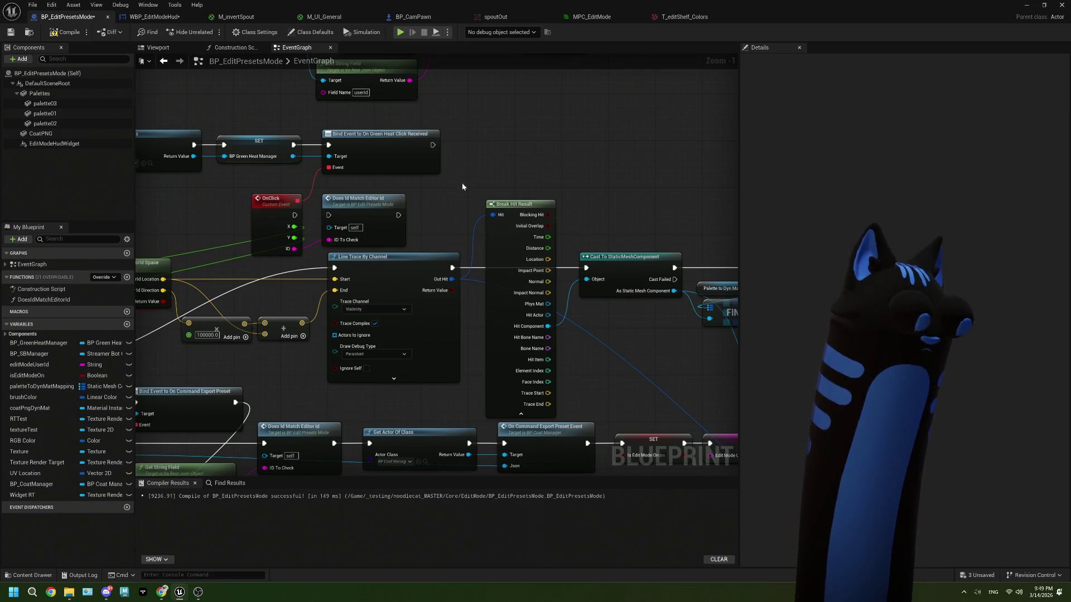
pyautogui.click(5, 265)
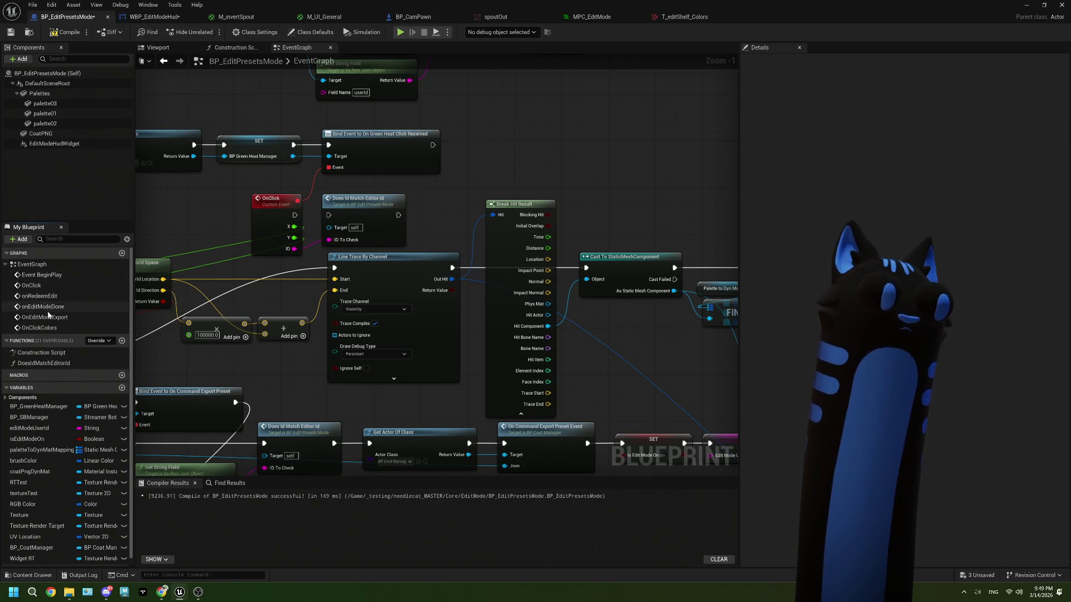
pyautogui.click(39, 328)
pyautogui.moveTo(39, 328)
pyautogui.mouseDown()
pyautogui.moveTo(499, 139)
pyautogui.moveTo(500, 109)
pyautogui.mouseUp()
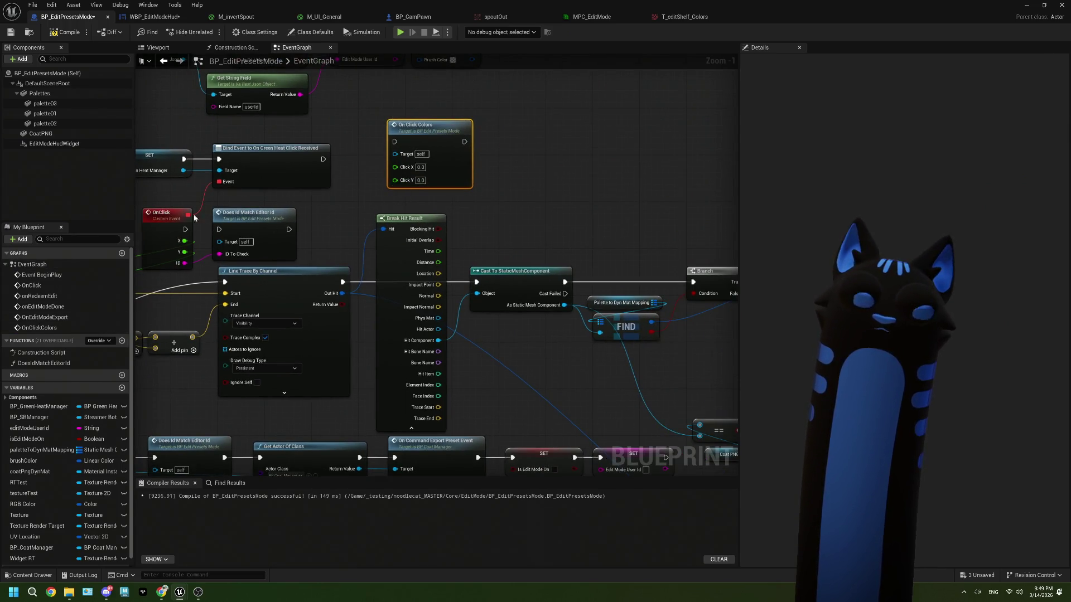
pyautogui.moveTo(371, 166); pyautogui.dragTo(536, 166)
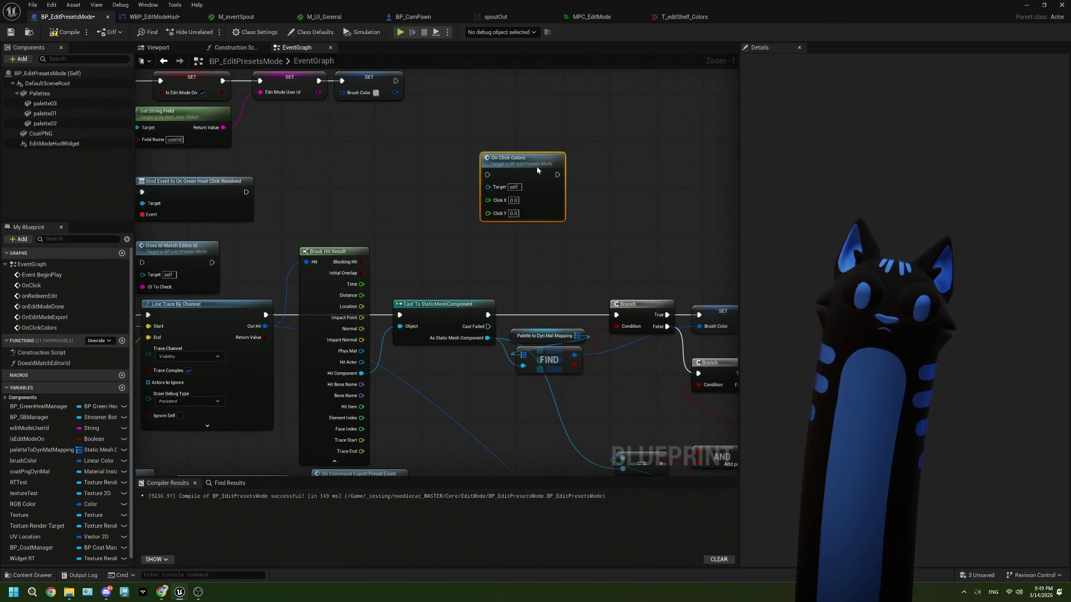
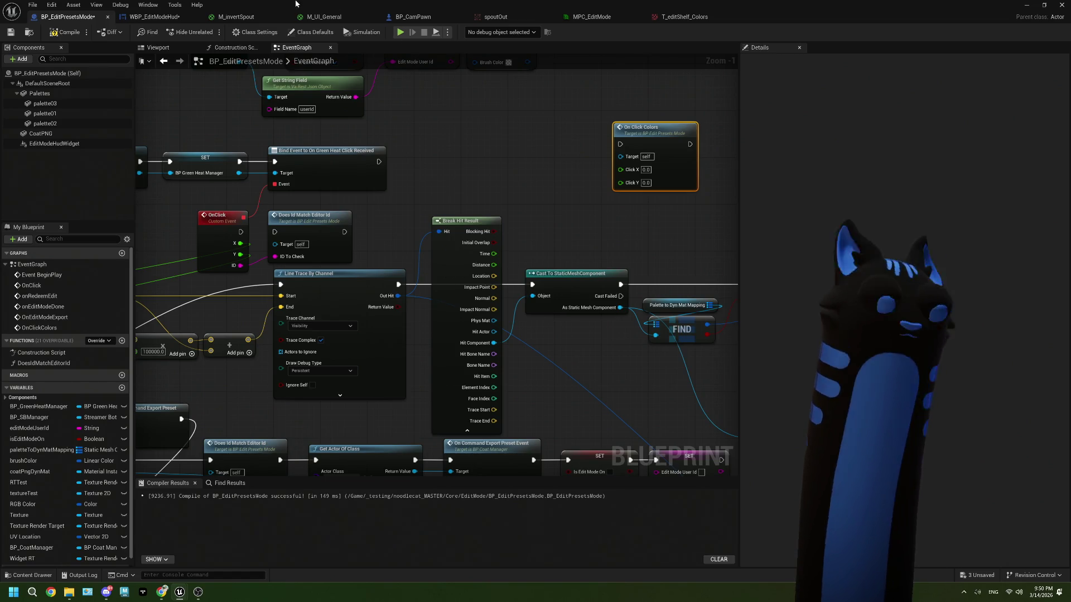
# Step: Jump to Event BeginPlay and pan the graph toward the Cast To BP_CamPawn node
pyautogui.moveTo(512, 186); pyautogui.dragTo(477, 186)
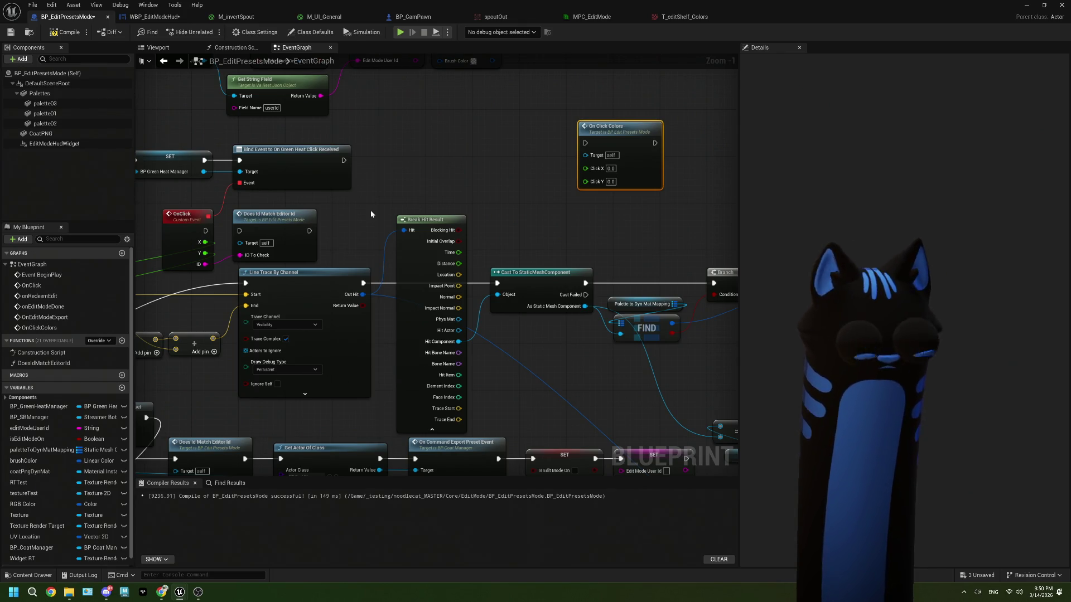
pyautogui.moveTo(370, 209); pyautogui.dragTo(579, 245)
pyautogui.doubleClick(42, 275)
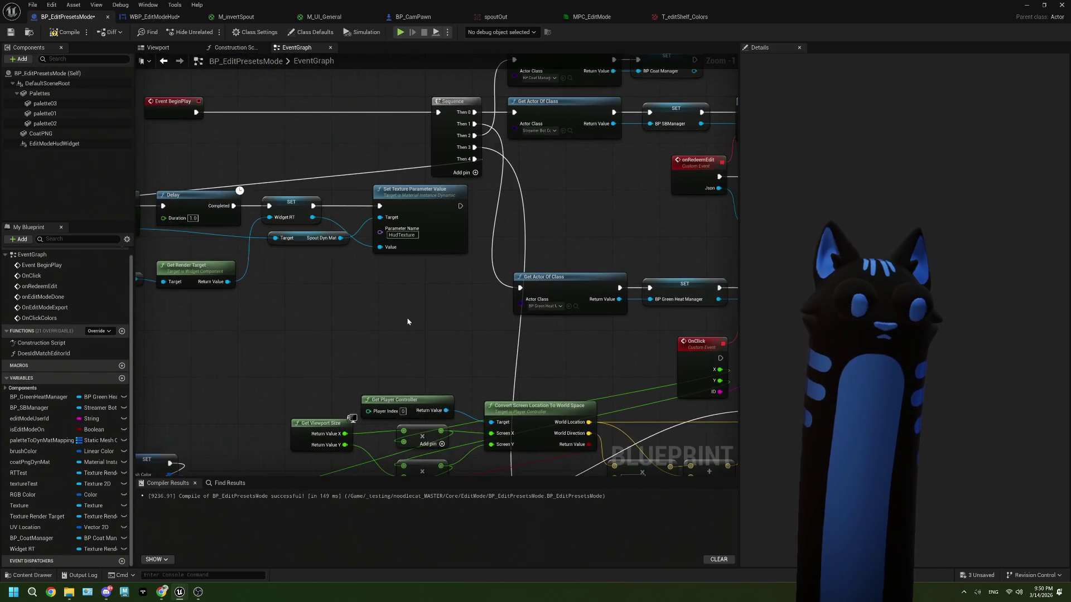
pyautogui.moveTo(335, 303); pyautogui.dragTo(437, 302)
pyautogui.moveTo(367, 293)
pyautogui.mouseDown()
pyautogui.moveTo(478, 303)
pyautogui.moveTo(460, 321)
pyautogui.mouseUp()
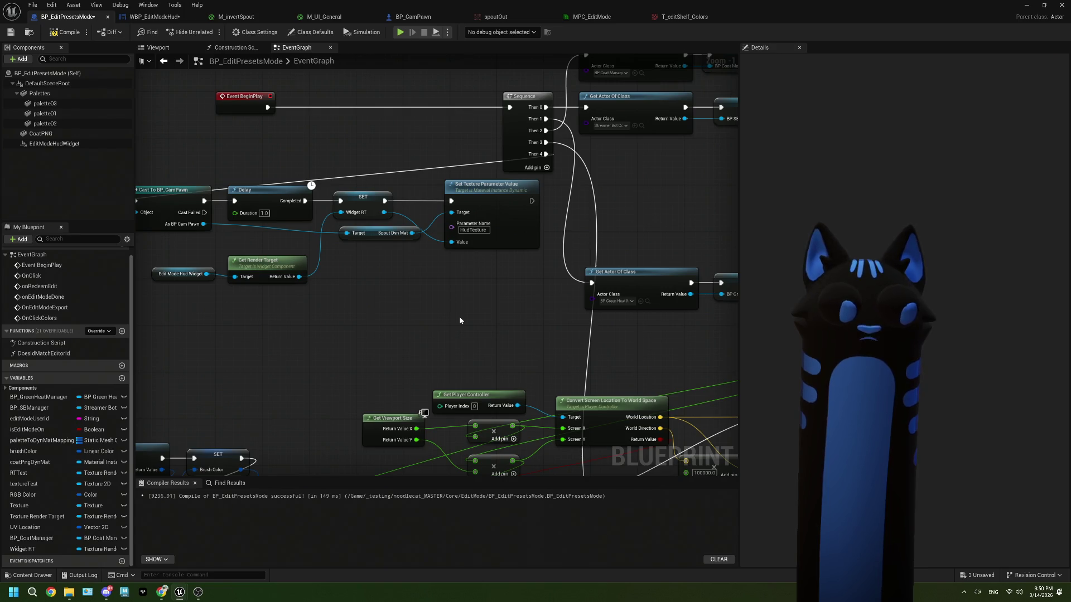
# Step: Zoom out and raise the Edit Mode Hud Widget and Get Render Target nodes
pyautogui.scroll(-1, 460, 321)
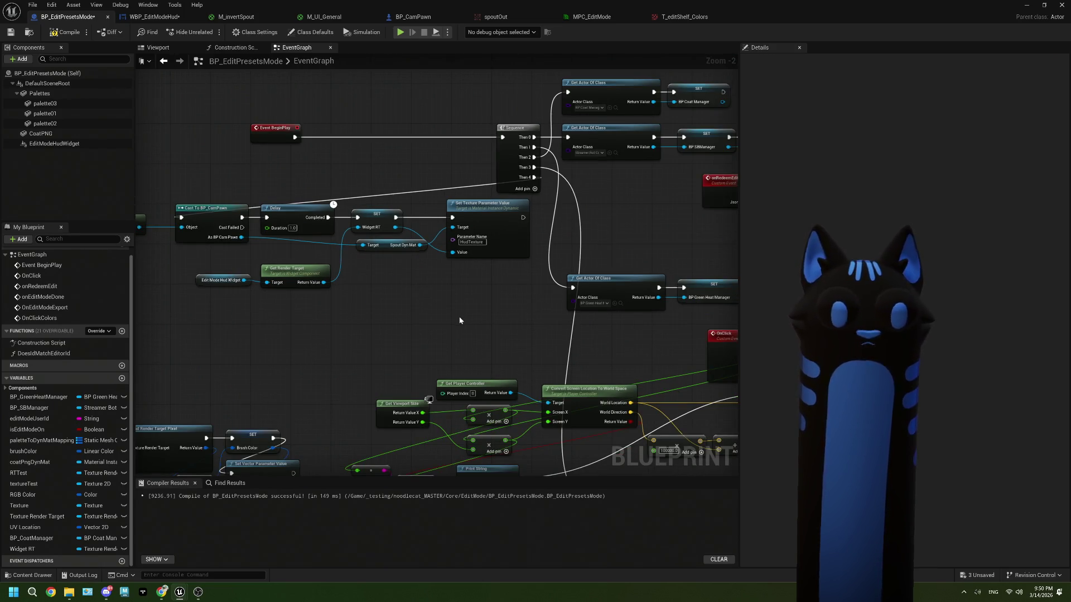
pyautogui.moveTo(403, 307); pyautogui.dragTo(402, 313)
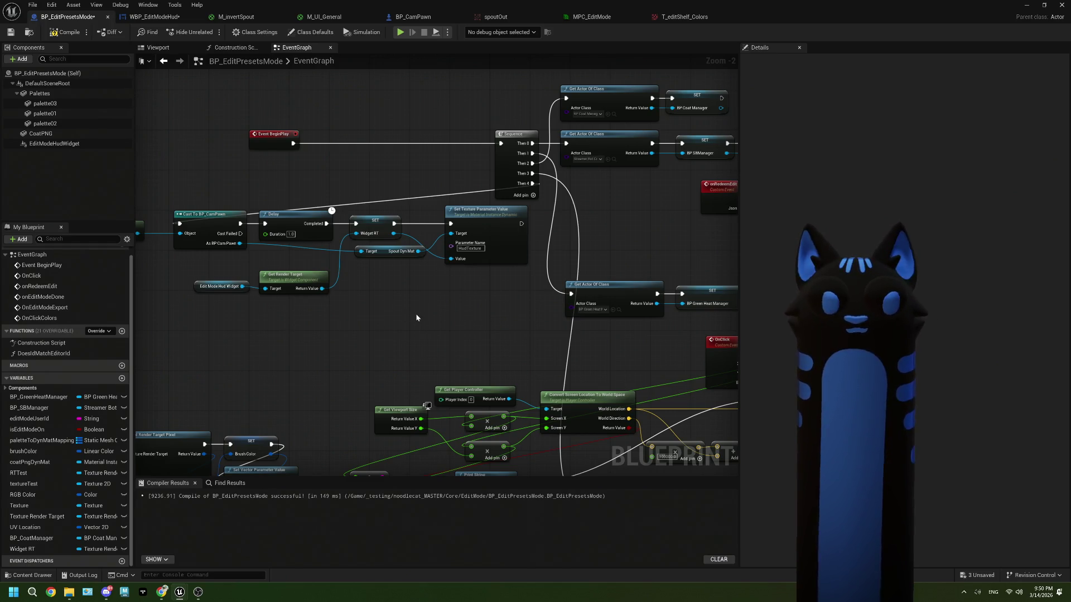
pyautogui.moveTo(289, 317)
pyautogui.mouseDown()
pyautogui.moveTo(234, 281)
pyautogui.moveTo(287, 266)
pyautogui.mouseUp()
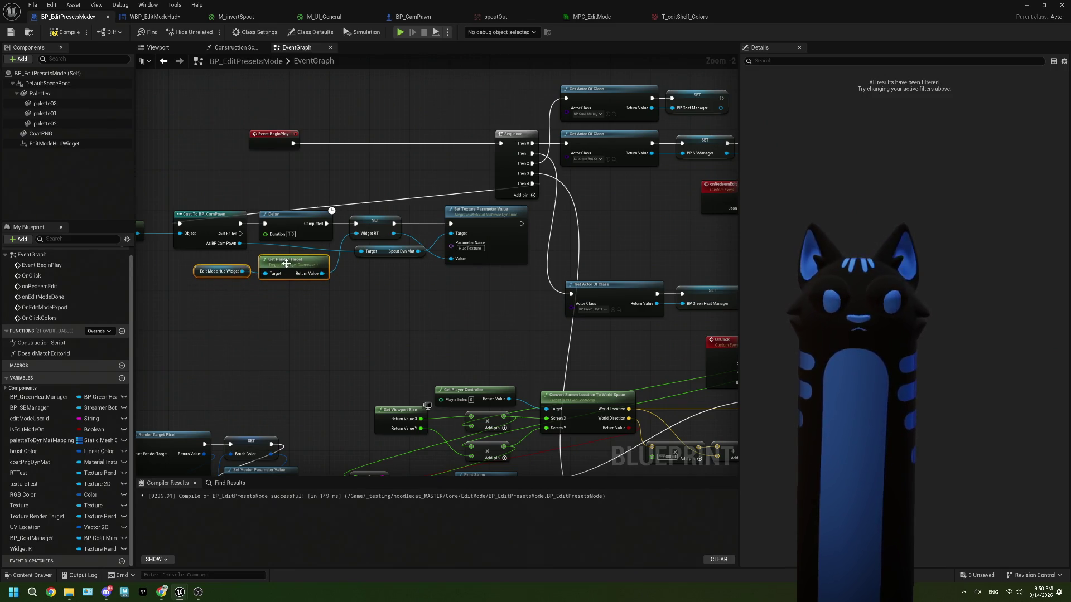
# Step: Add a sixth Sequence output wired to a new Cast To WBP_EditModeHud node
pyautogui.moveTo(531, 195)
pyautogui.mouseDown()
pyautogui.moveTo(326, 160)
pyautogui.moveTo(428, 178)
pyautogui.moveTo(434, 195)
pyautogui.moveTo(158, 270)
pyautogui.moveTo(251, 310)
pyautogui.moveTo(320, 313)
pyautogui.mouseUp()
pyautogui.click(432, 191)
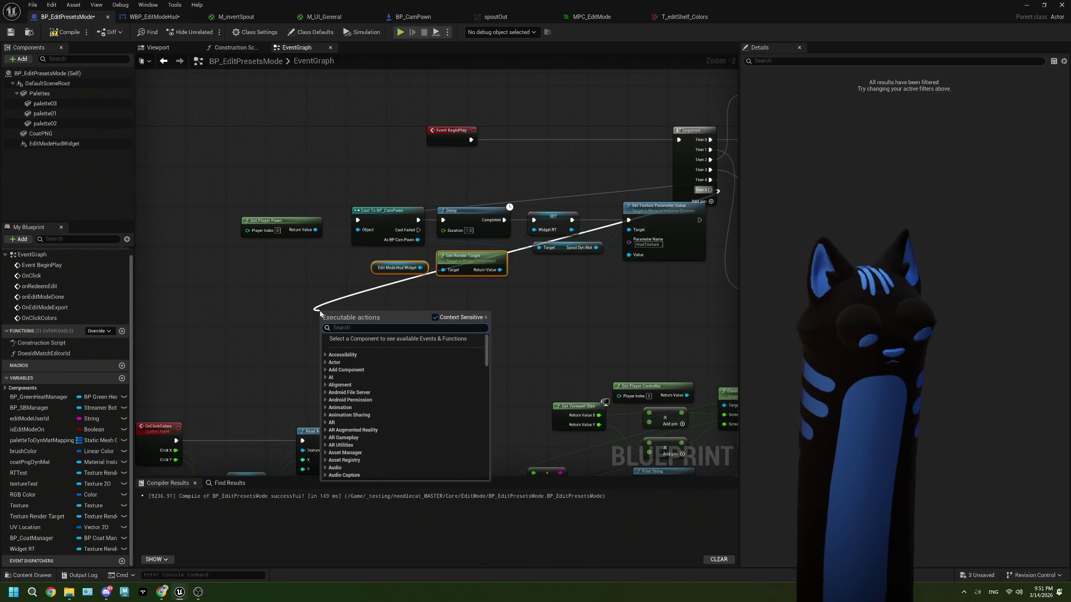
pyautogui.write('cast to ')
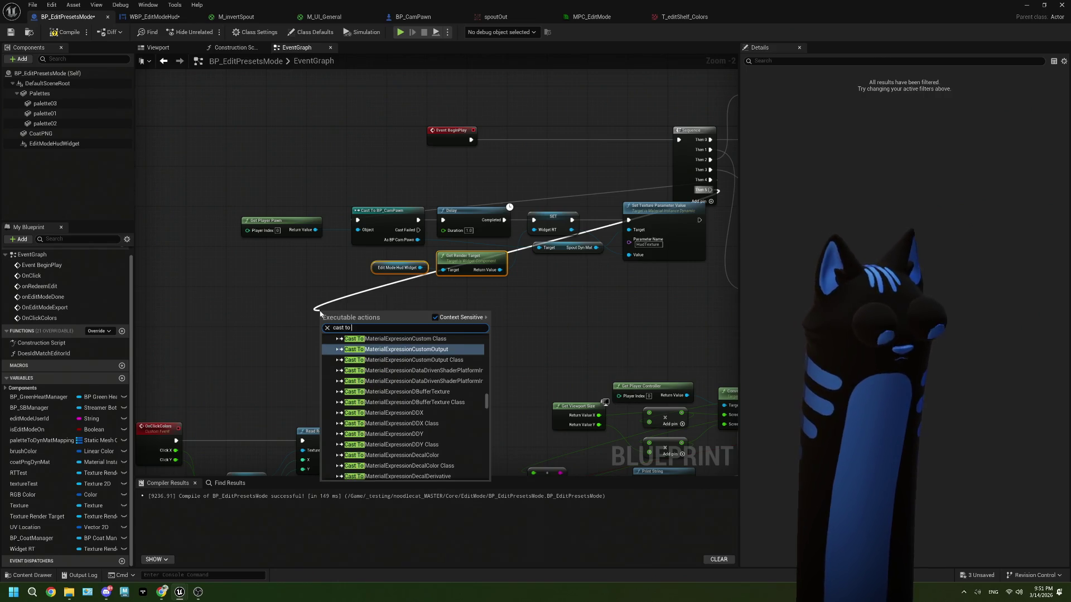
pyautogui.write('wbp')
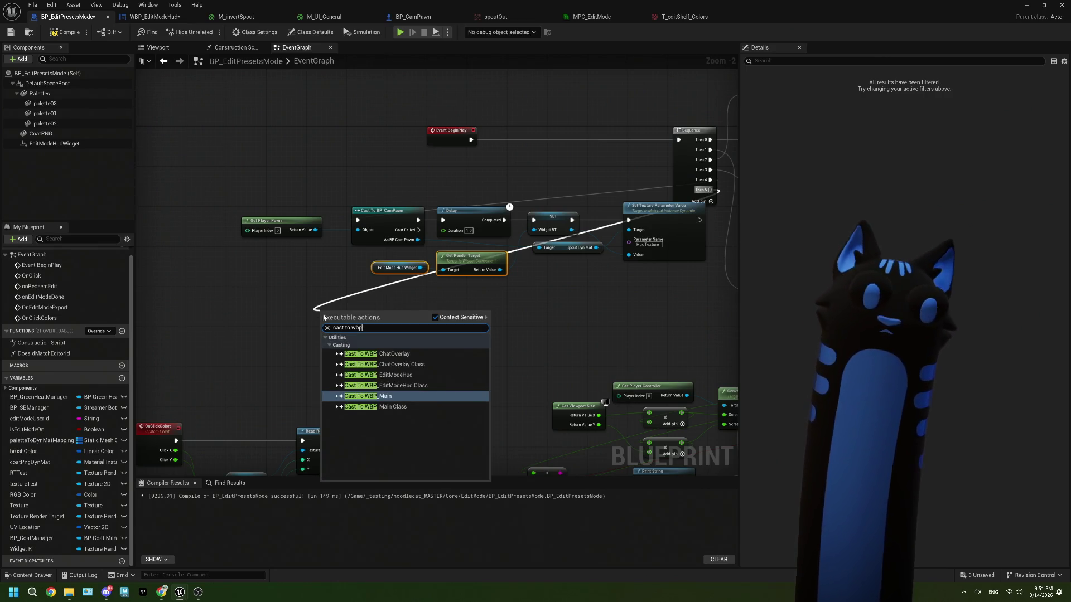
pyautogui.click(432, 377)
pyautogui.moveTo(368, 317)
pyautogui.mouseDown()
pyautogui.moveTo(409, 301)
pyautogui.moveTo(362, 315)
pyautogui.moveTo(470, 300)
pyautogui.moveTo(332, 318)
pyautogui.moveTo(371, 268)
pyautogui.mouseUp()
# Step: Promote the cast result to a new As WBP Edit Mode Hud variable and select it
pyautogui.scroll(2, 332, 318)
pyautogui.click(380, 346)
pyautogui.scroll(-3, 502, 346)
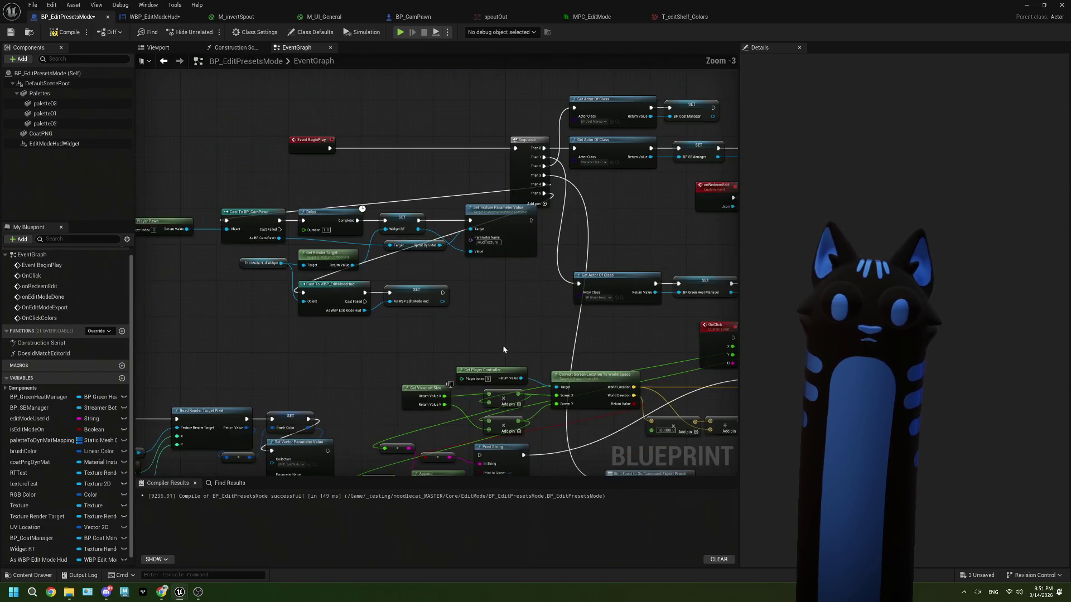
pyautogui.moveTo(502, 348); pyautogui.dragTo(351, 321)
pyautogui.moveTo(558, 357)
pyautogui.mouseDown()
pyautogui.moveTo(303, 296)
pyautogui.moveTo(255, 332)
pyautogui.mouseUp()
pyautogui.click(30, 549)
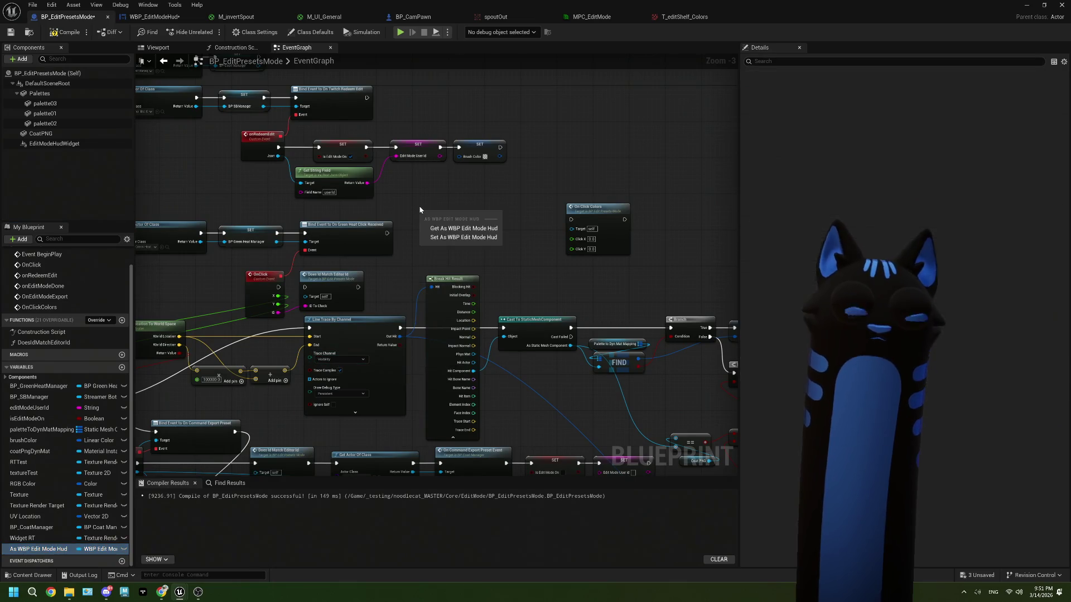
# Step: Place an As WBP Edit Mode Hud getter and pull Get I Edit Shelf Colors from it
pyautogui.moveTo(450, 223)
pyautogui.mouseDown()
pyautogui.moveTo(379, 231)
pyautogui.moveTo(389, 248)
pyautogui.mouseUp()
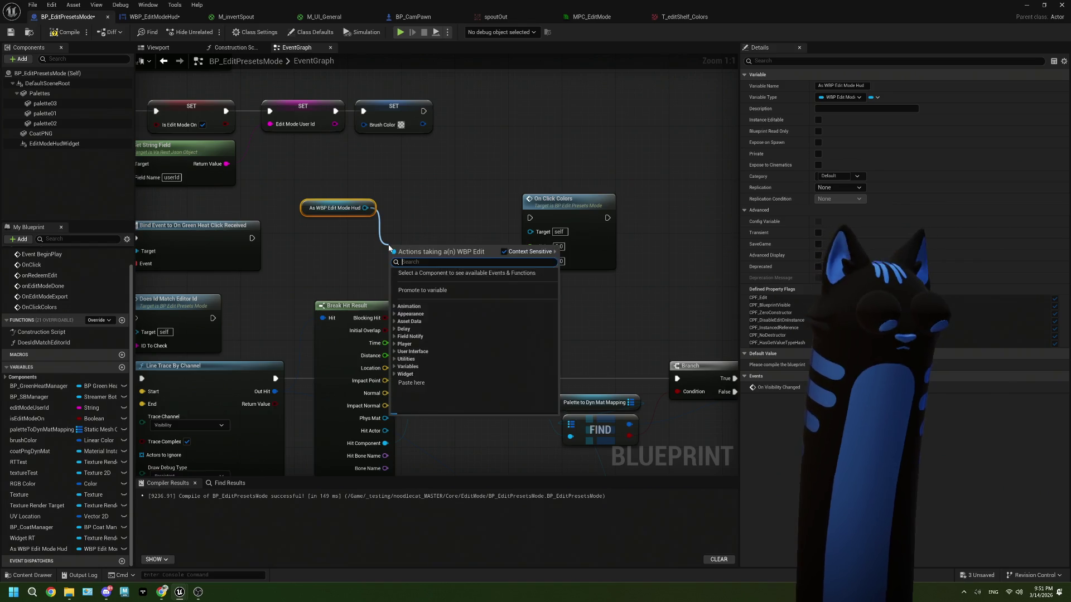
pyautogui.write('t_')
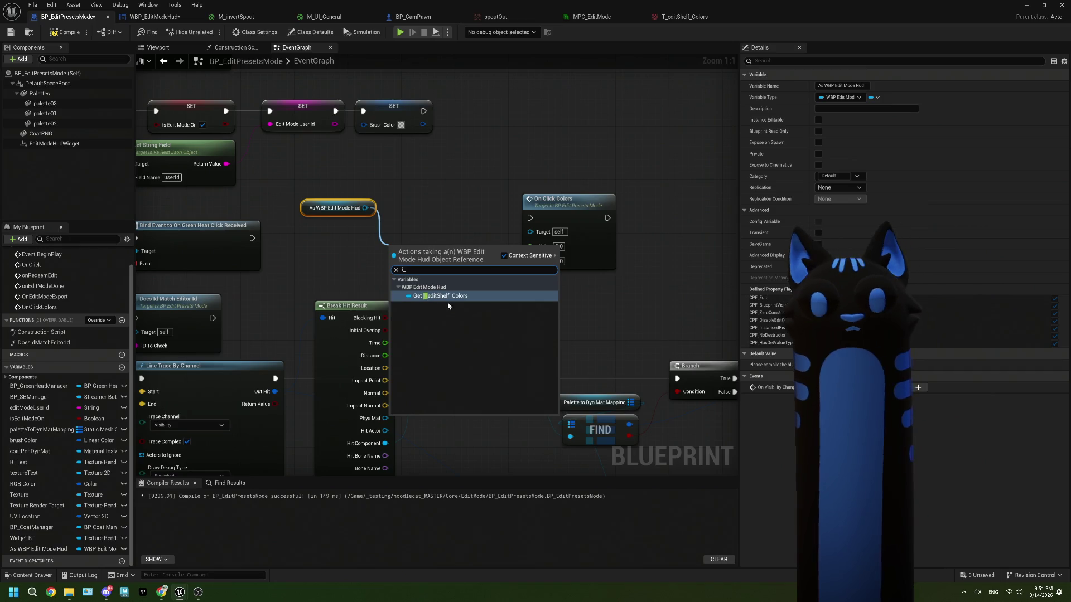
pyautogui.press('Return')
# Step: Search the Edit Shelf Colors actions for screen and position nodes, adding none
pyautogui.moveTo(446, 248)
pyautogui.mouseDown()
pyautogui.moveTo(385, 248)
pyautogui.moveTo(439, 272)
pyautogui.mouseUp()
pyautogui.write('get')
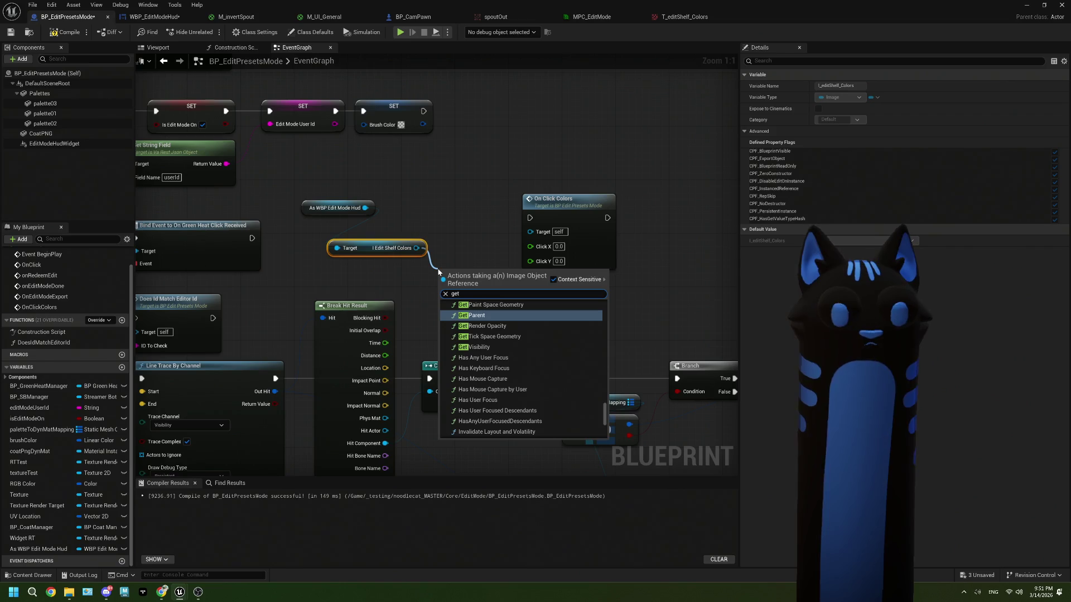
pyautogui.press('BackSpace')
pyautogui.press('BackSpace')
pyautogui.press('BackSpace')
pyautogui.write('scre')
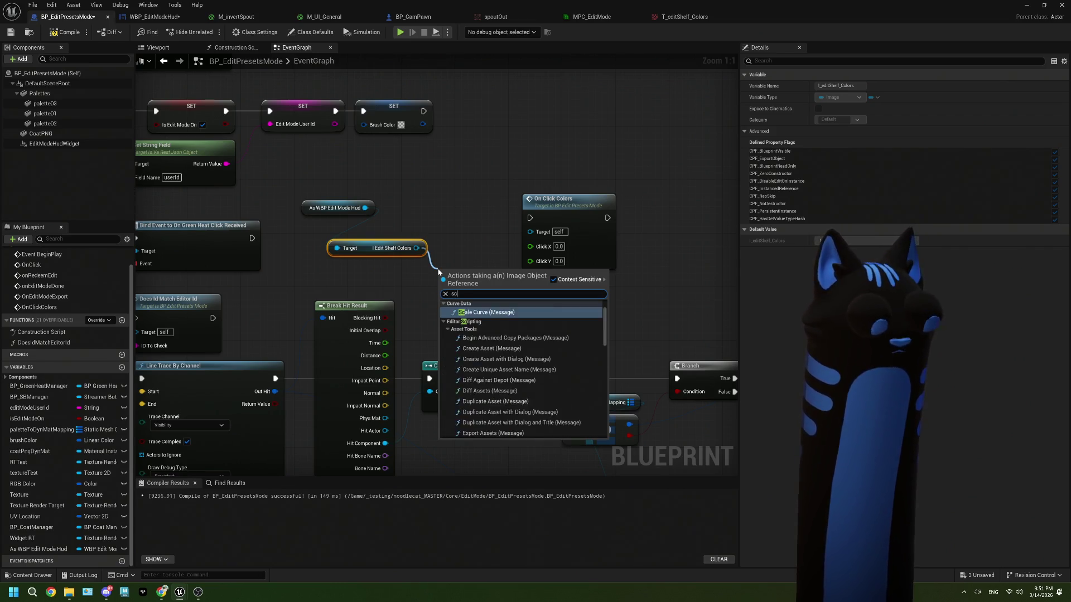
pyautogui.press('BackSpace')
pyautogui.press('BackSpace')
pyautogui.press('BackSpace')
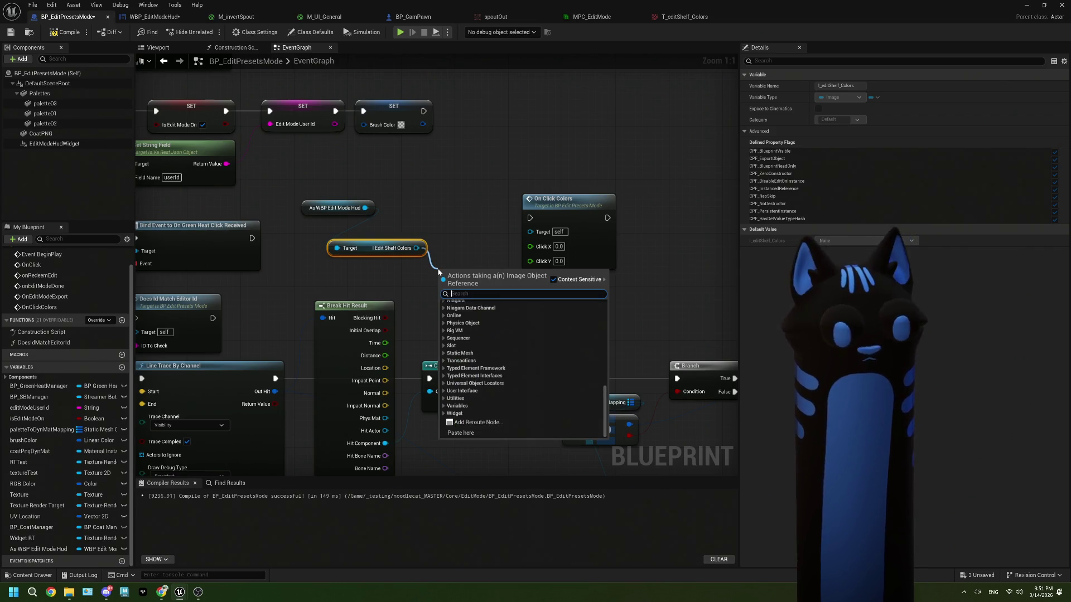
pyautogui.write('posi')
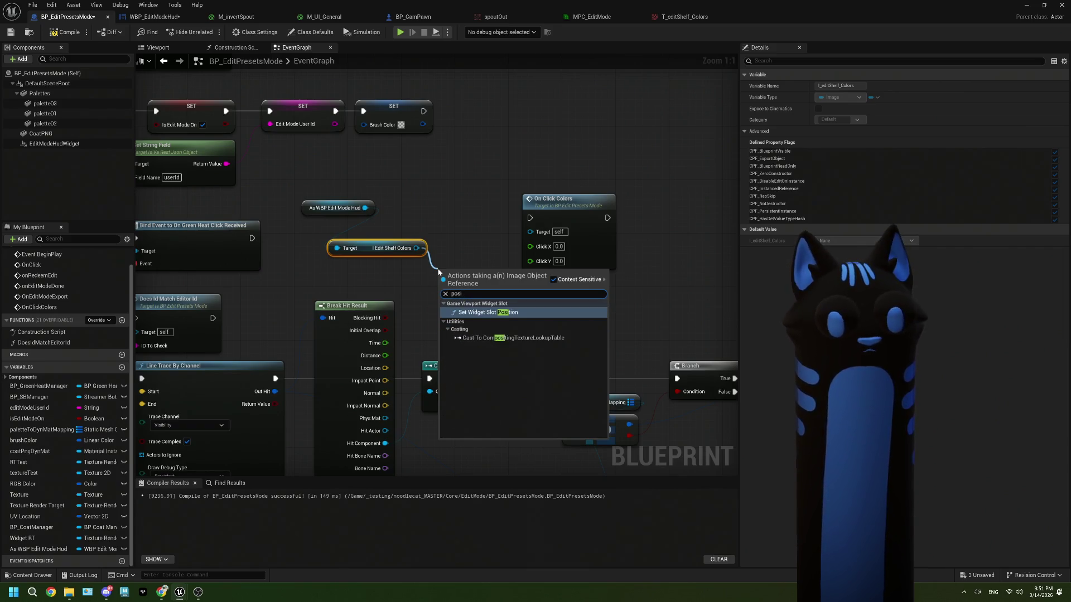
pyautogui.press('BackSpace')
pyautogui.press('BackSpace')
pyautogui.press('BackSpace')
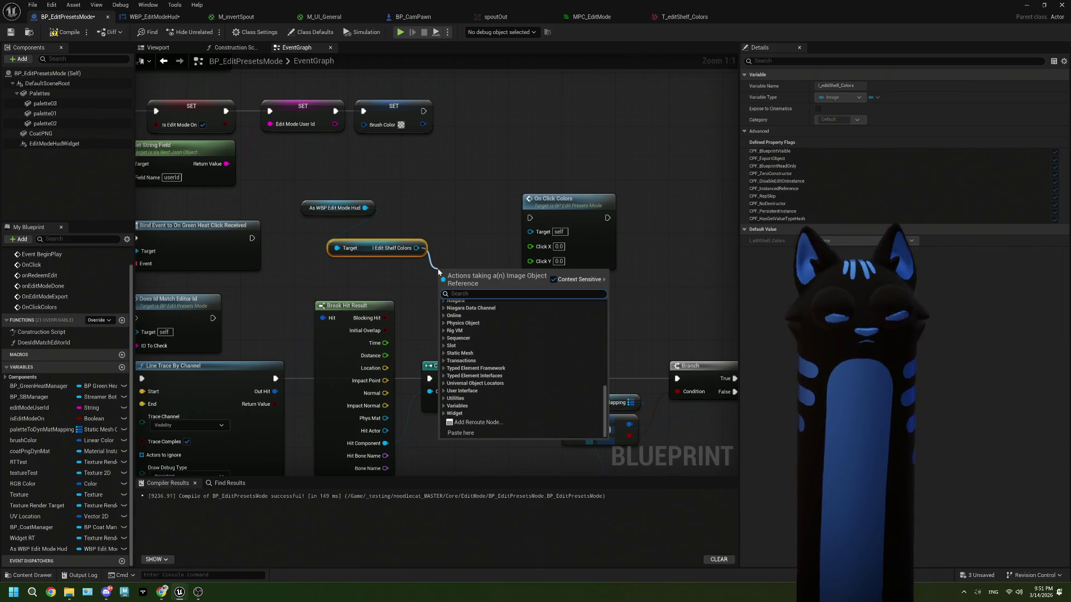
pyautogui.click(440, 267)
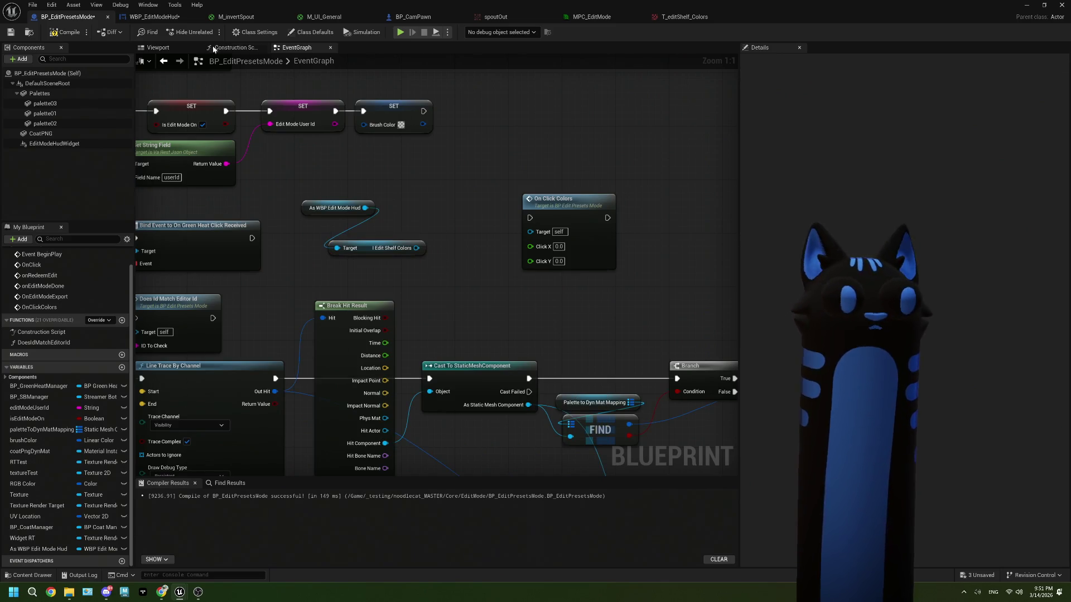
# Step: Inspect the shelf image in the HUD designer, then add a Slot getter from Edit Shelf Colors
pyautogui.doubleClick(390, 247)
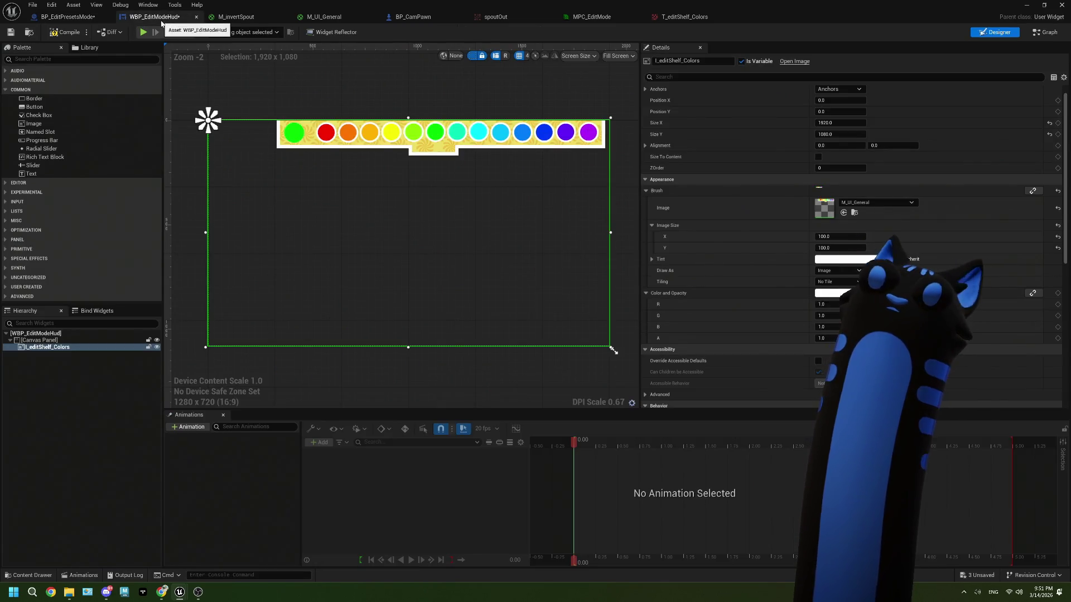
pyautogui.scroll(1, 710, 242)
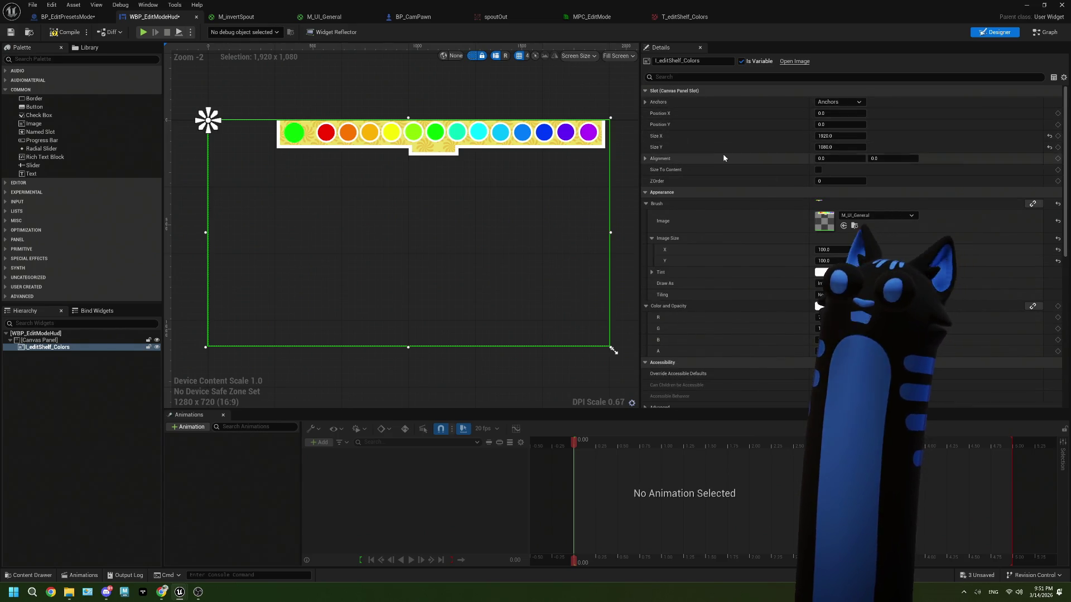
pyautogui.click(66, 17)
pyautogui.moveTo(416, 248); pyautogui.dragTo(431, 271)
pyautogui.write('slot')
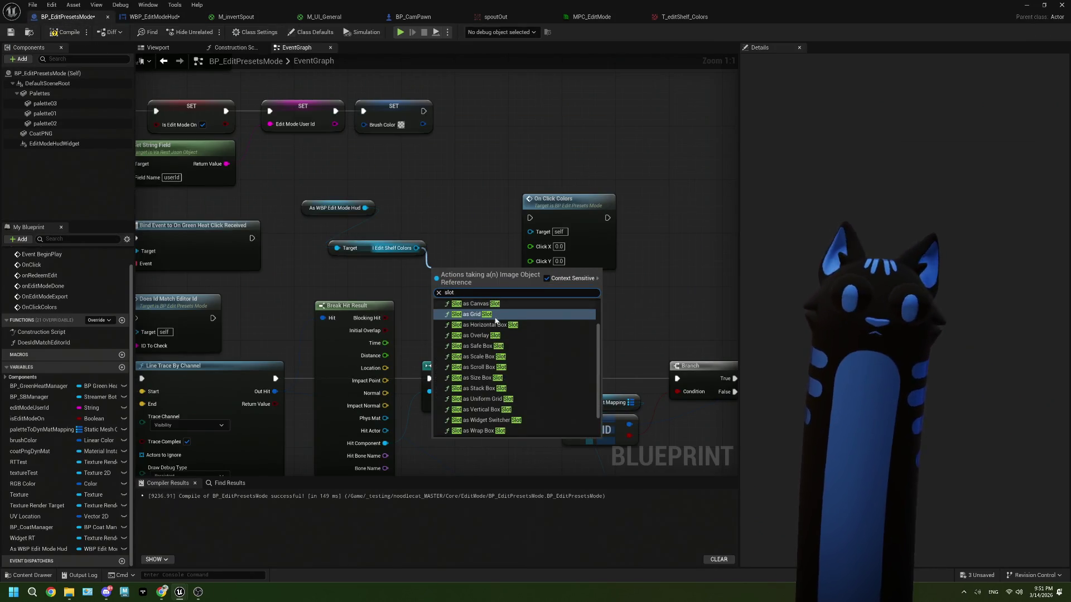
pyautogui.scroll(-2, 469, 391)
pyautogui.click(469, 430)
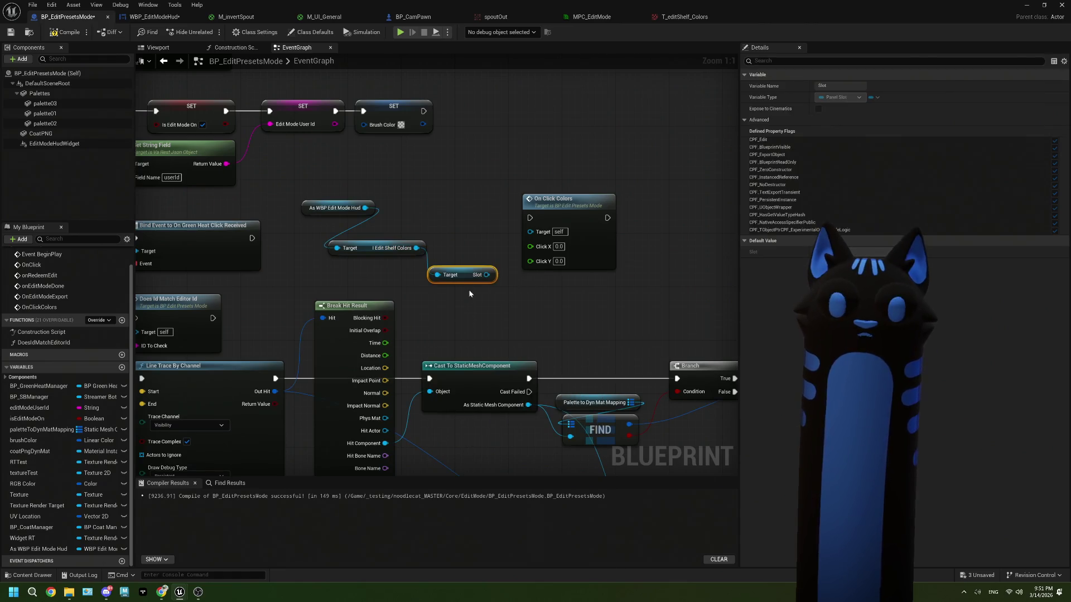
# Step: Search the Slot's position actions, delete the Slot node, and shift On Click Colors right
pyautogui.rightClick(486, 275)
pyautogui.moveTo(485, 275)
pyautogui.mouseDown()
pyautogui.moveTo(505, 284)
pyautogui.moveTo(523, 320)
pyautogui.mouseUp()
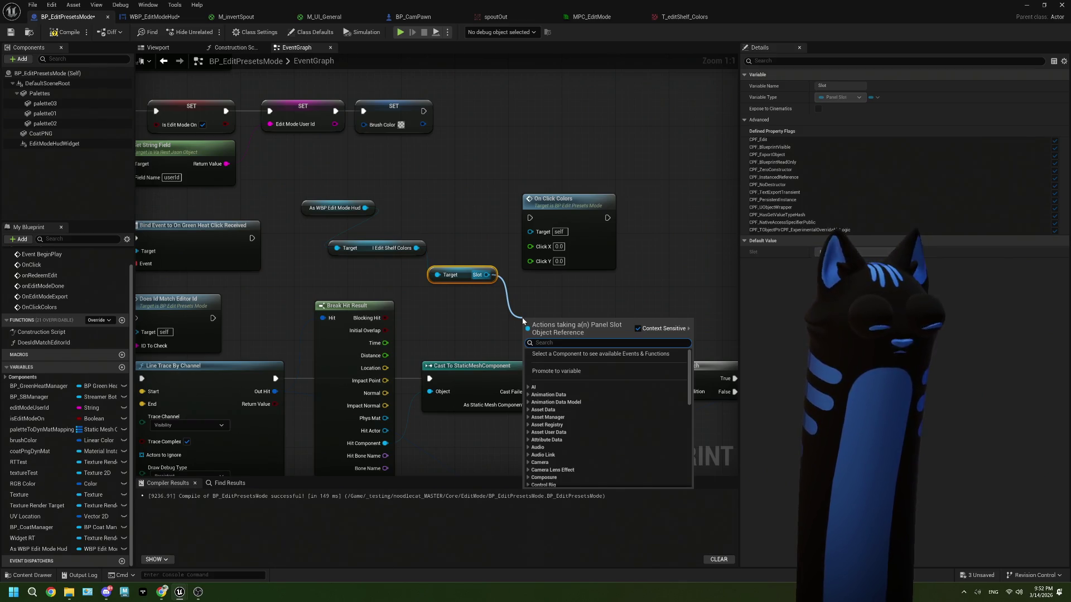
pyautogui.write('spos')
pyautogui.press('BackSpace')
pyautogui.press('BackSpace')
pyautogui.press('BackSpace')
pyautogui.write('po')
pyautogui.press('BackSpace')
pyautogui.press('BackSpace')
pyautogui.press('Escape')
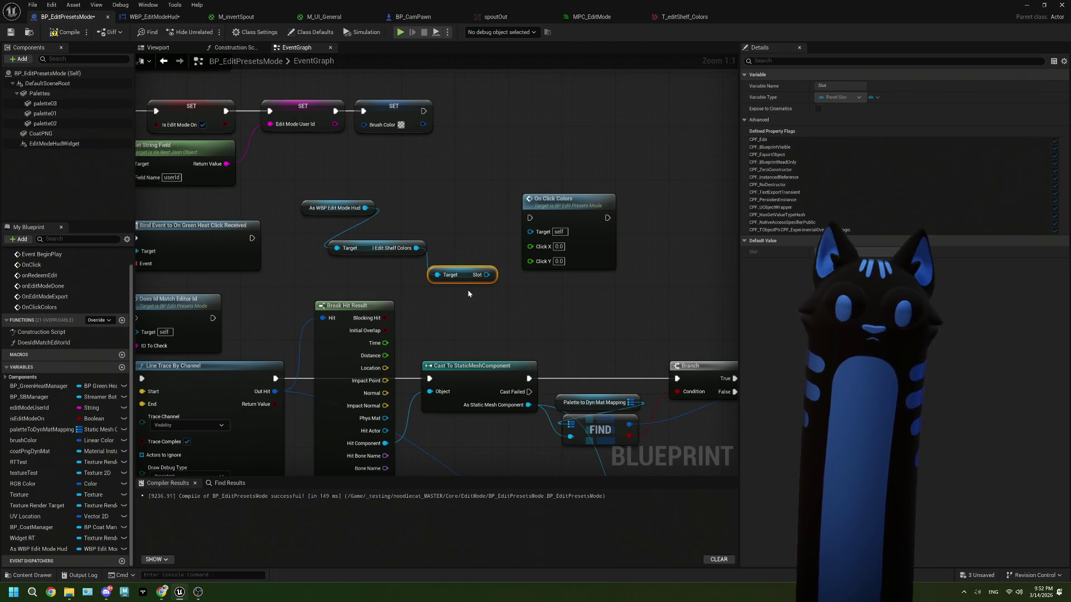
pyautogui.press('Delete')
pyautogui.moveTo(605, 209); pyautogui.dragTo(611, 209)
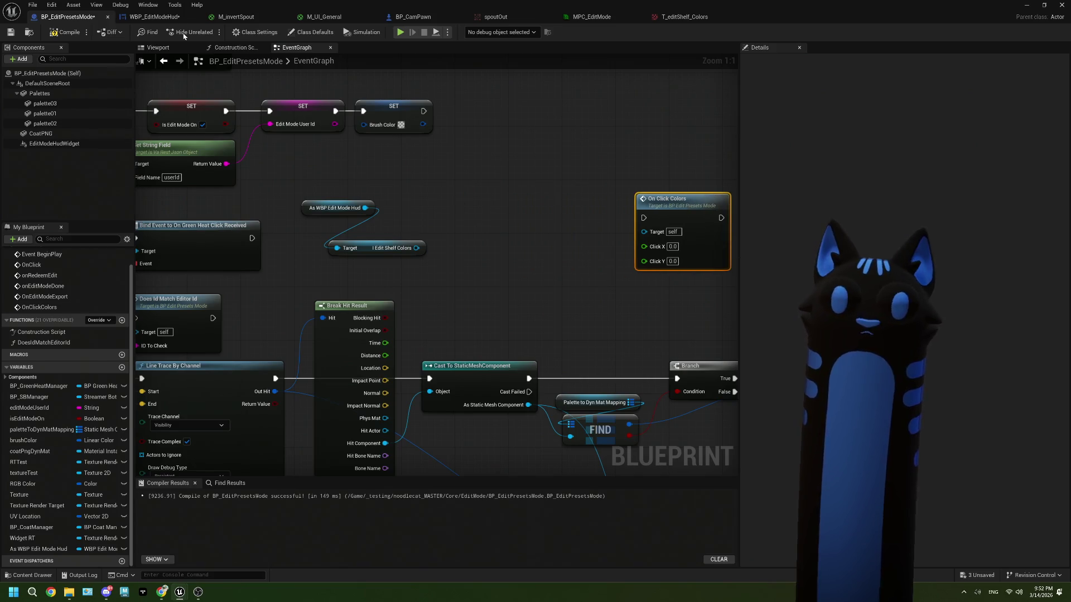
pyautogui.click(160, 17)
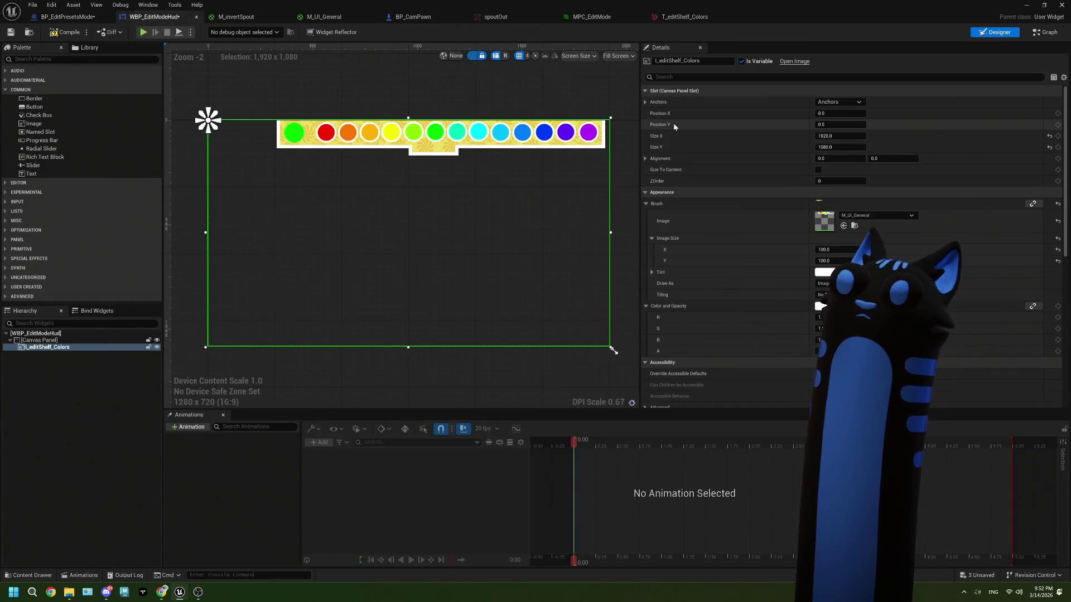
pyautogui.click(66, 16)
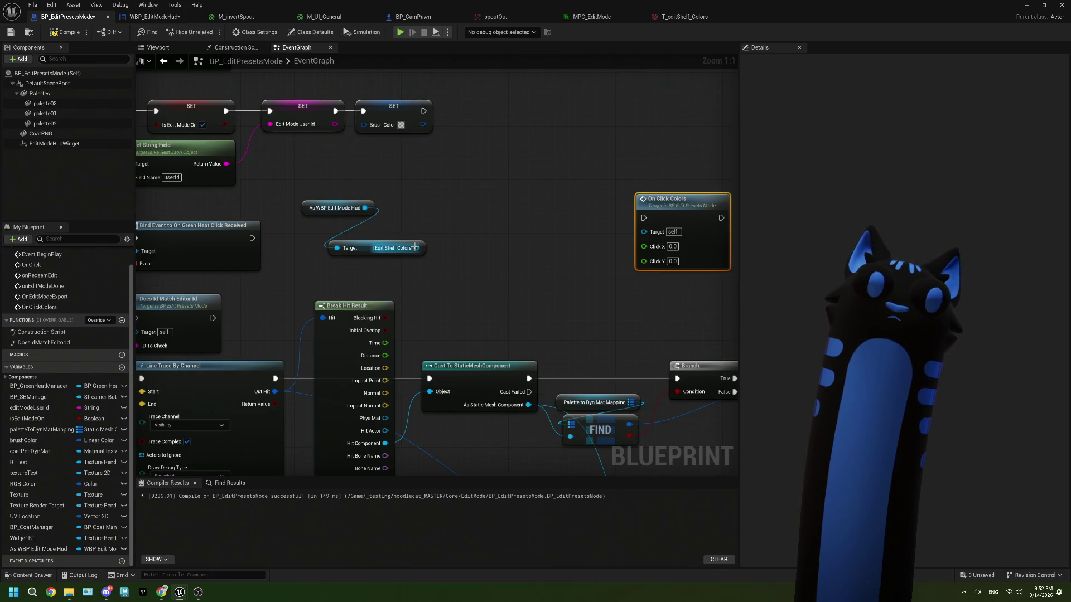
pyautogui.moveTo(415, 247); pyautogui.dragTo(455, 251)
pyautogui.write('siz')
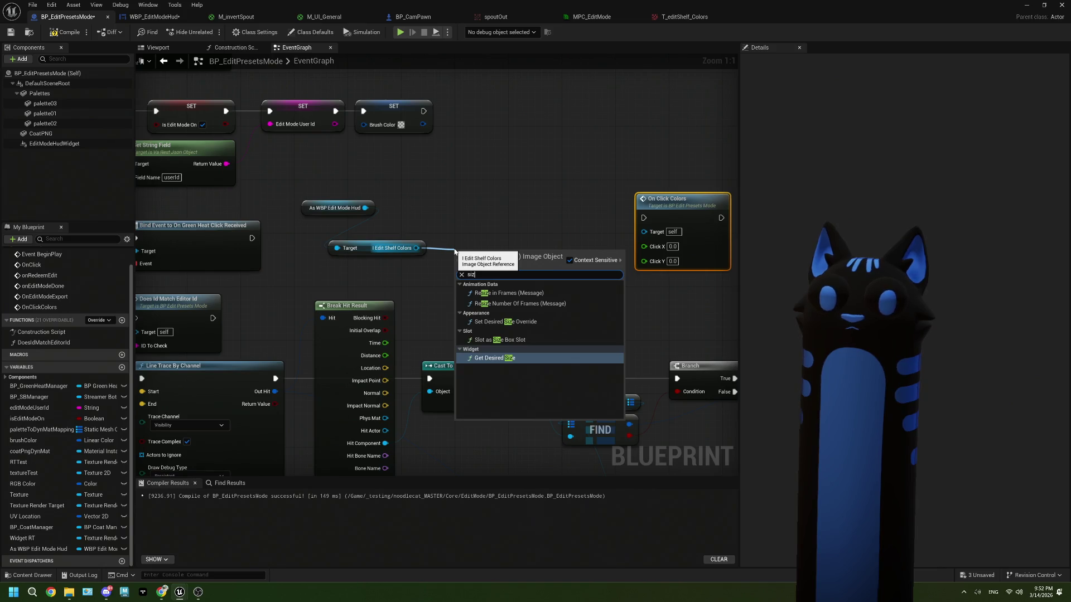
pyautogui.press('BackSpace')
pyautogui.press('BackSpace')
pyautogui.press('BackSpace')
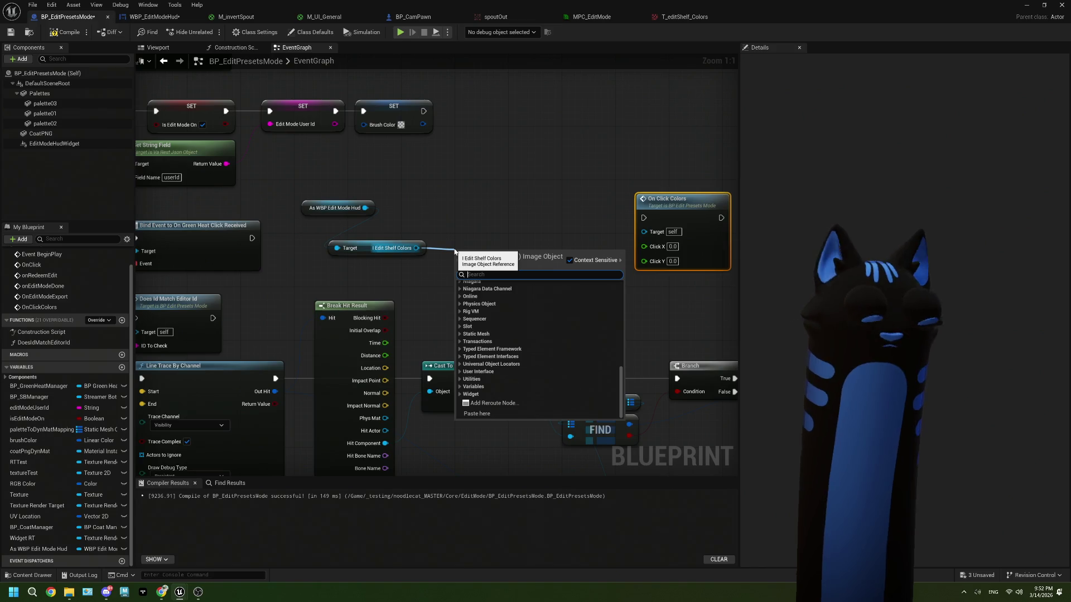
pyautogui.write('get')
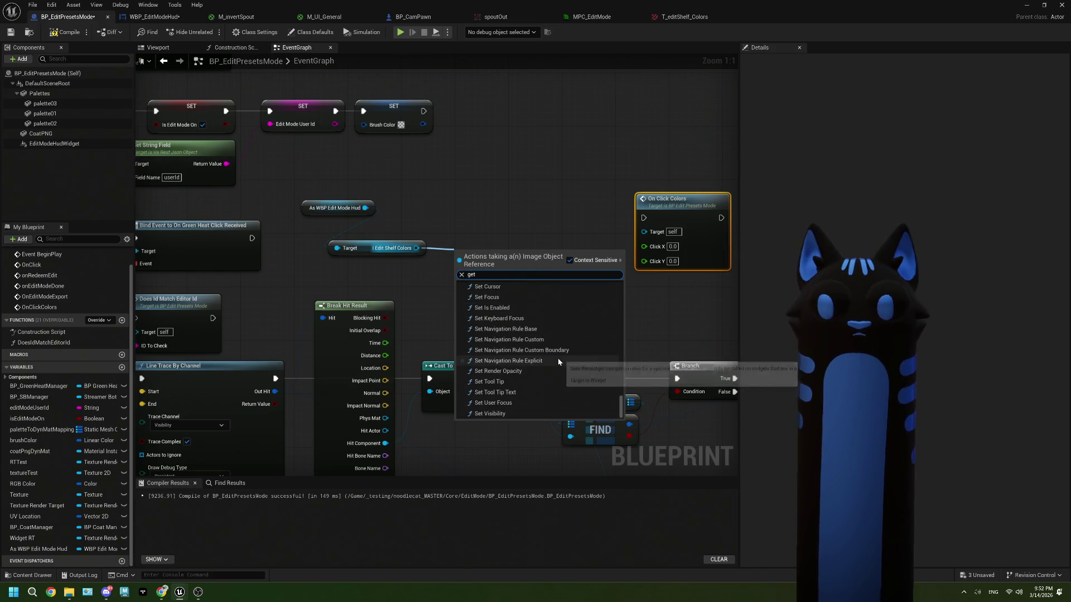
pyautogui.scroll(10, 557, 361)
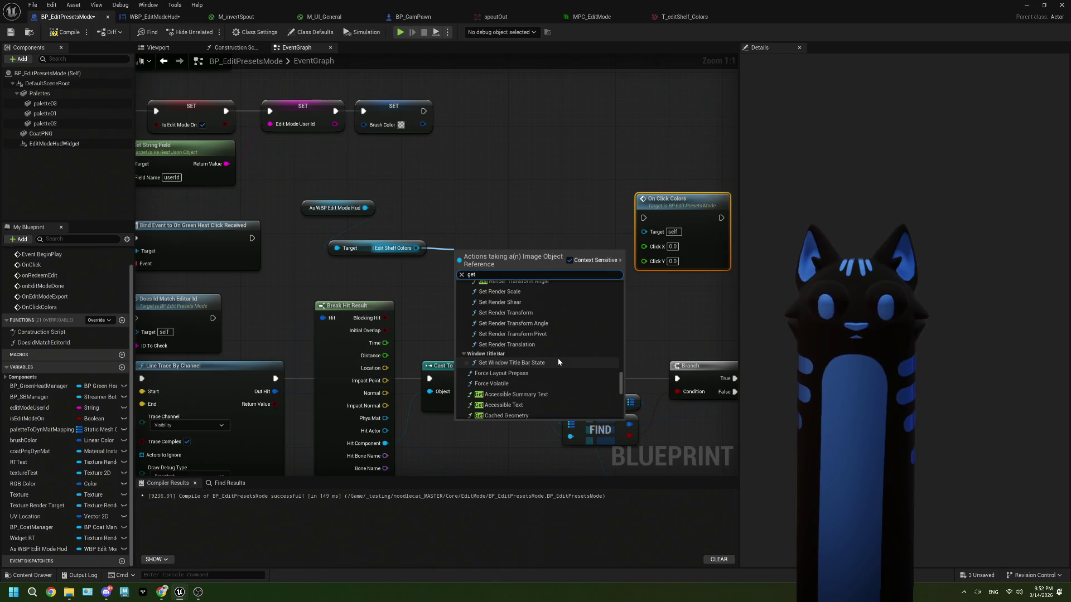
pyautogui.scroll(-2, 558, 361)
pyautogui.scroll(-3, 557, 358)
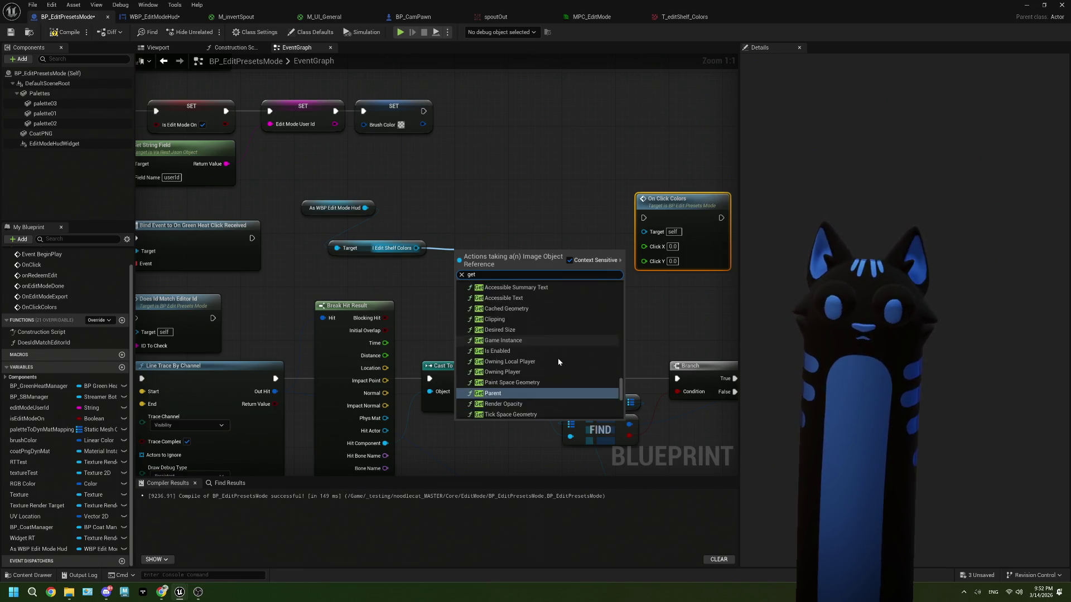
pyautogui.scroll(5, 557, 358)
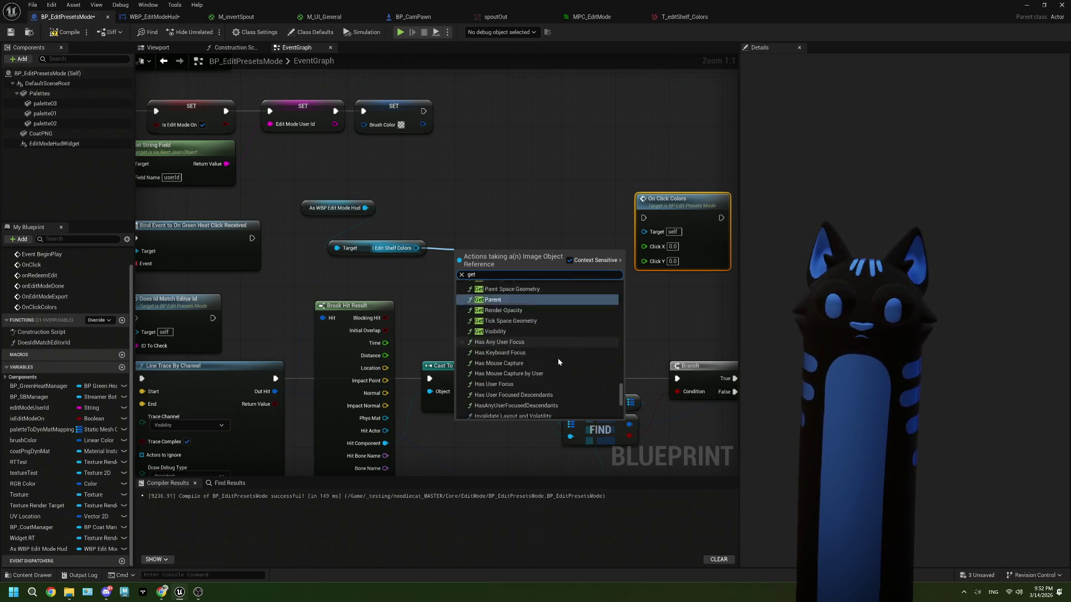
pyautogui.scroll(3, 558, 360)
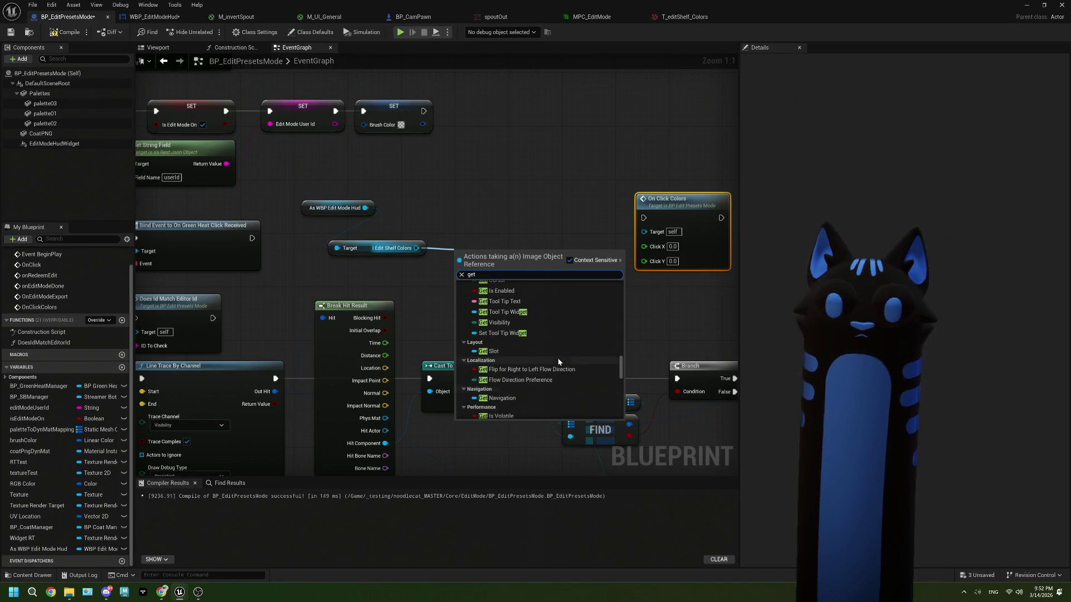
pyautogui.scroll(-5, 558, 362)
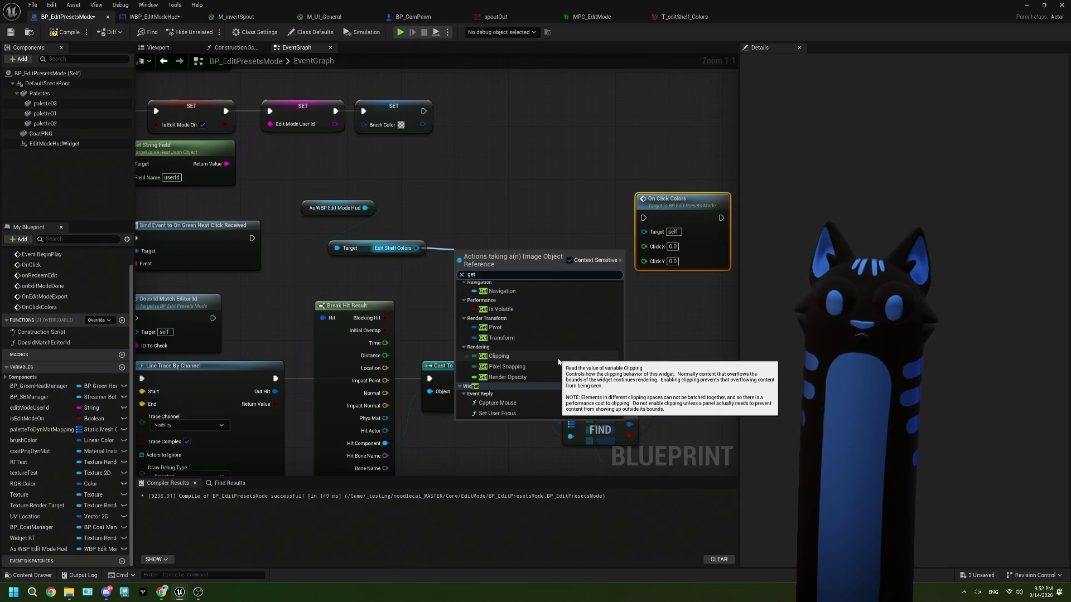
pyautogui.scroll(5, 558, 361)
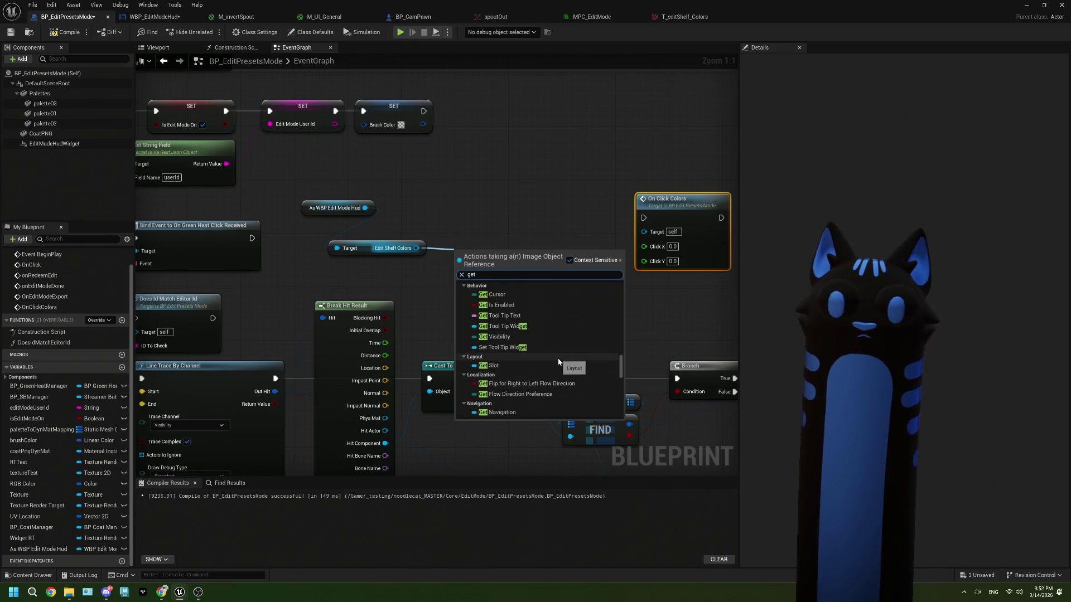
pyautogui.scroll(2, 558, 361)
pyautogui.scroll(3, 558, 361)
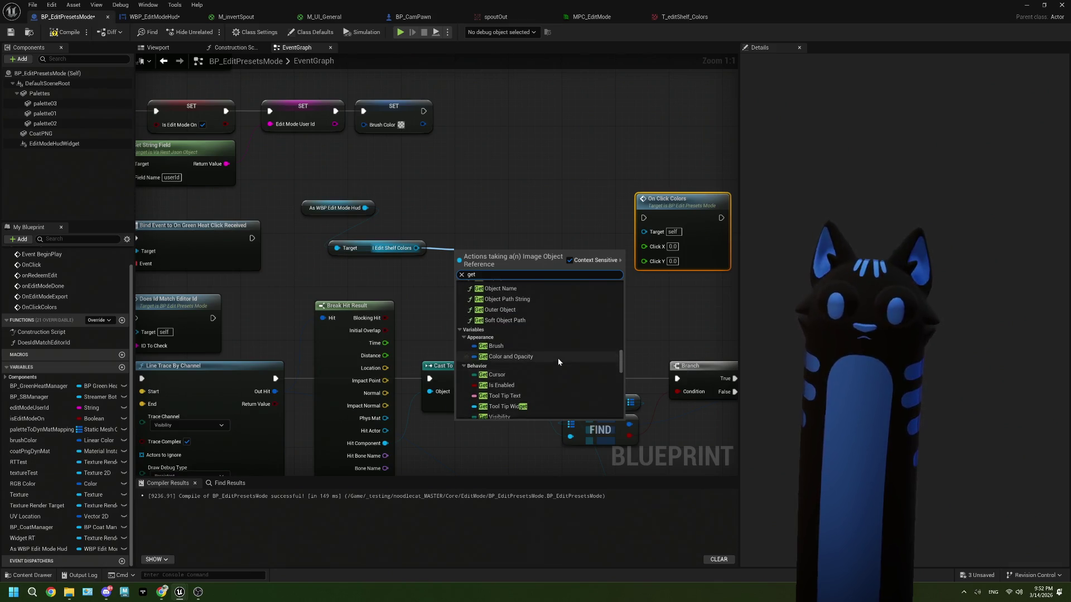
pyautogui.scroll(-3, 558, 361)
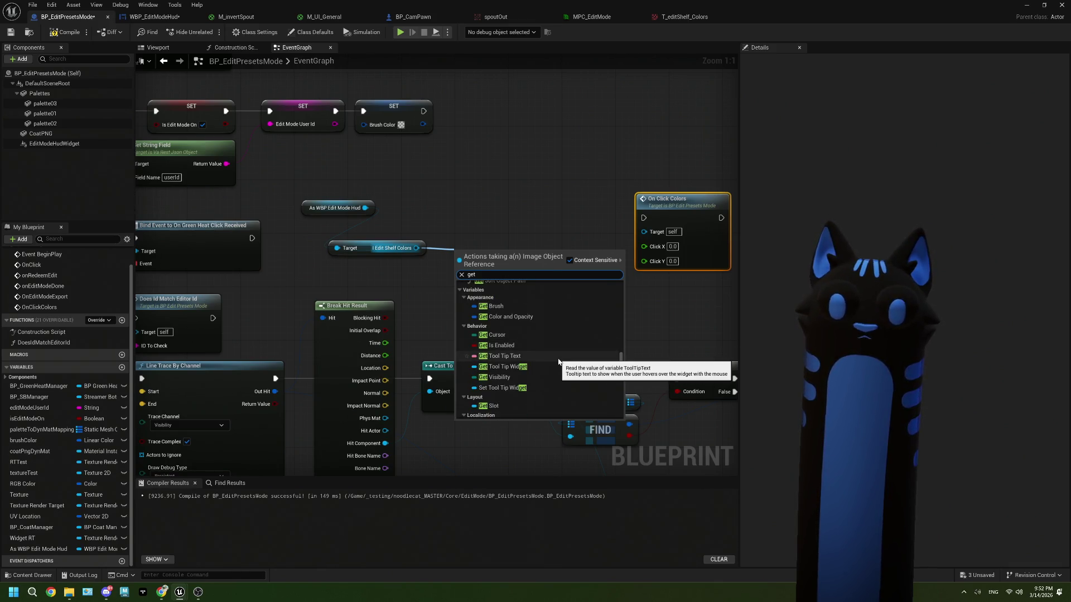
pyautogui.scroll(8, 558, 362)
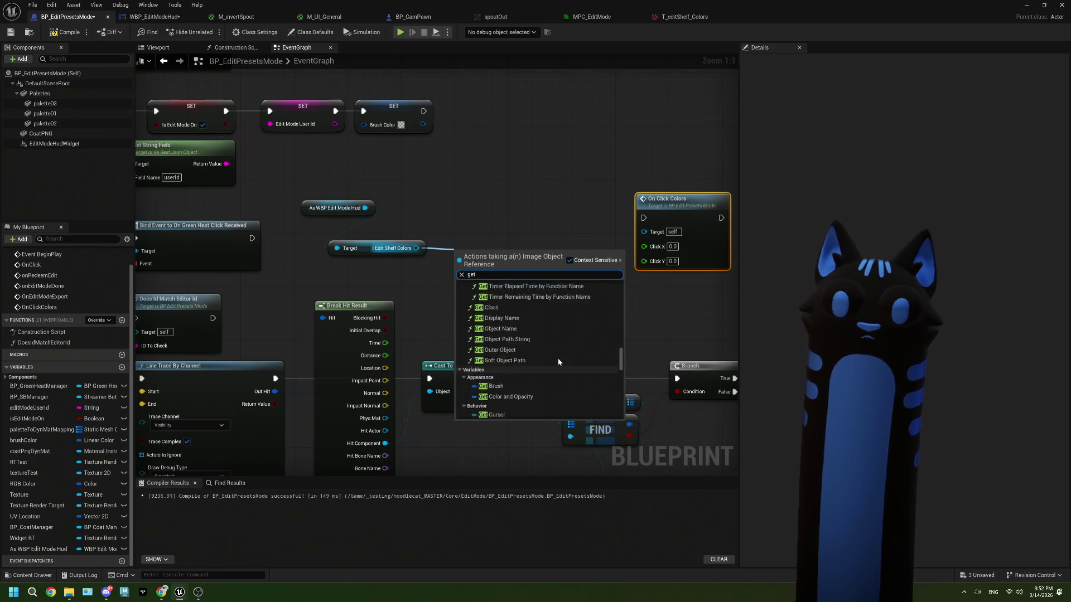
pyautogui.scroll(6, 559, 361)
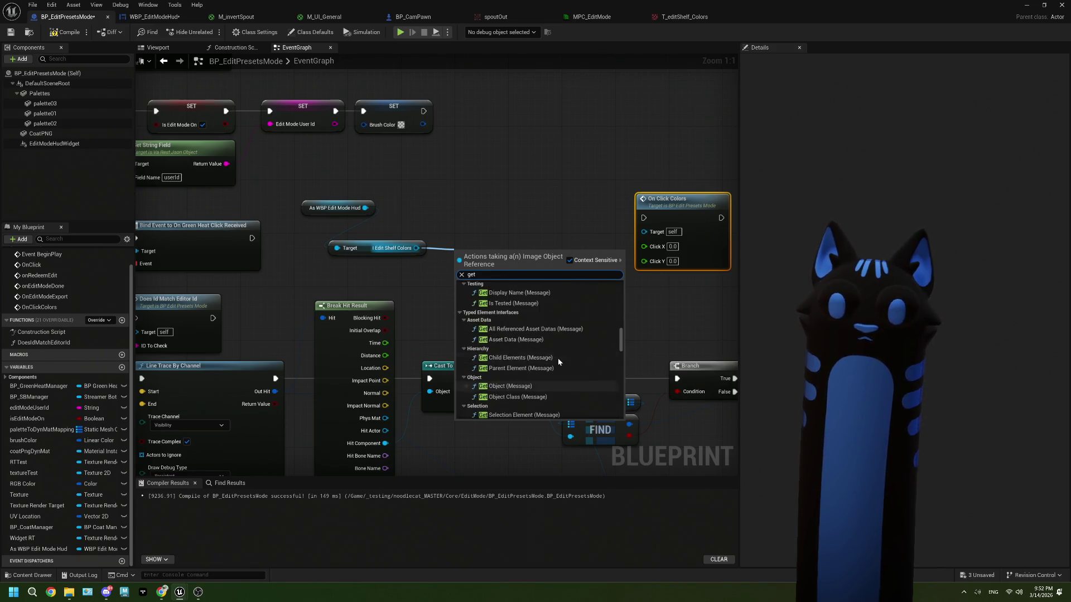
pyautogui.scroll(6, 558, 362)
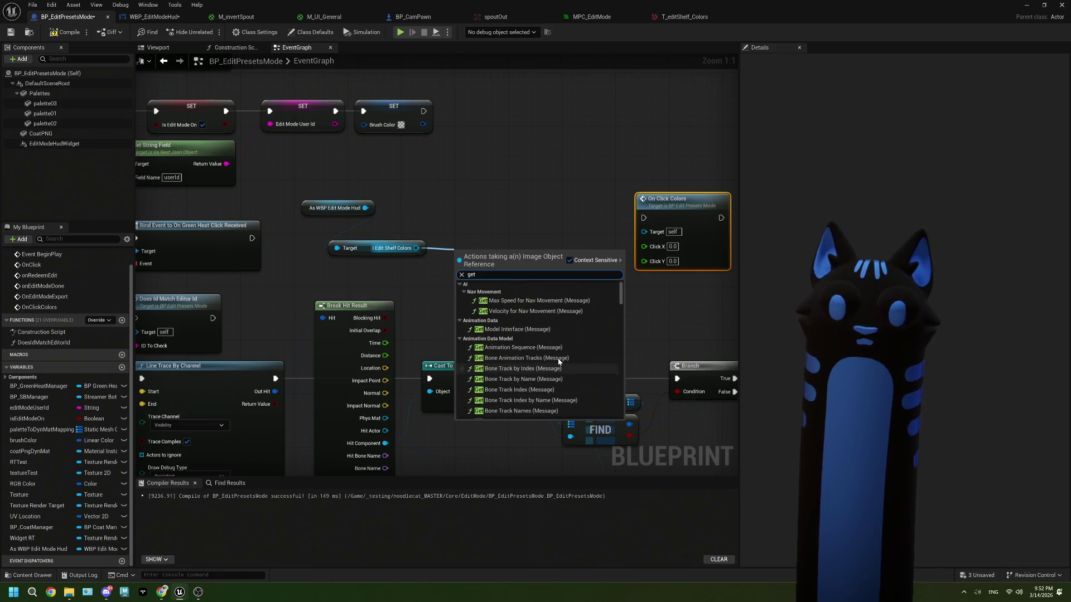
pyautogui.click(430, 234)
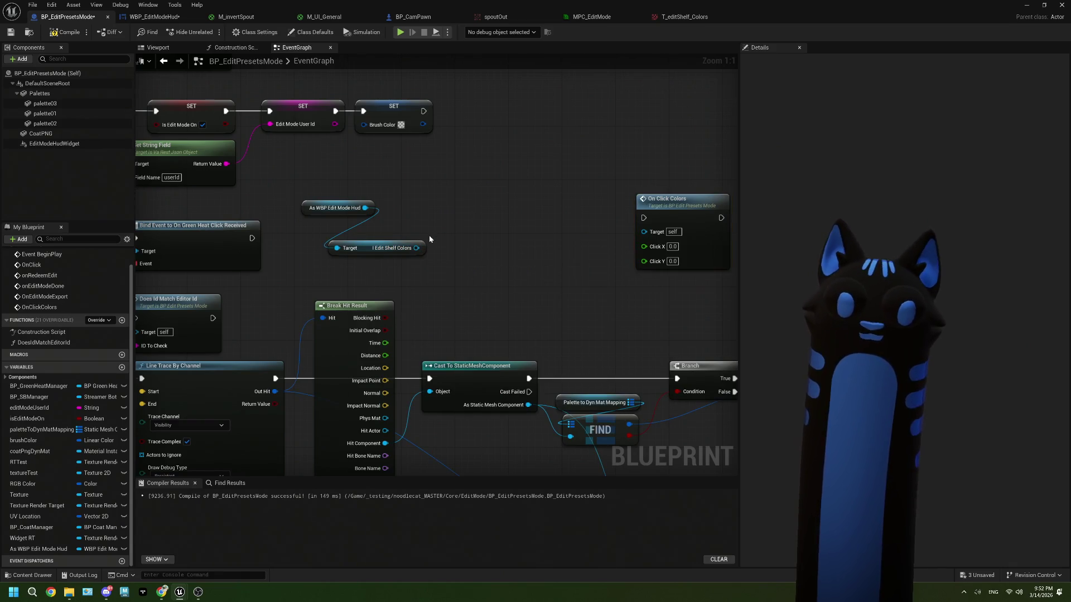
pyautogui.moveTo(418, 250); pyautogui.dragTo(438, 269)
pyautogui.write('slot')
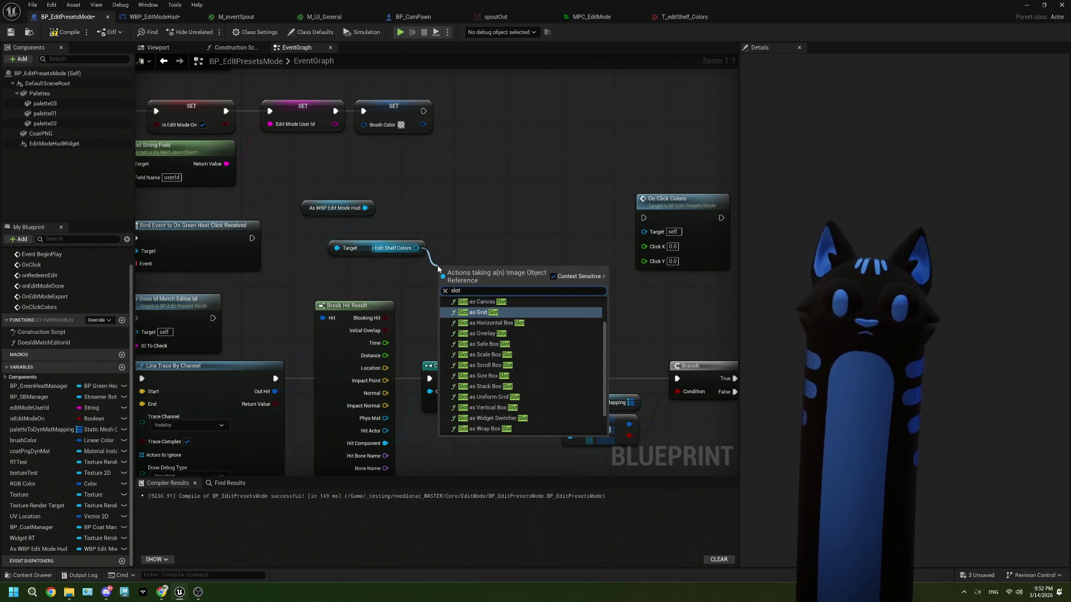
pyautogui.click(472, 430)
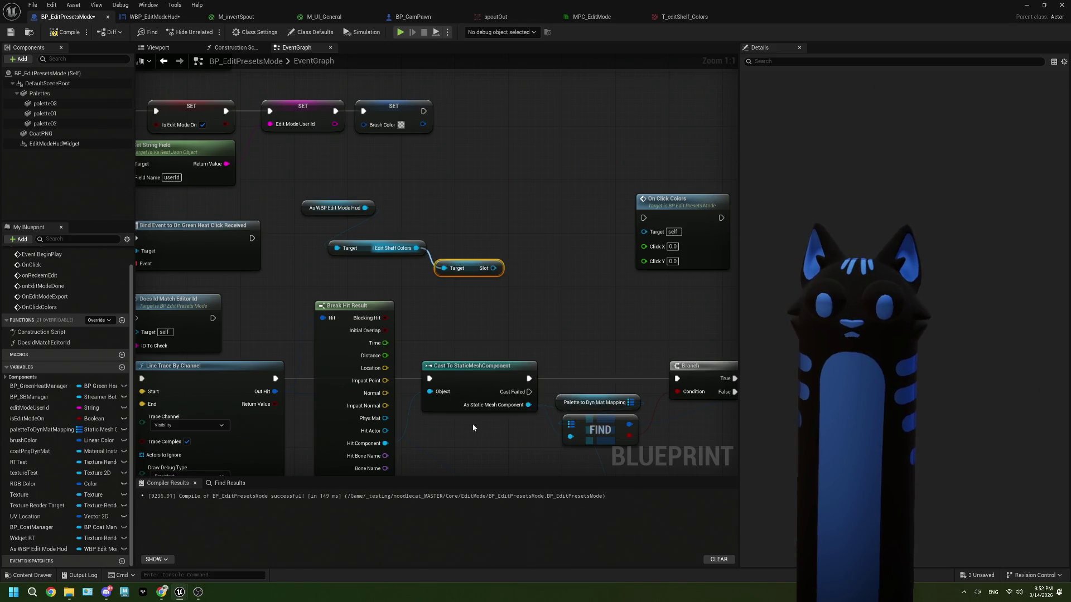
pyautogui.moveTo(493, 268); pyautogui.dragTo(501, 230)
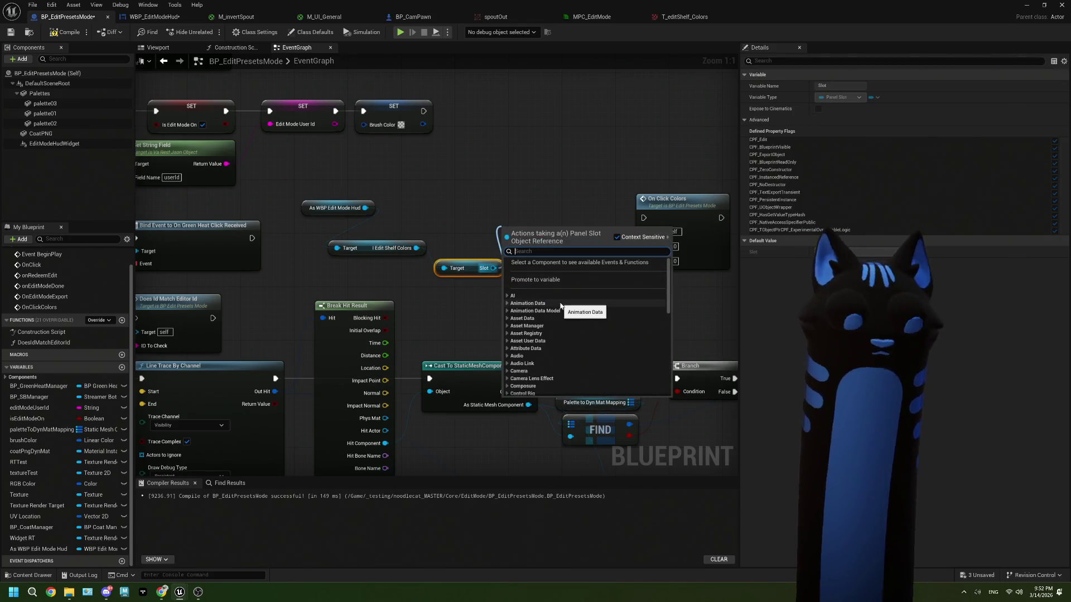
pyautogui.write('get')
pyautogui.scroll(-5, 560, 306)
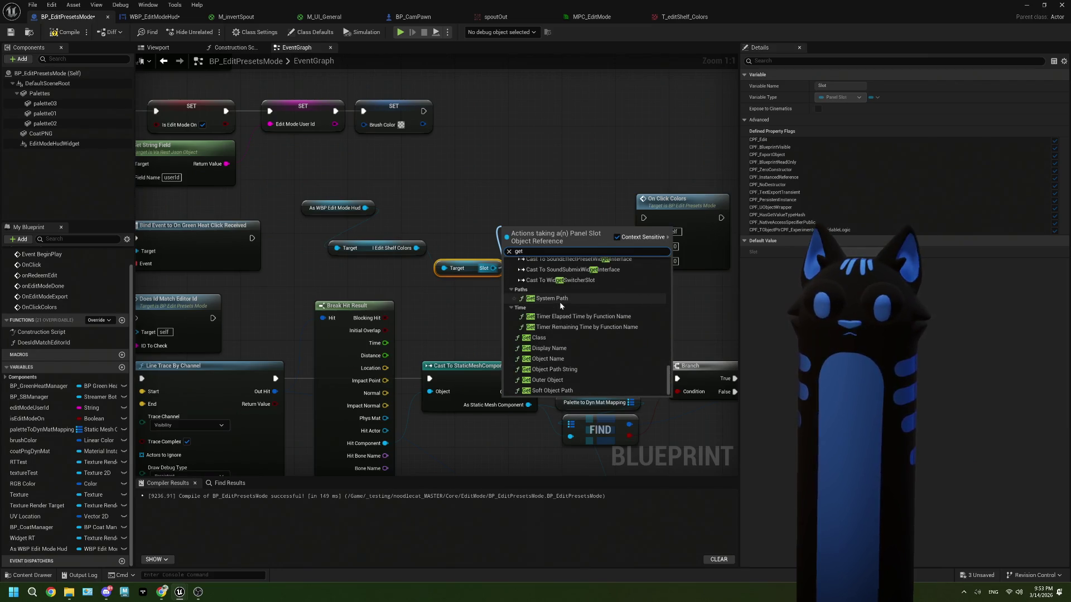
pyautogui.scroll(5, 559, 302)
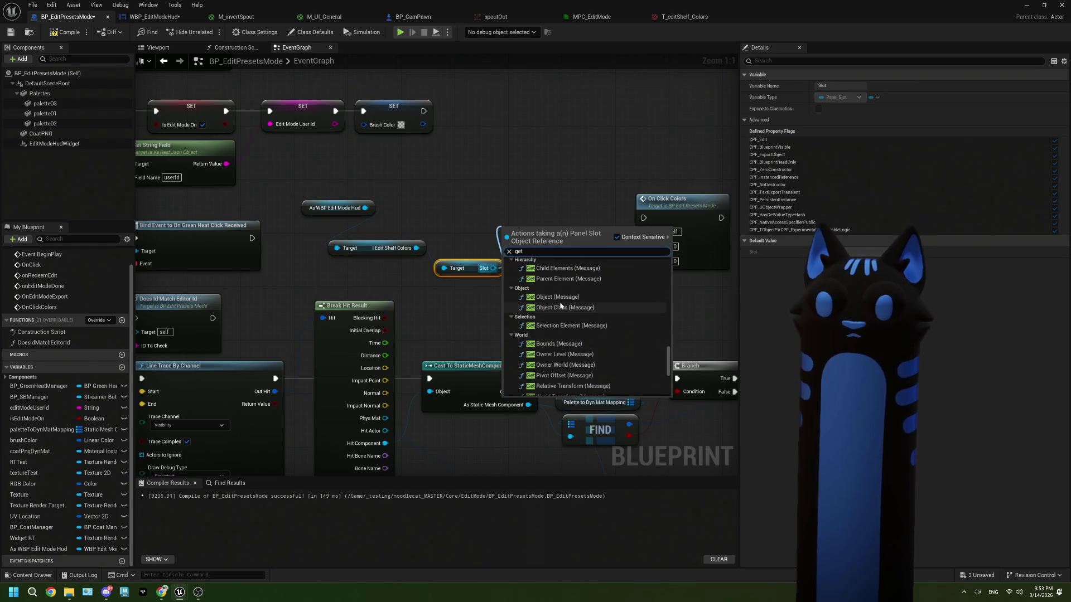
pyautogui.scroll(5, 559, 302)
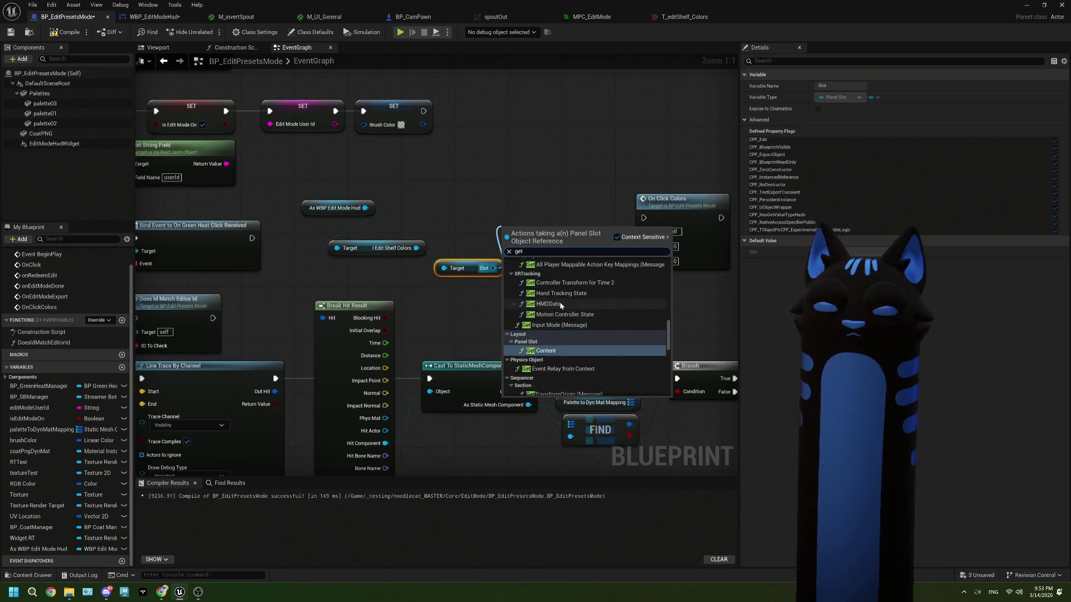
pyautogui.scroll(6, 559, 304)
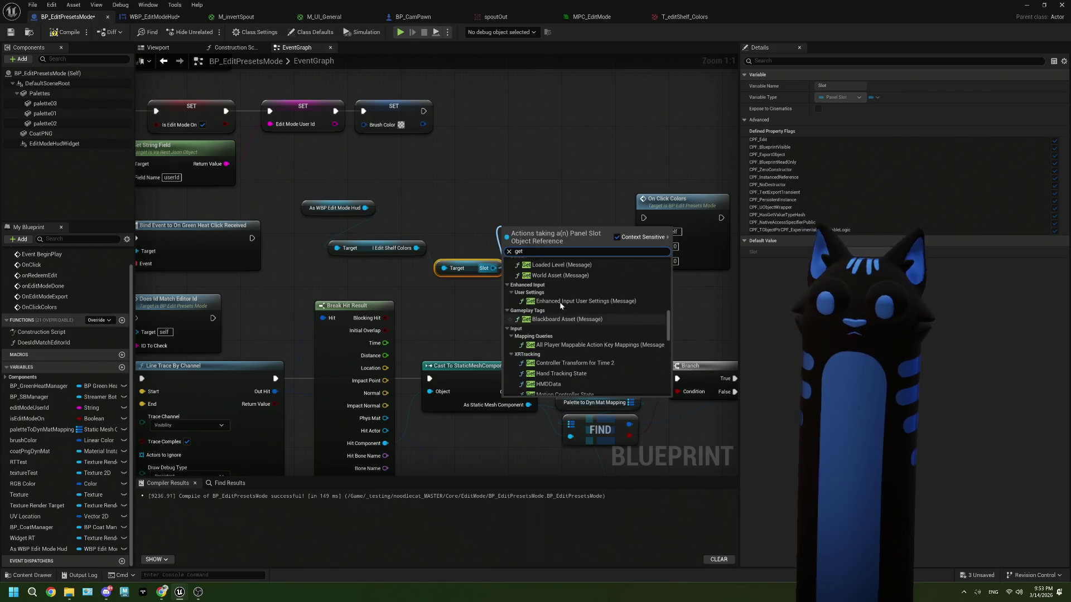
pyautogui.scroll(6, 560, 304)
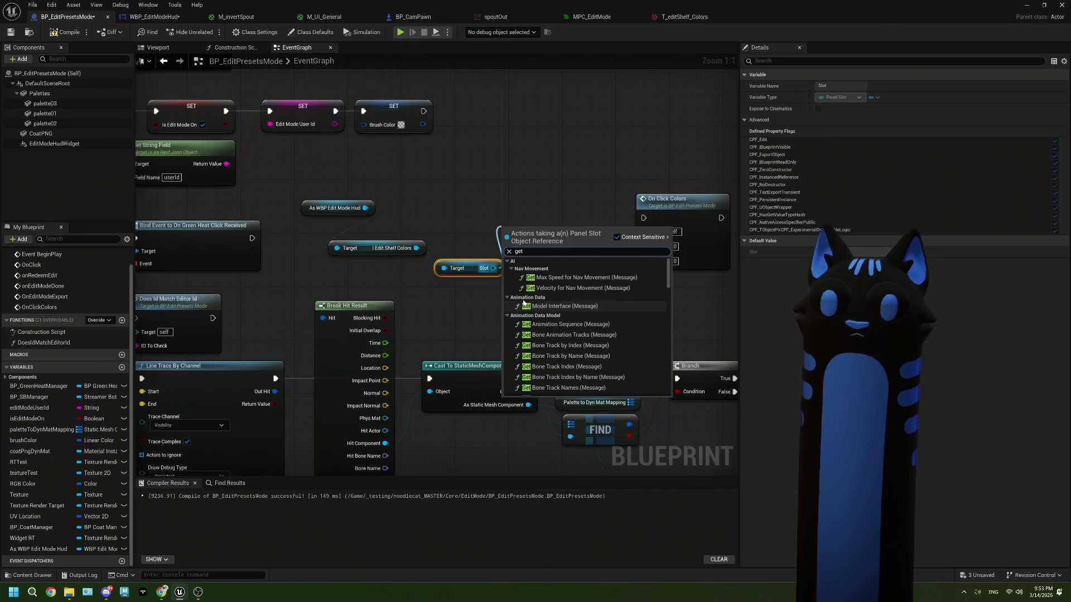
pyautogui.click(477, 302)
pyautogui.click(466, 268)
pyautogui.press('Delete')
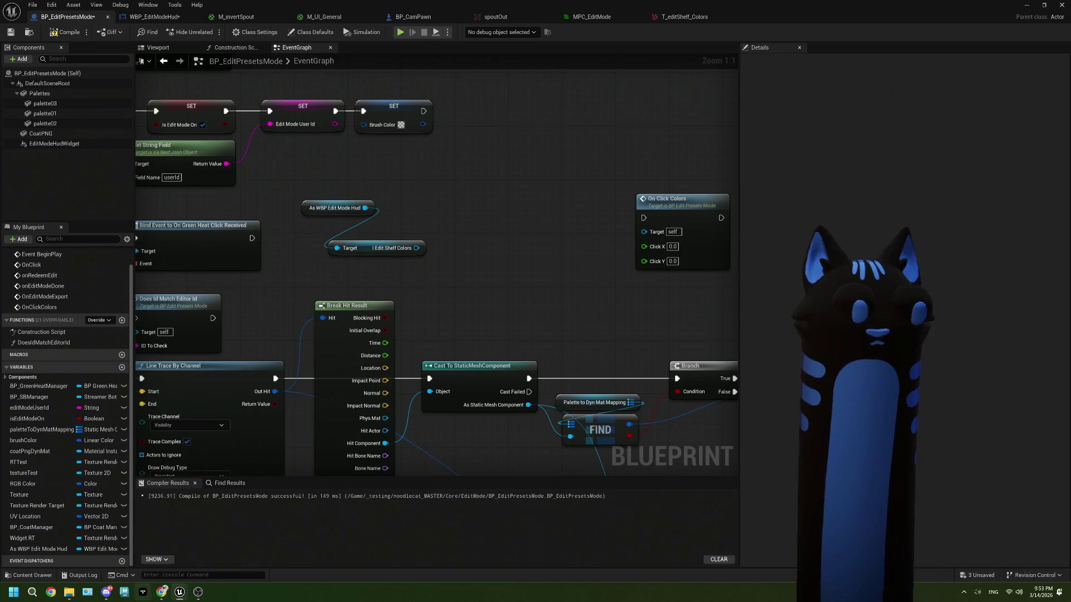
pyautogui.moveTo(161, 596)
pyautogui.click(161, 544)
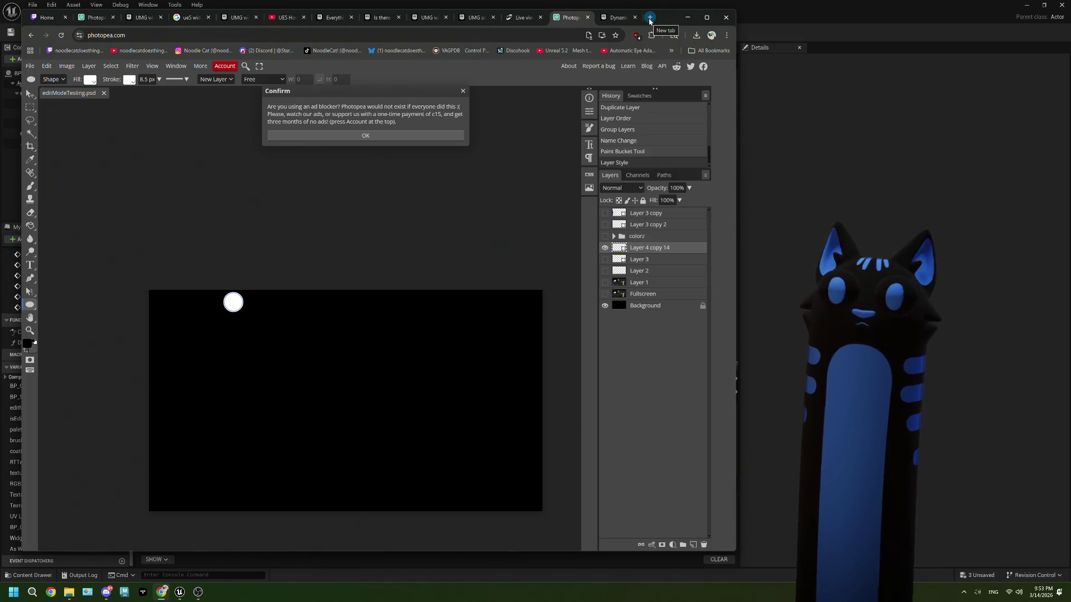
# Step: Search 'ue5 get widget positions bp' and enlarge the forum solution's blueprint screenshot
pyautogui.click(650, 17)
pyautogui.write('ue5 ')
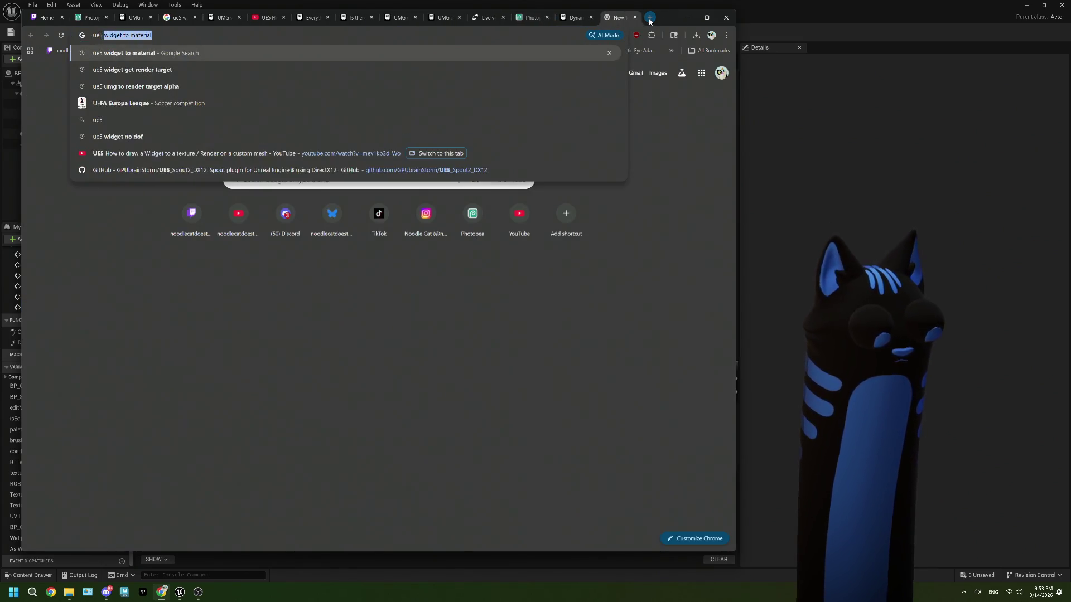
pyautogui.write('get widget p')
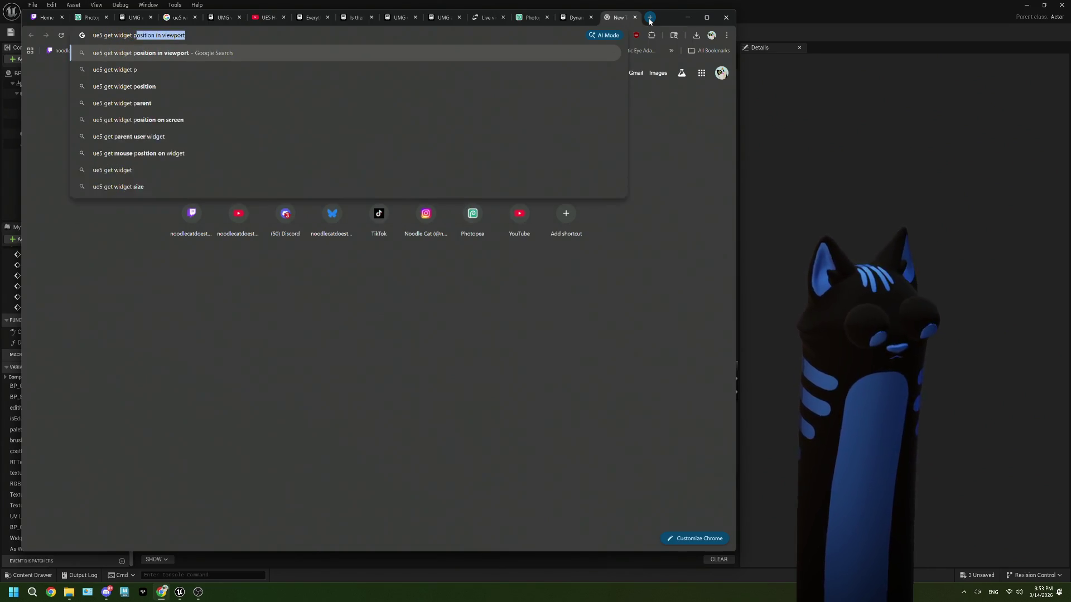
pyautogui.write('ositions bp')
pyautogui.press('Return')
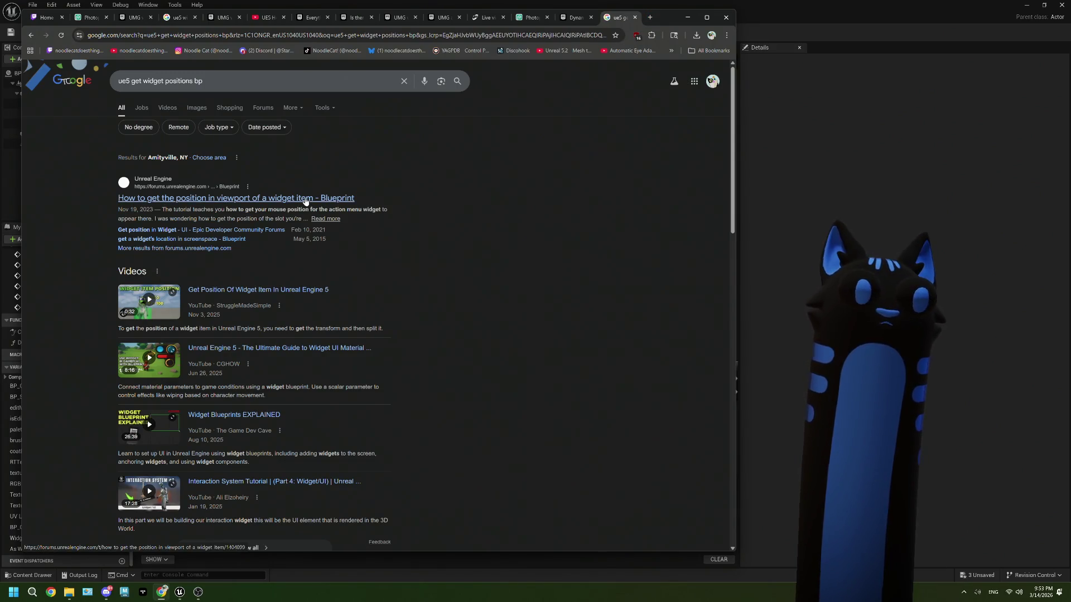
pyautogui.scroll(-5, 402, 257)
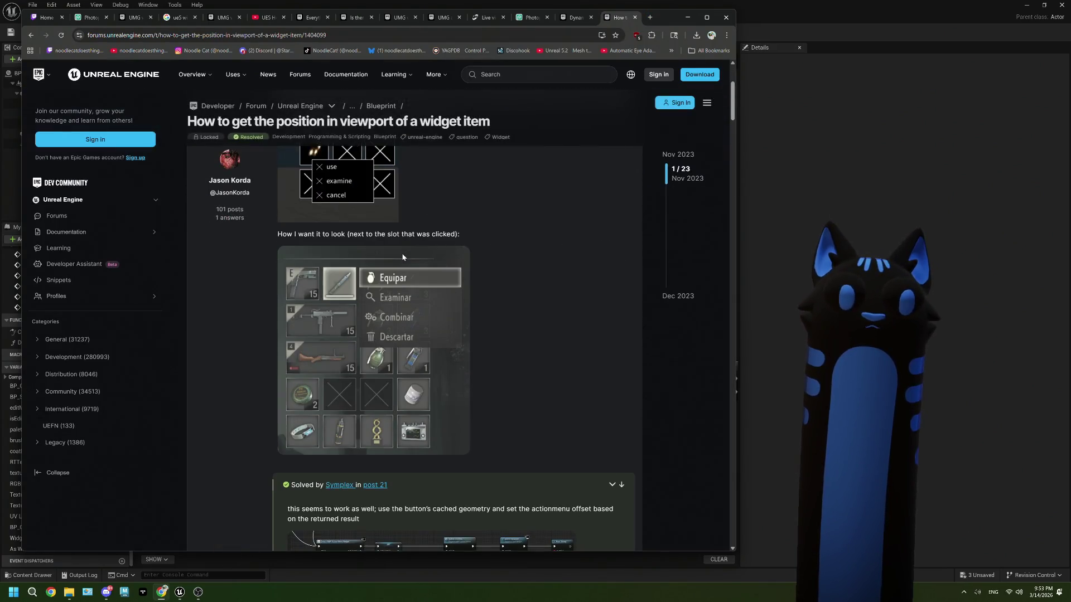
pyautogui.scroll(-1, 403, 257)
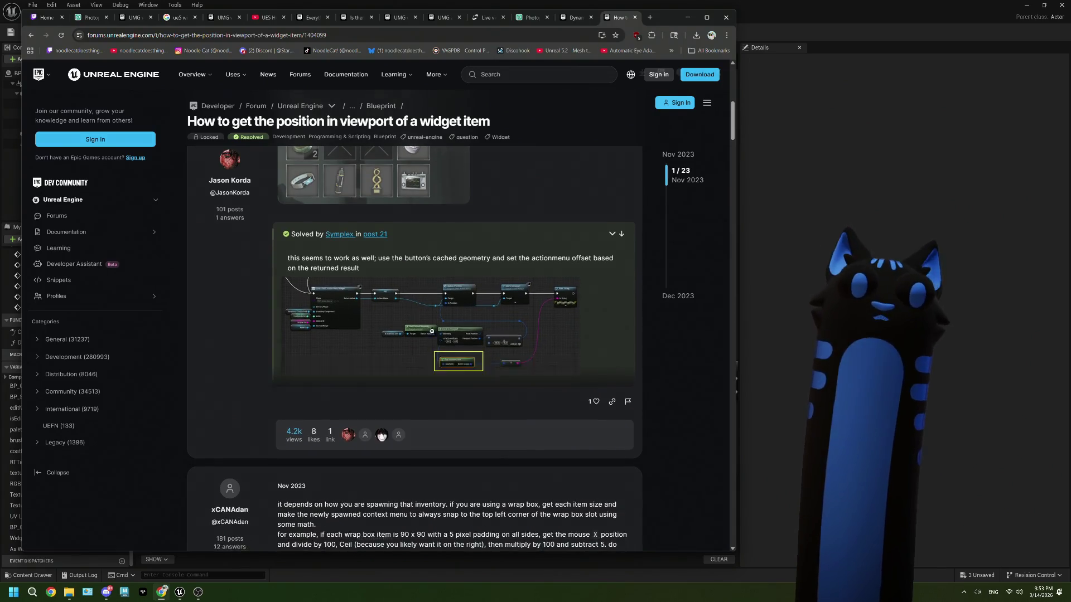
pyautogui.click(431, 330)
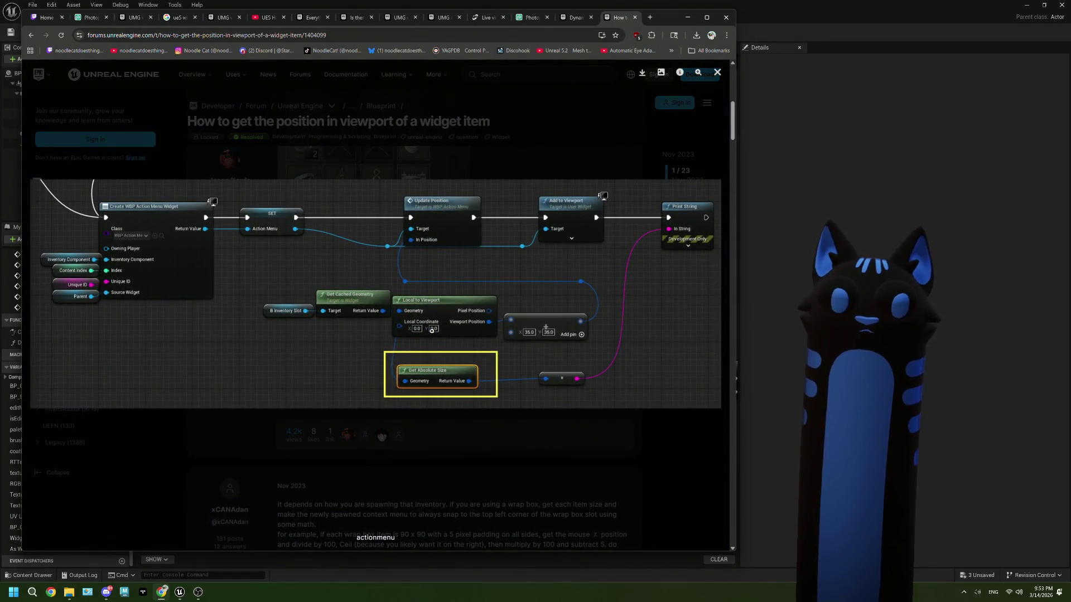
pyautogui.click(753, 337)
# Step: Add a Get Desired Size node for the shelf widget and split its output into X and Y
pyautogui.moveTo(416, 248); pyautogui.dragTo(448, 278)
pyautogui.write('size')
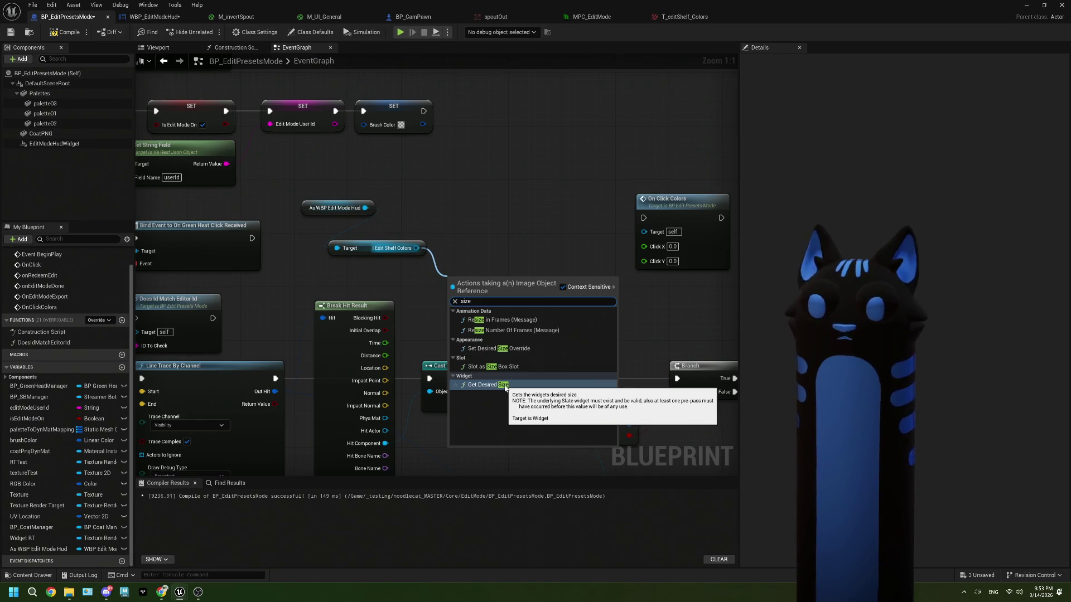
pyautogui.click(504, 386)
pyautogui.rightClick(517, 299)
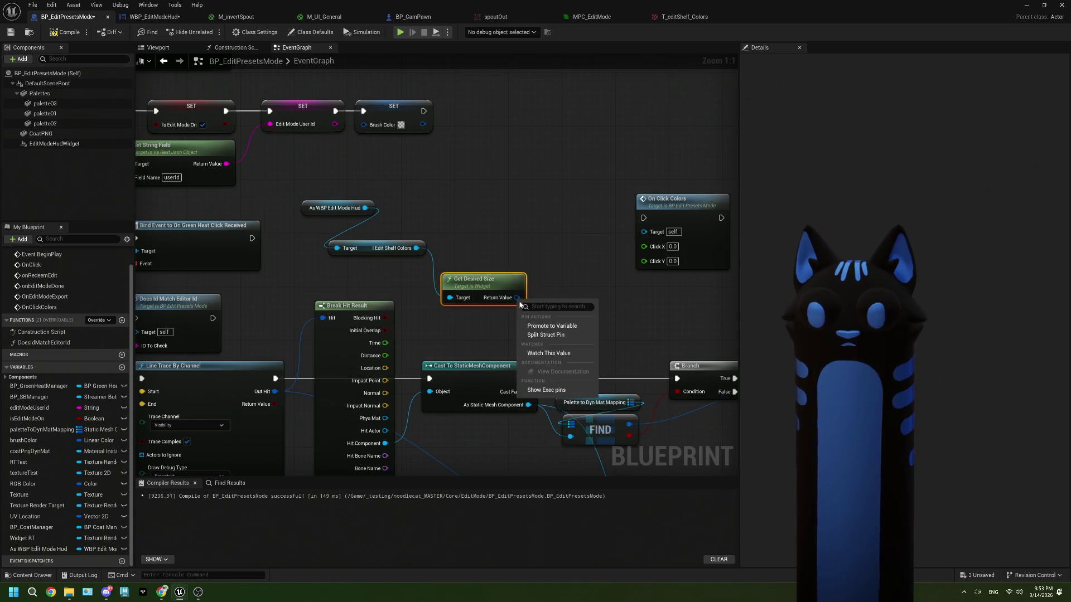
pyautogui.click(544, 335)
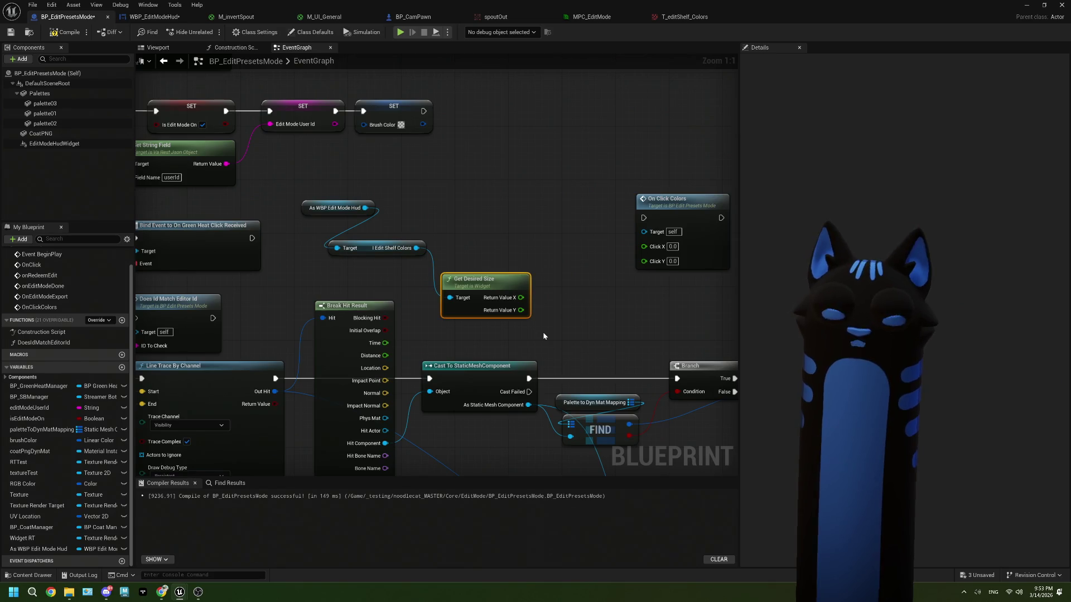
# Step: Add a Set Widget Slot Position node from Edit Shelf Colors and move it higher
pyautogui.moveTo(416, 247)
pyautogui.mouseDown()
pyautogui.moveTo(477, 293)
pyautogui.moveTo(460, 217)
pyautogui.mouseUp()
pyautogui.write('posi')
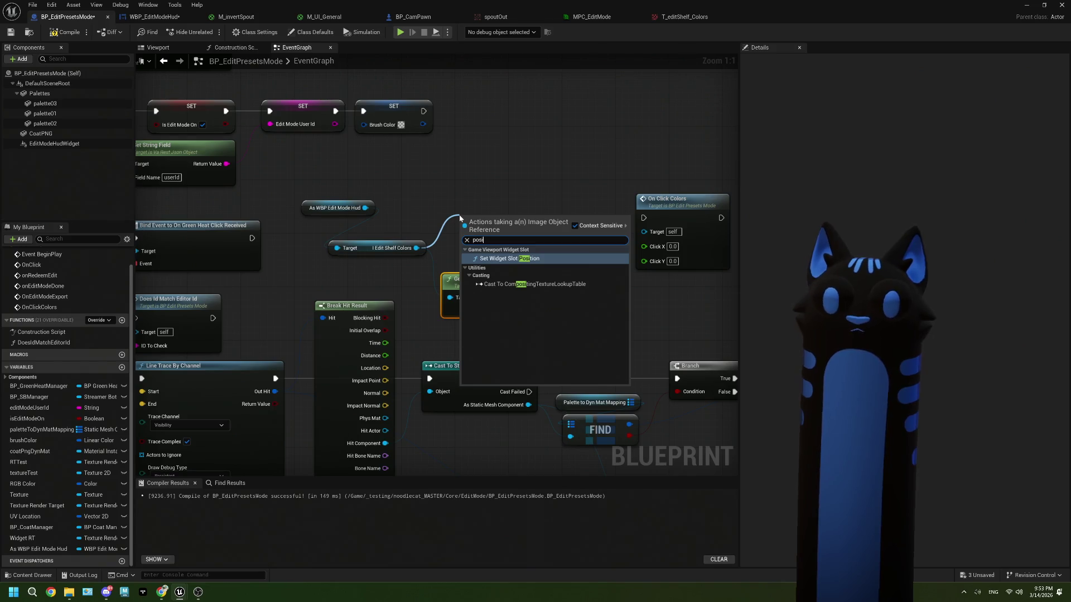
pyautogui.click(506, 259)
pyautogui.moveTo(508, 243); pyautogui.dragTo(511, 193)
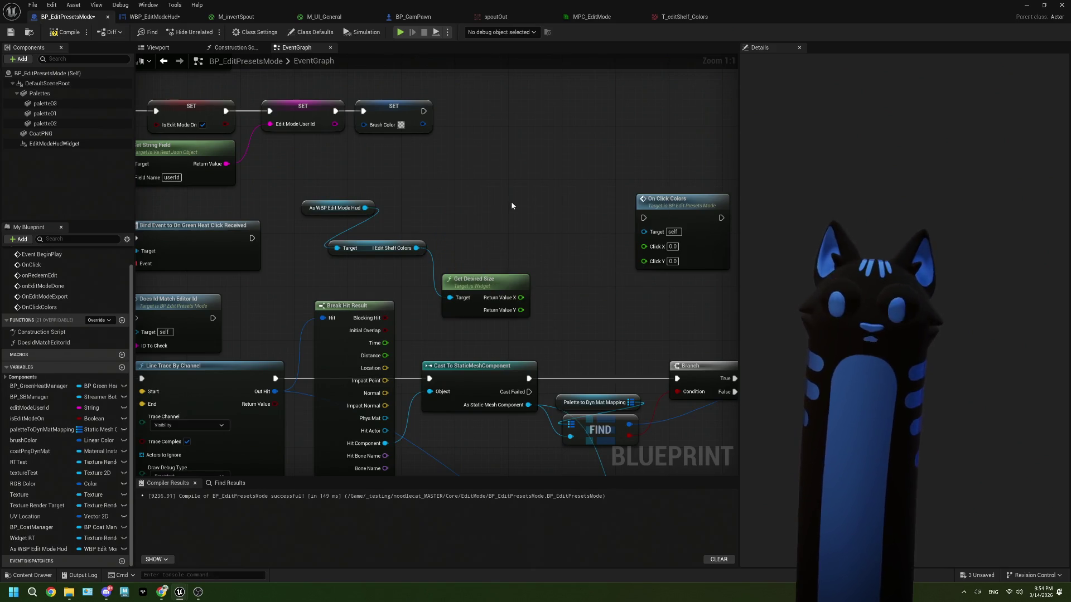
pyautogui.click(163, 17)
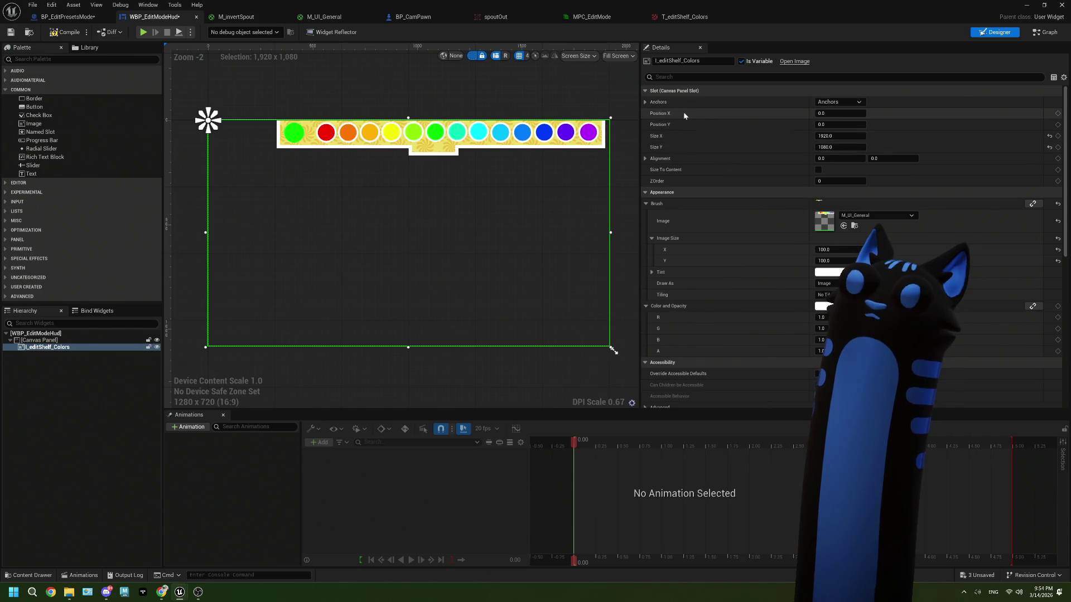
# Step: Review the shelf image's anchor presets and min/max values without changing them, then return to the graph
pyautogui.click(857, 103)
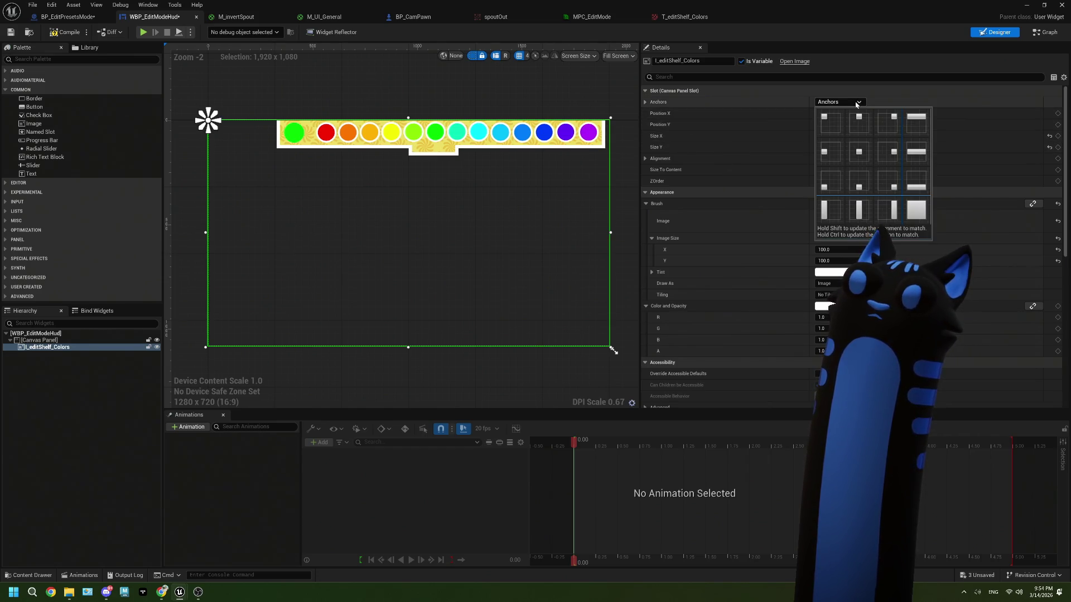
pyautogui.click(857, 103)
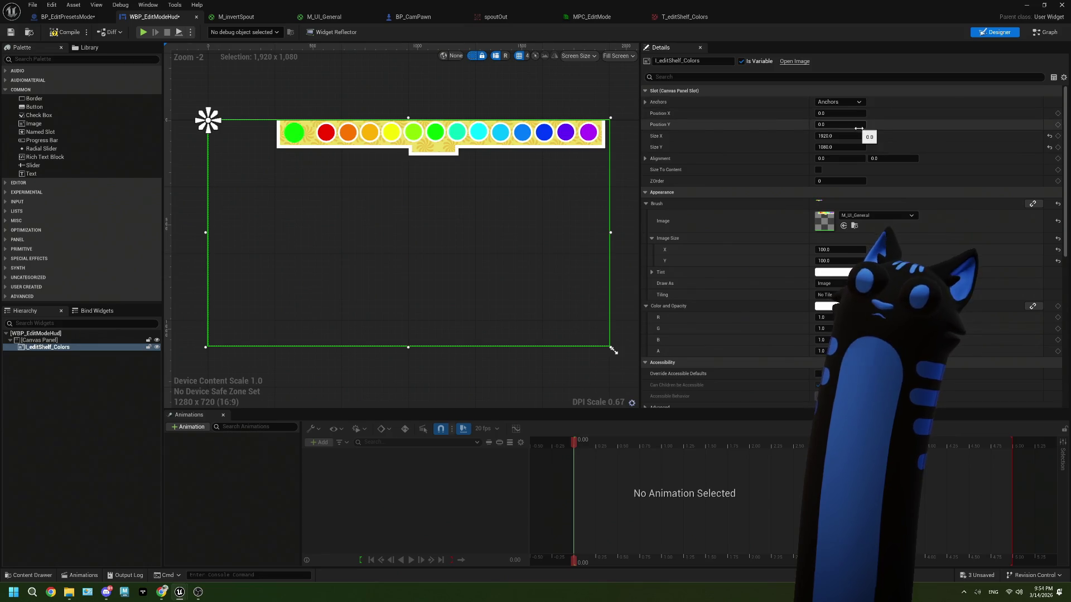
pyautogui.click(645, 102)
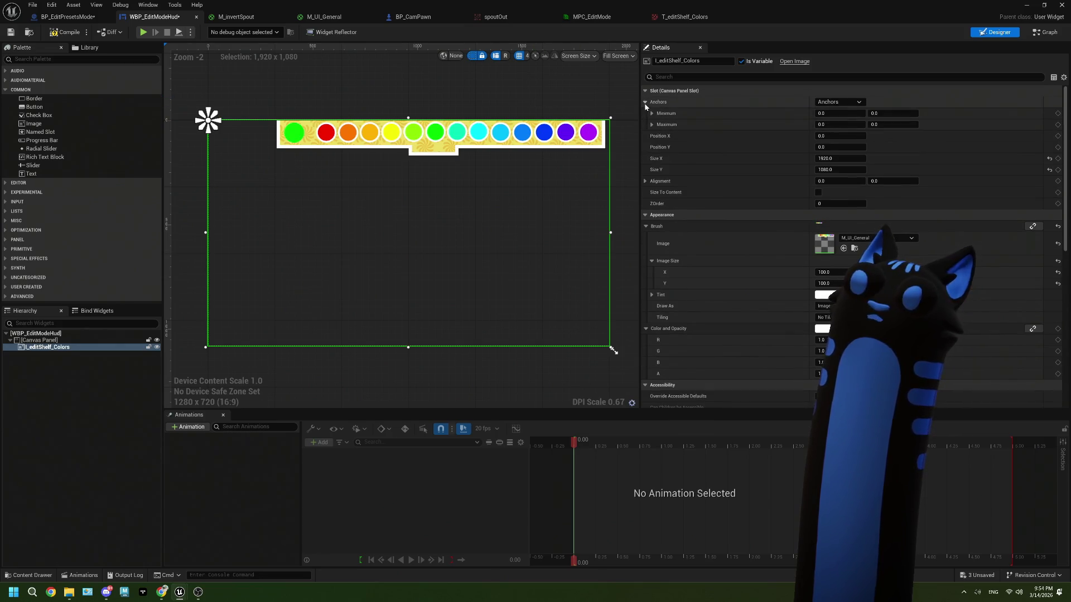
pyautogui.click(645, 104)
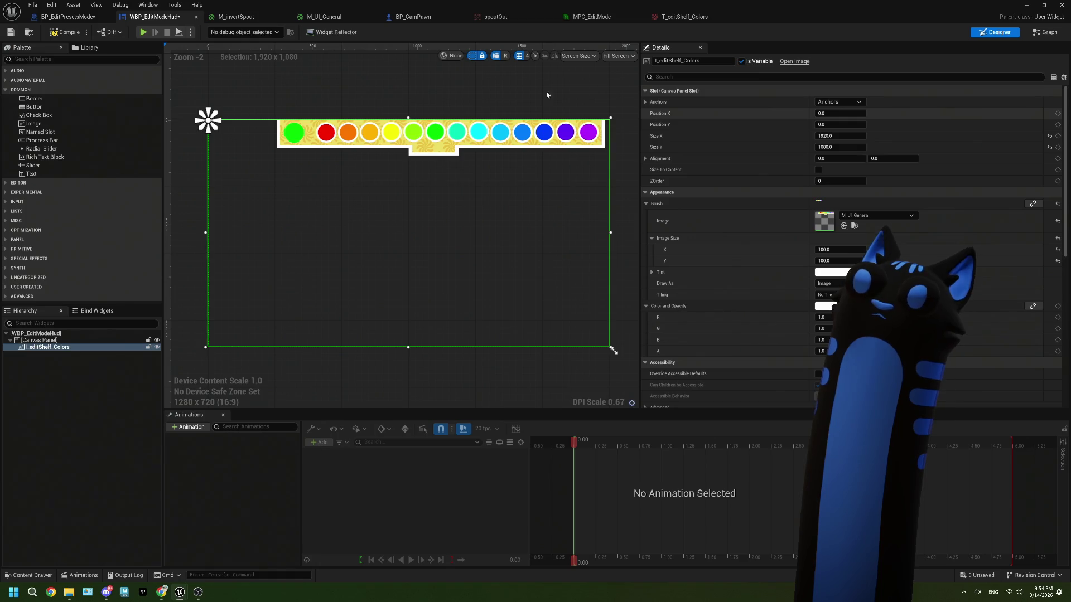
pyautogui.click(67, 16)
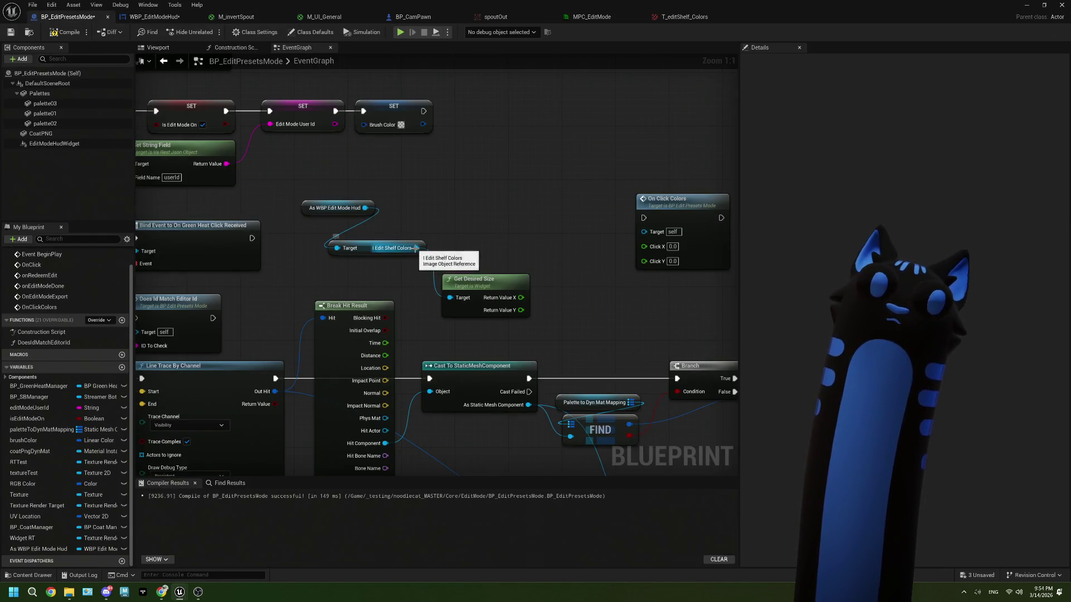
# Step: Try a Slot as Grid Slot node, delete it, then add a Slot getter to the shelf image
pyautogui.moveTo(416, 248); pyautogui.dragTo(443, 232)
pyautogui.write('slot as grid')
pyautogui.press('Return')
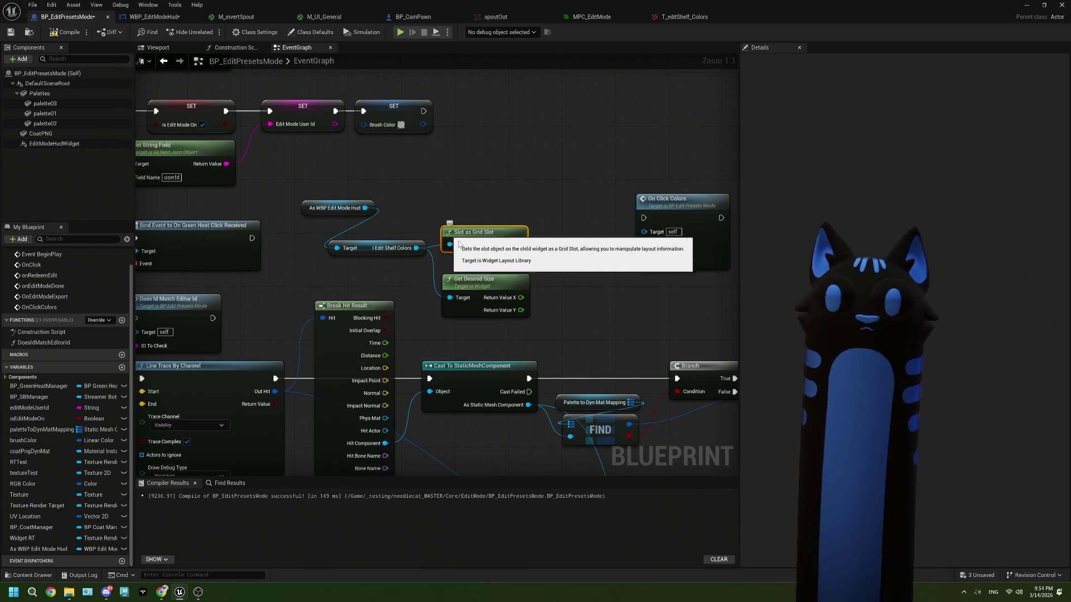
pyautogui.press('Delete')
pyautogui.moveTo(416, 247); pyautogui.dragTo(446, 235)
pyautogui.write('slot')
pyautogui.scroll(-3, 509, 301)
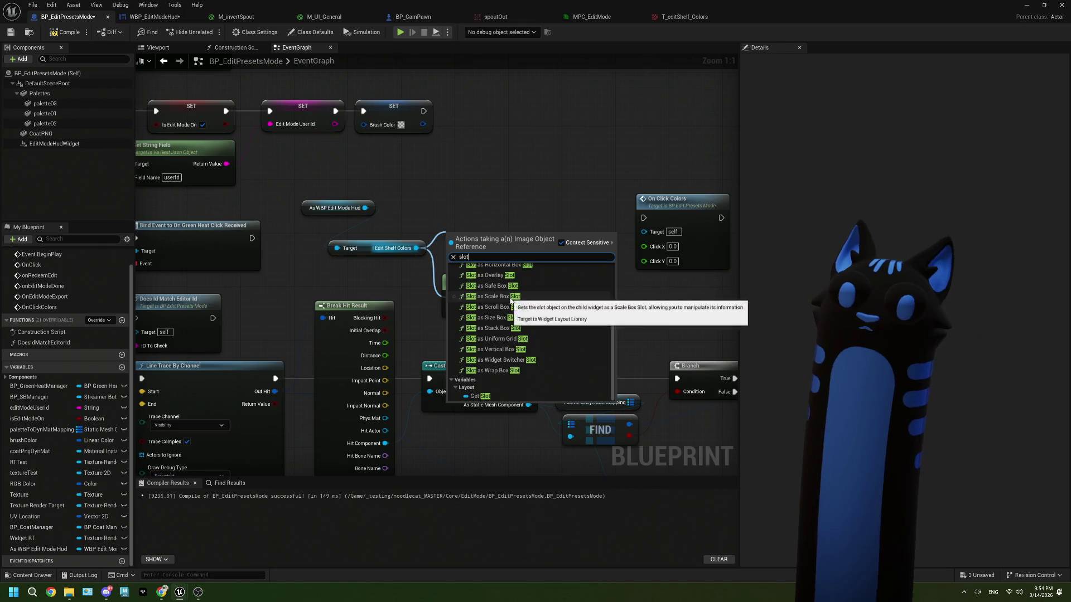
pyautogui.click(495, 397)
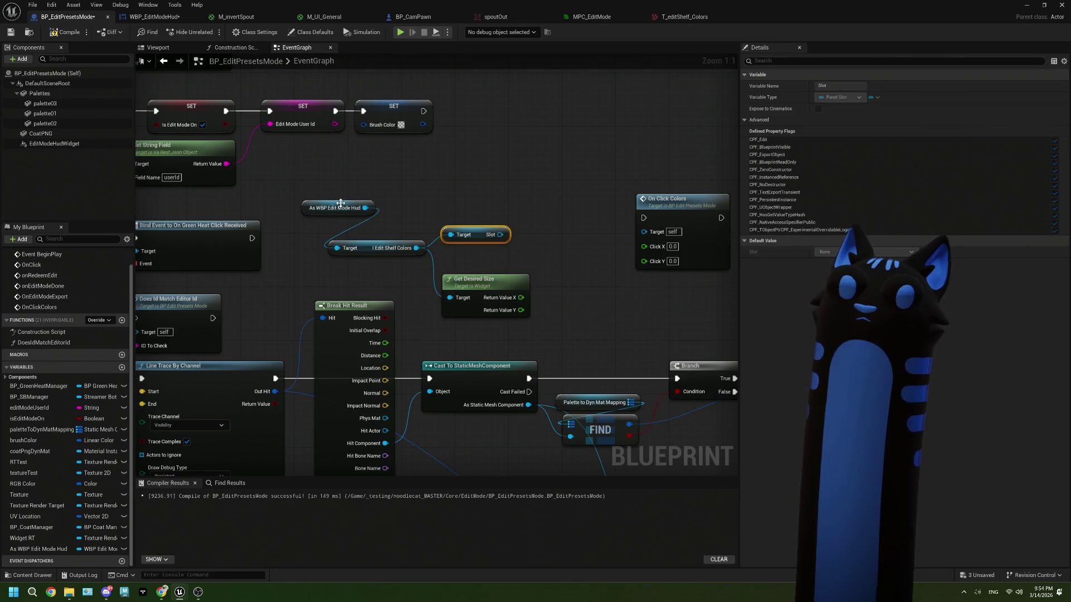
# Step: Search the Hud reference and Slot output for size and position actions, then delete the Slot getter
pyautogui.moveTo(365, 207); pyautogui.dragTo(413, 199)
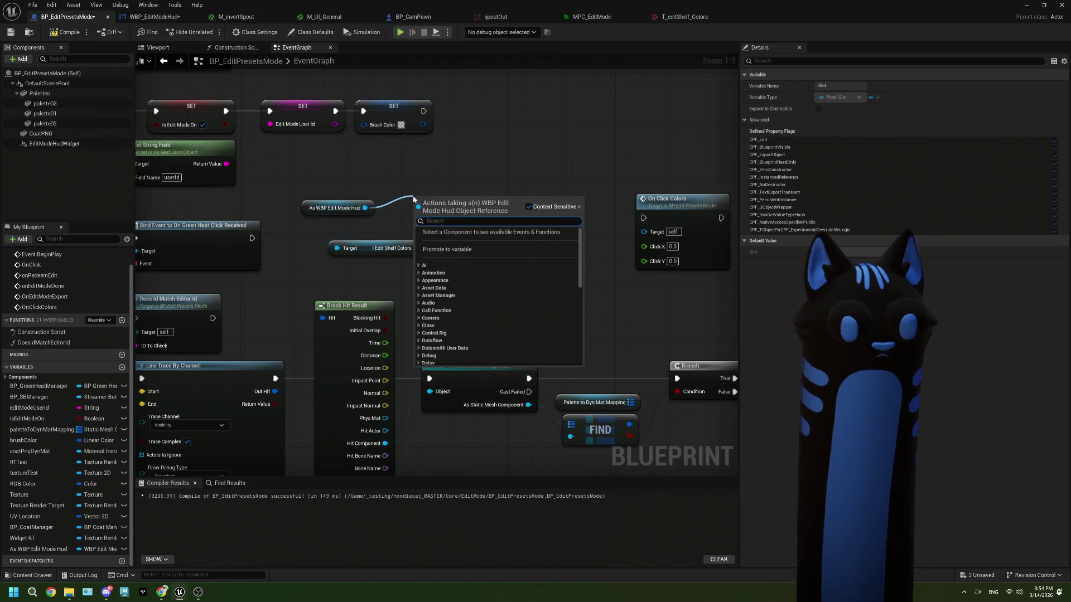
pyautogui.write('siz')
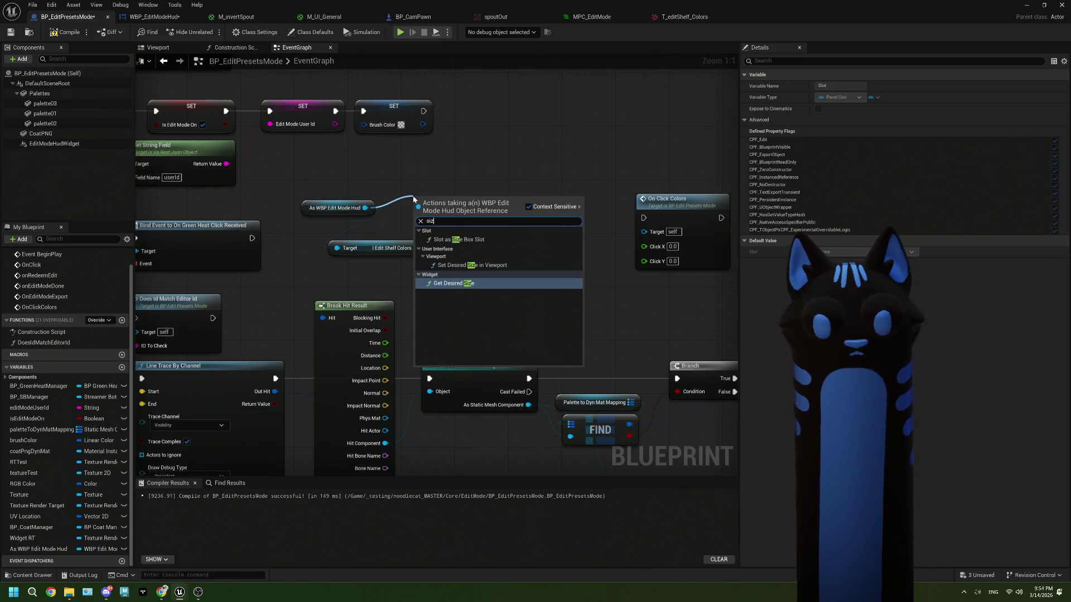
pyautogui.press('BackSpace')
pyautogui.press('BackSpace')
pyautogui.press('BackSpace')
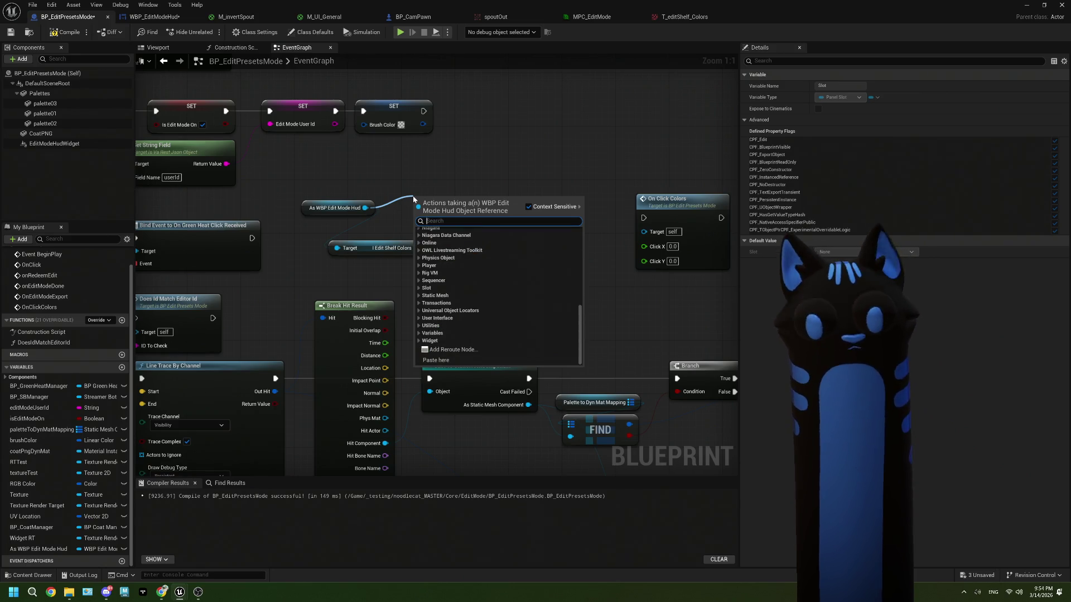
pyautogui.click(417, 189)
pyautogui.moveTo(500, 235); pyautogui.dragTo(508, 200)
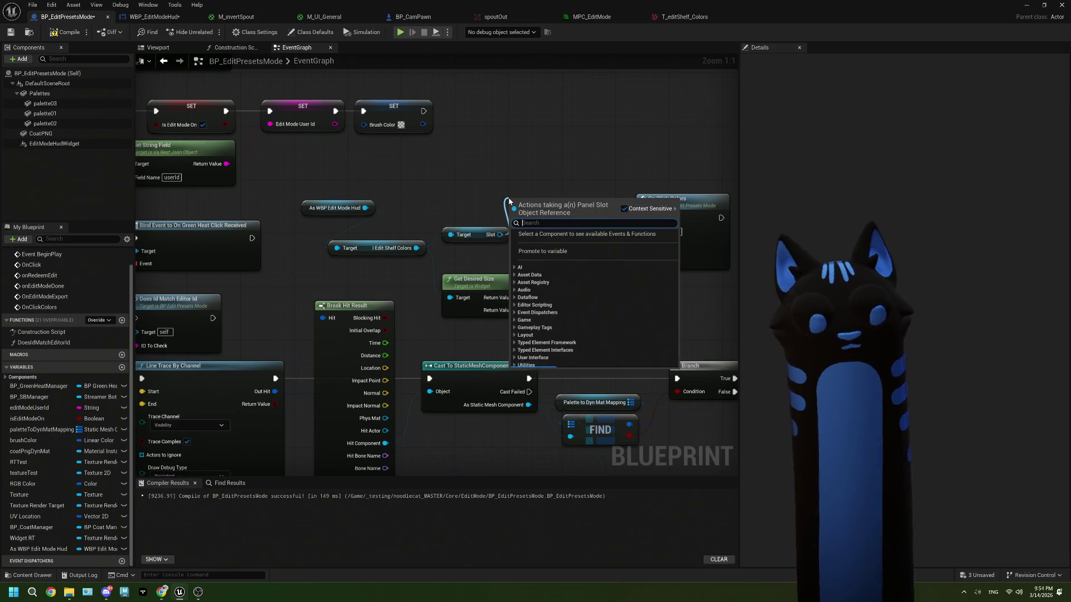
pyautogui.write('posi')
pyautogui.press('BackSpace')
pyautogui.press('BackSpace')
pyautogui.press('BackSpace')
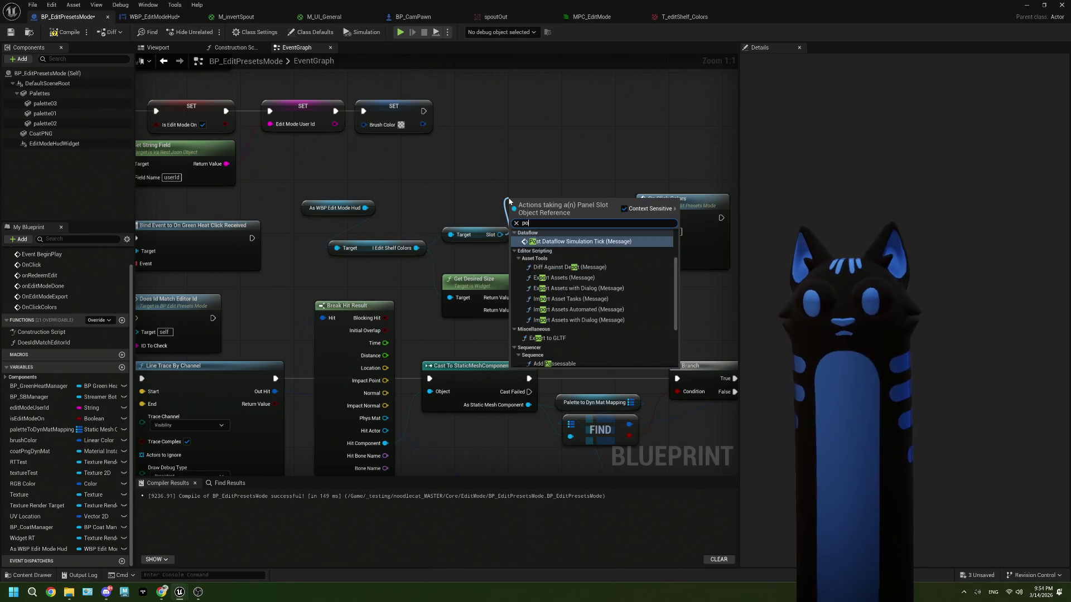
pyautogui.write('siz')
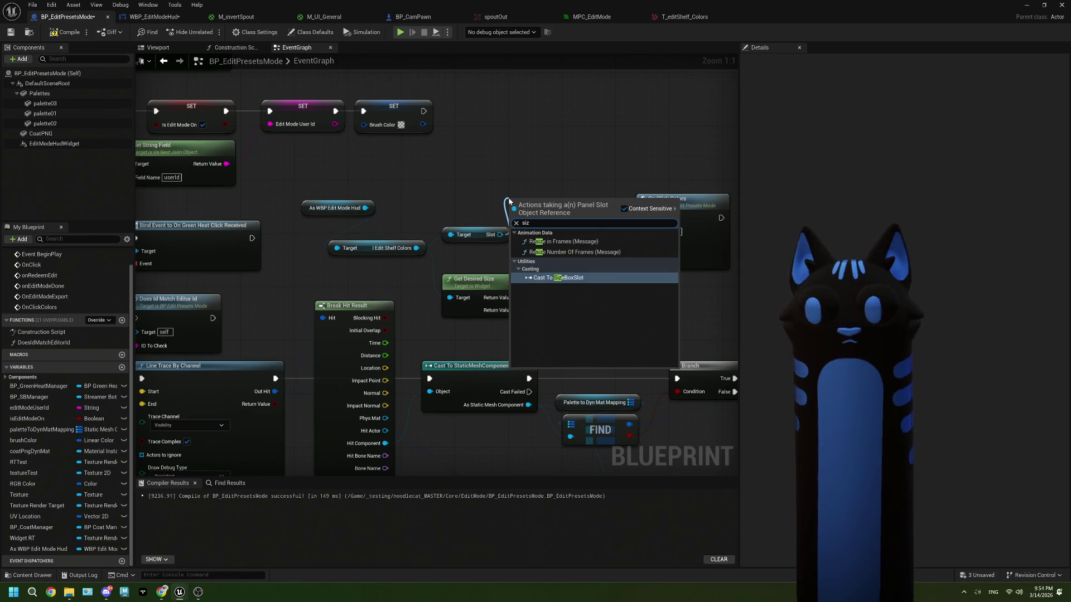
pyautogui.press('BackSpace')
pyautogui.press('BackSpace')
pyautogui.press('BackSpace')
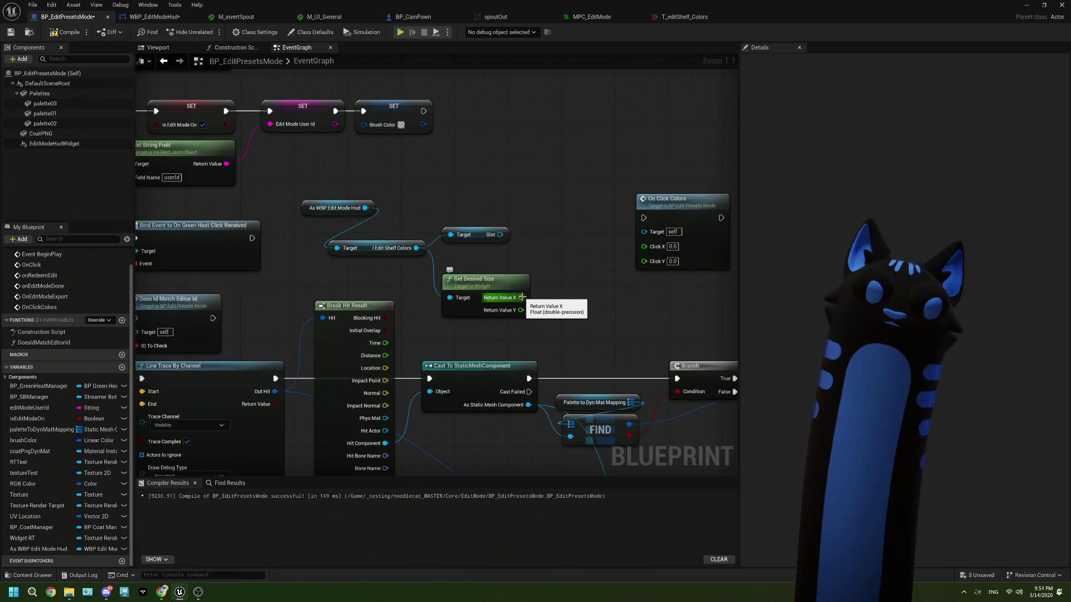
pyautogui.click(468, 233)
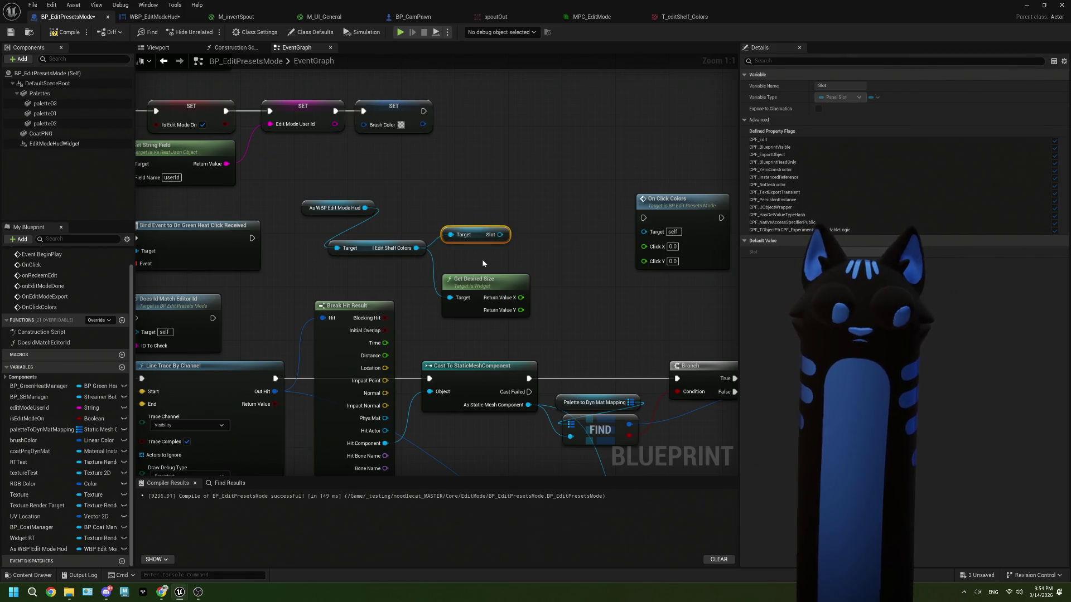
pyautogui.press('Delete')
# Step: Check the forum thread on widget viewport position, then delete the Get Desired Size node
pyautogui.moveTo(474, 286)
pyautogui.mouseDown()
pyautogui.moveTo(467, 238)
pyautogui.moveTo(474, 245)
pyautogui.mouseUp()
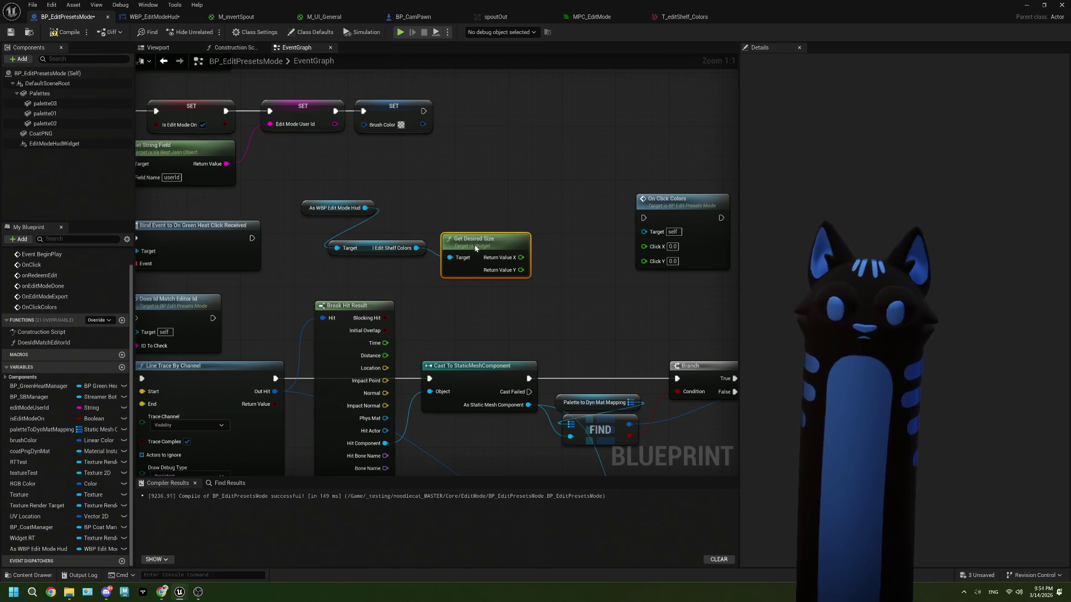
pyautogui.click(161, 595)
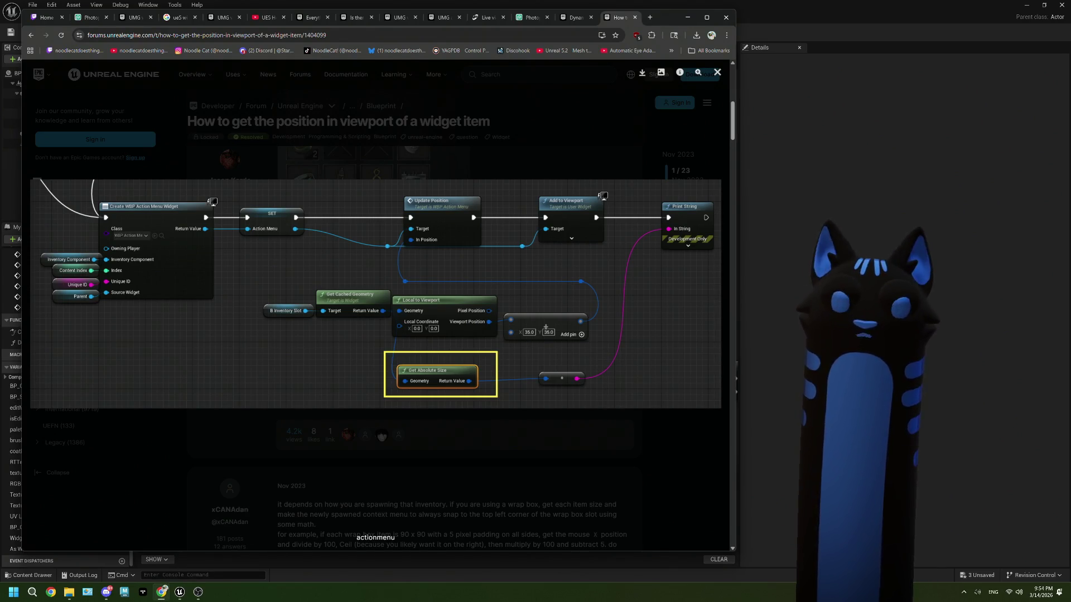
pyautogui.hotkey('alt', 'Tab')
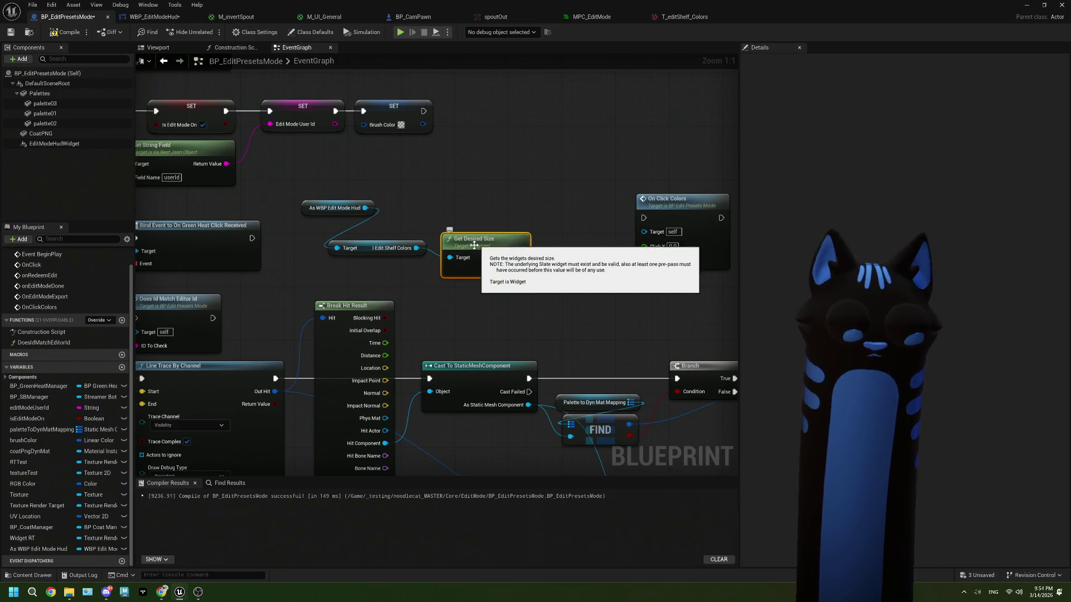
pyautogui.press('Delete')
pyautogui.moveTo(416, 248); pyautogui.dragTo(436, 279)
# Step: Add a Get Cached Geometry node on the shelf image and list its result's actions
pyautogui.write('cached')
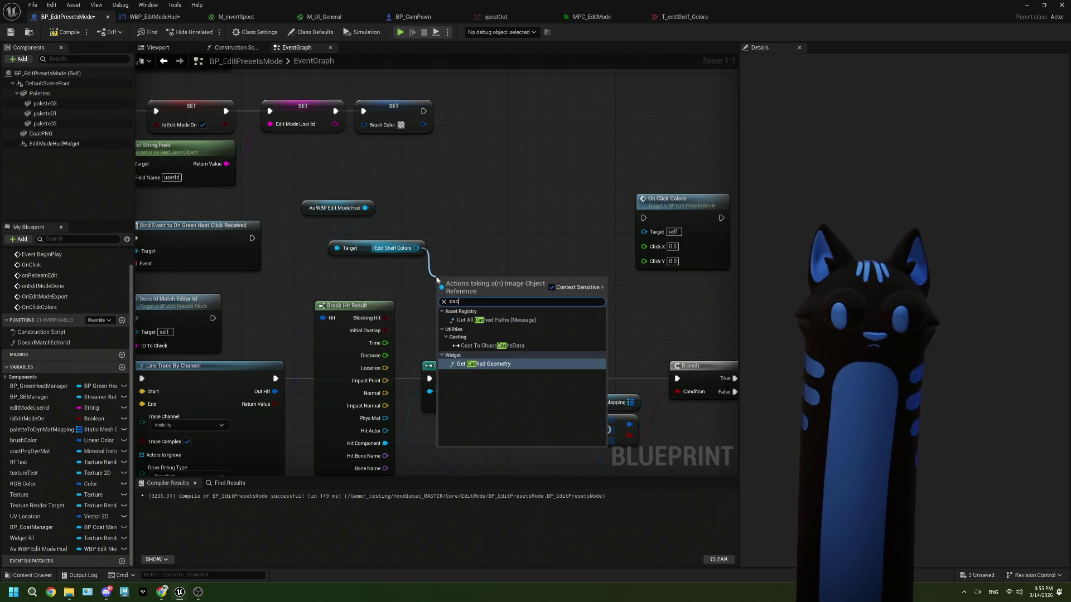
pyautogui.click(472, 358)
pyautogui.moveTo(510, 297); pyautogui.dragTo(522, 233)
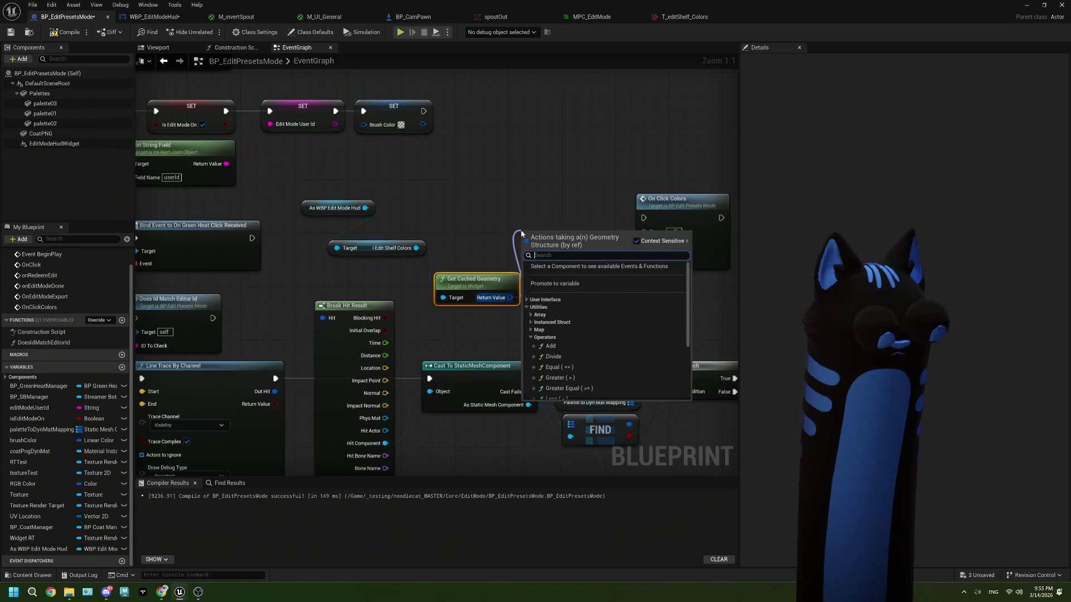
pyautogui.press('Escape')
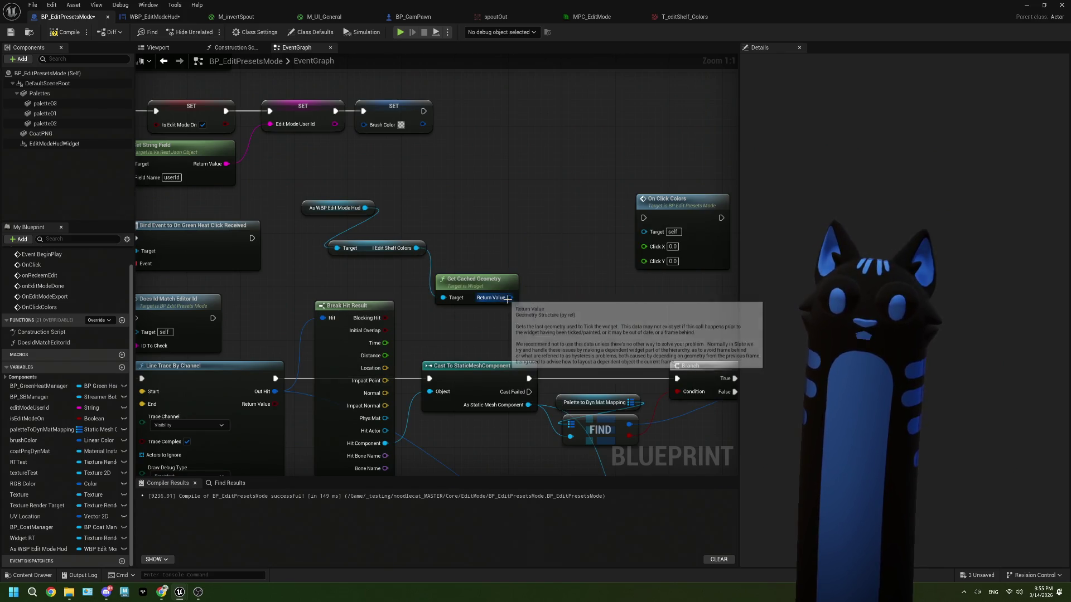
pyautogui.moveTo(509, 299); pyautogui.dragTo(519, 217)
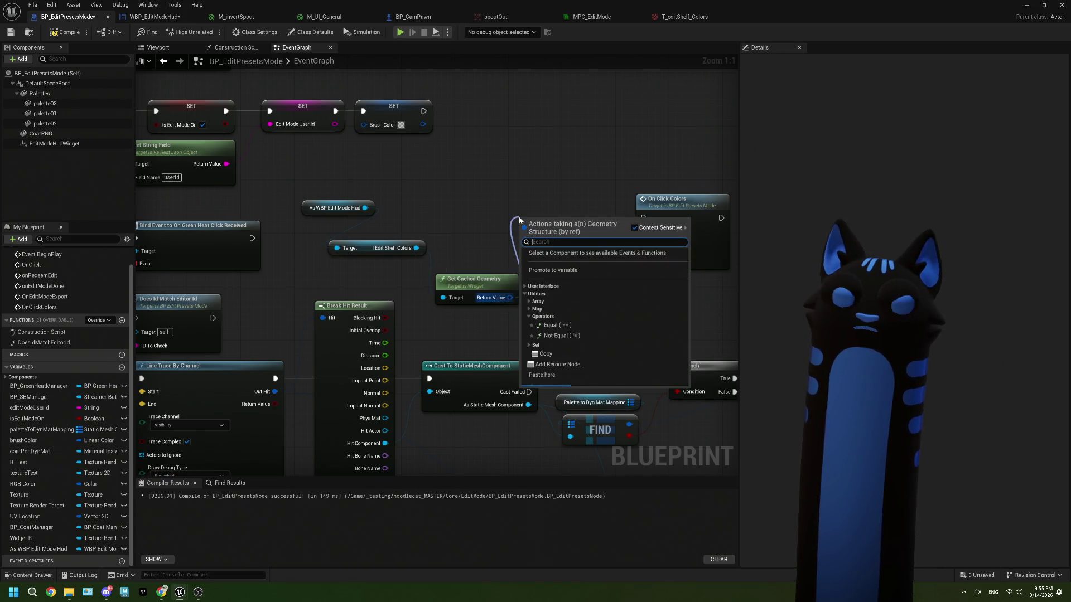
pyautogui.scroll(-3, 550, 310)
pyautogui.scroll(3, 549, 310)
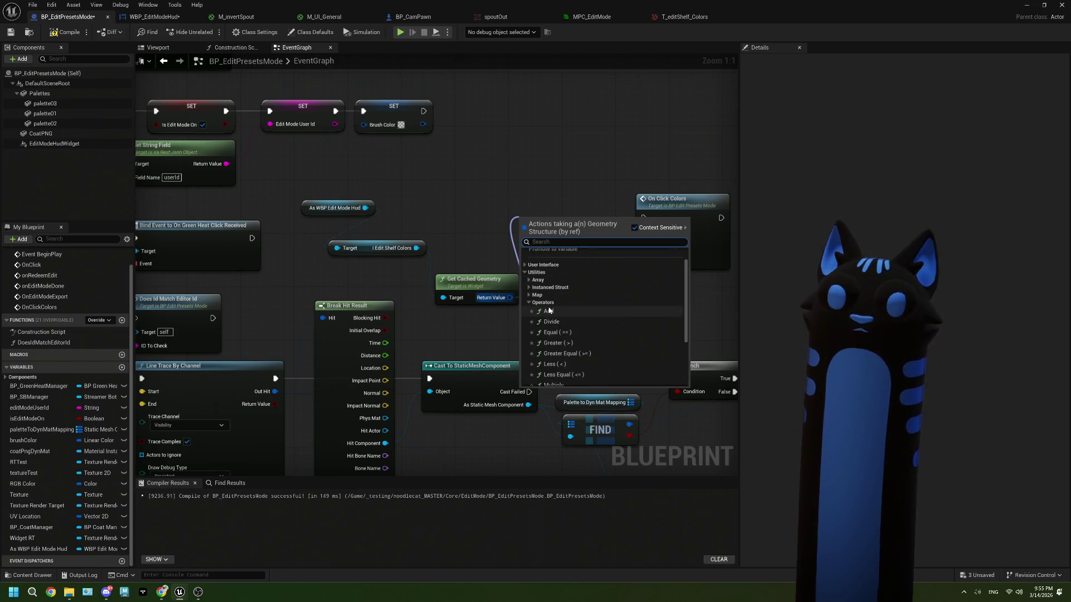
# Step: Expand the User Interface > Geometry categories and search them for position functions
pyautogui.click(529, 272)
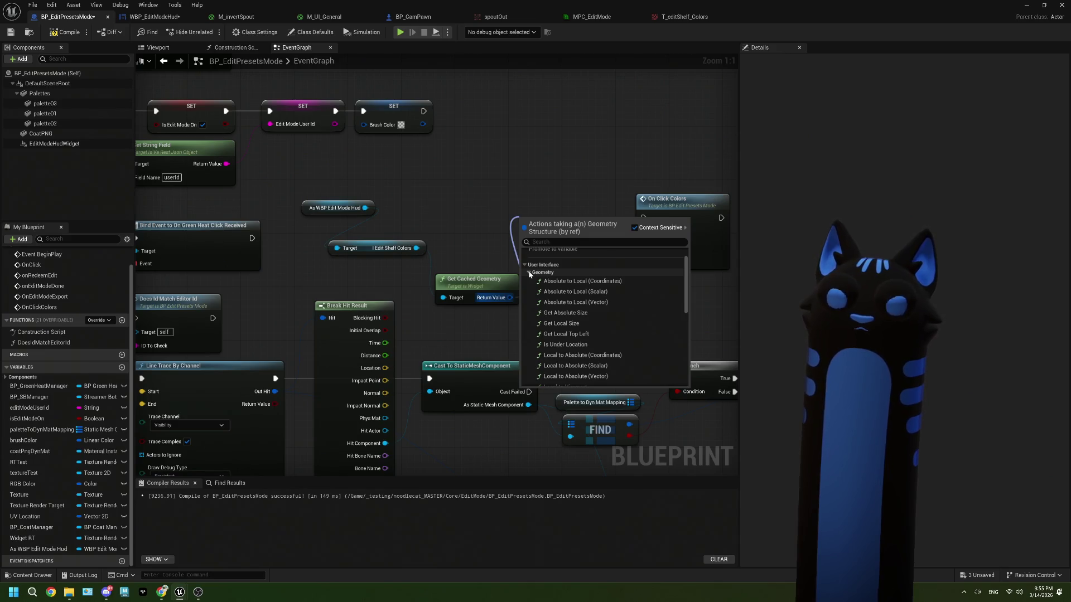
pyautogui.scroll(-2, 611, 284)
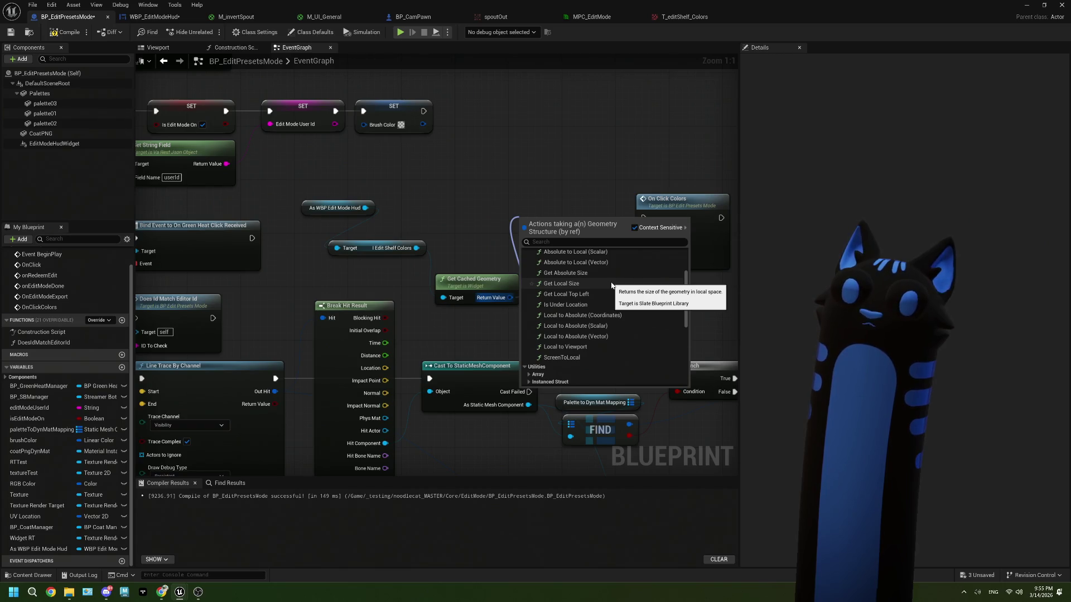
pyautogui.click(582, 243)
pyautogui.write('po')
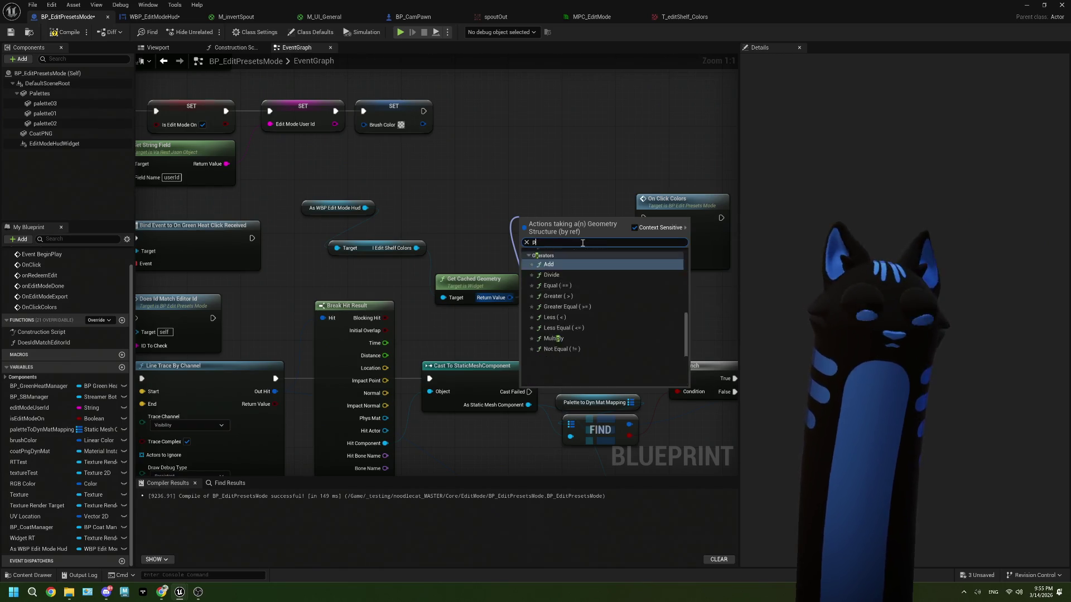
pyautogui.press('BackSpace')
pyautogui.press('BackSpace')
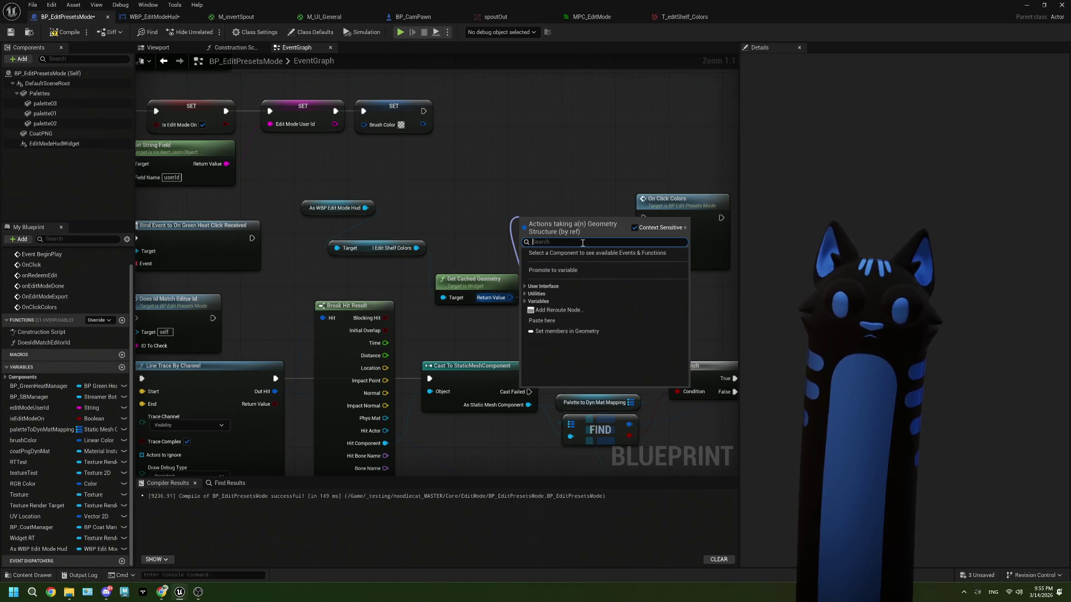
pyautogui.click(525, 287)
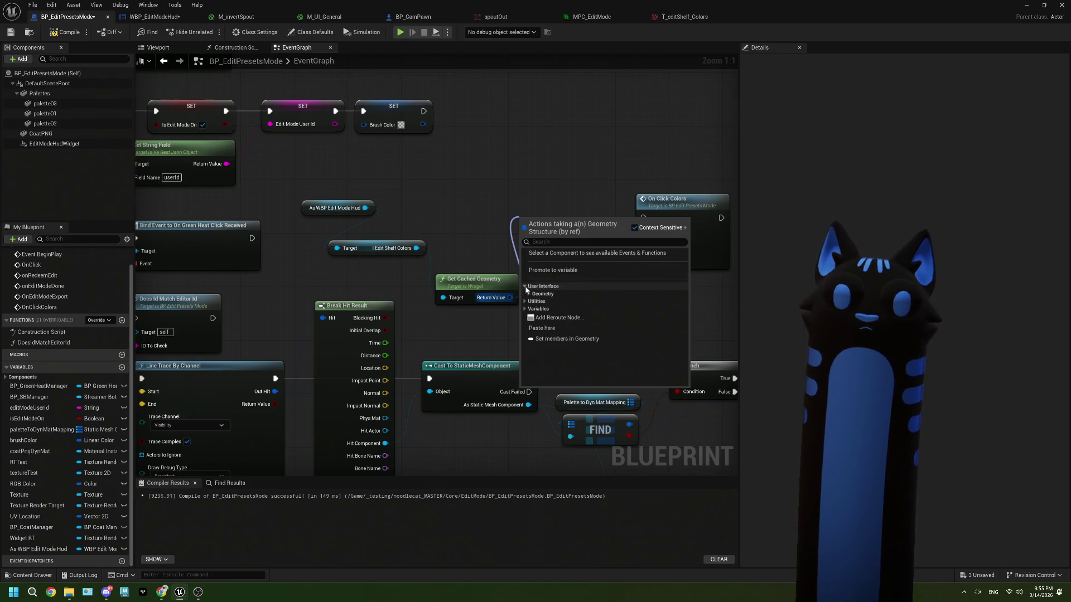
pyautogui.click(530, 294)
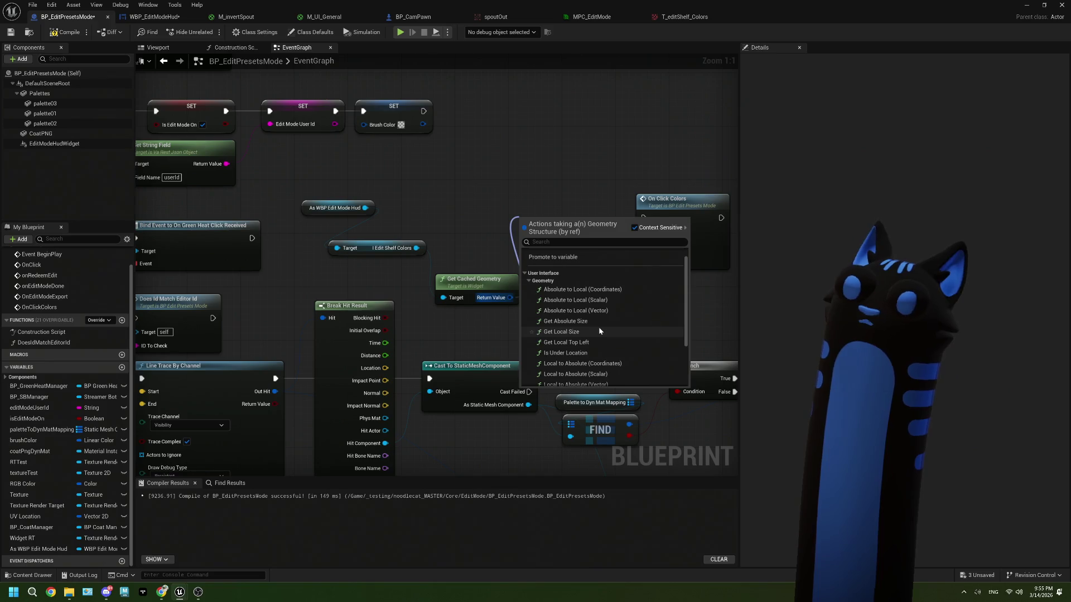
# Step: Scroll through the geometry utility actions, dismiss the list, and select Get Cached Geometry
pyautogui.scroll(-1, 600, 332)
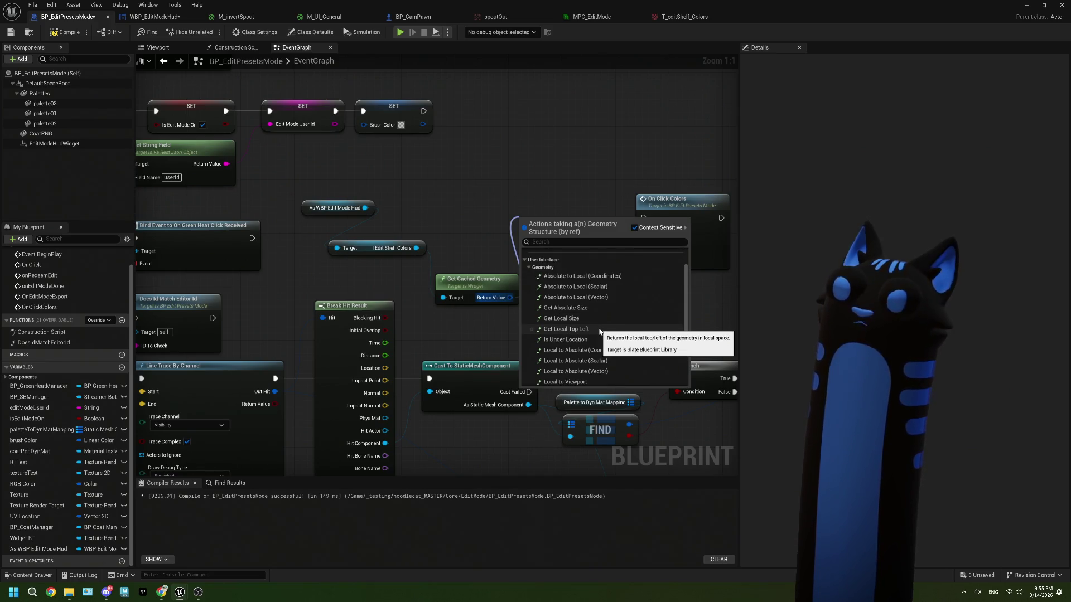
pyautogui.scroll(-1, 601, 343)
pyautogui.scroll(-1, 601, 344)
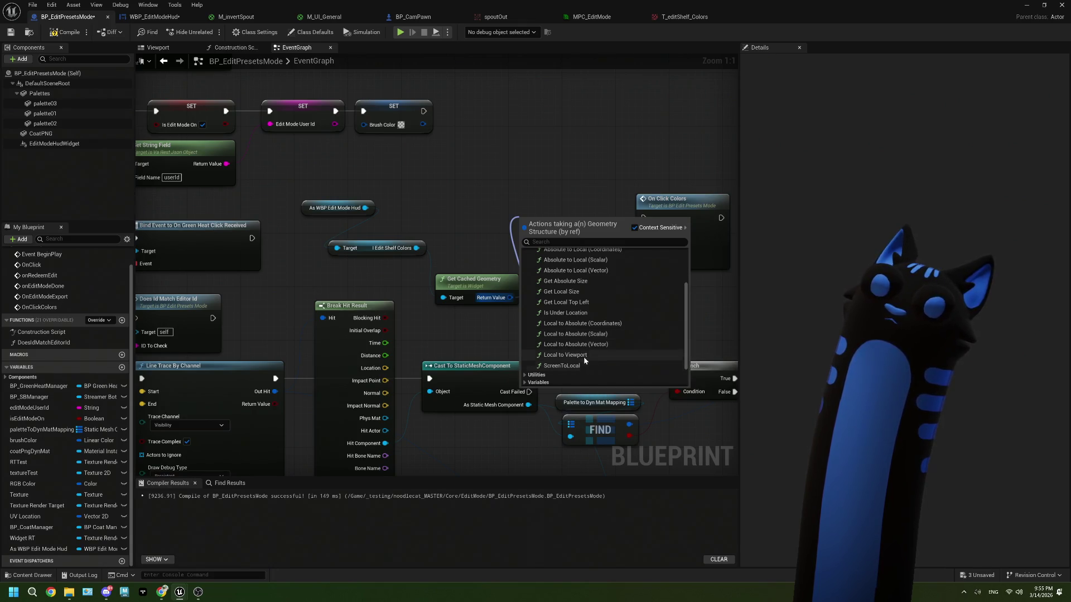
pyautogui.scroll(-2, 545, 361)
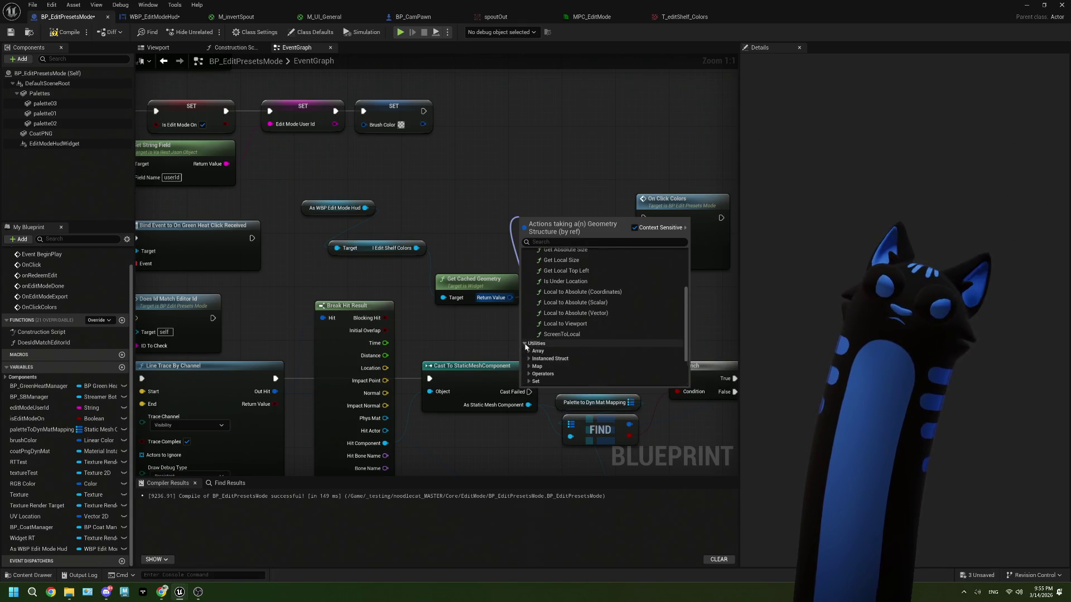
pyautogui.click(537, 343)
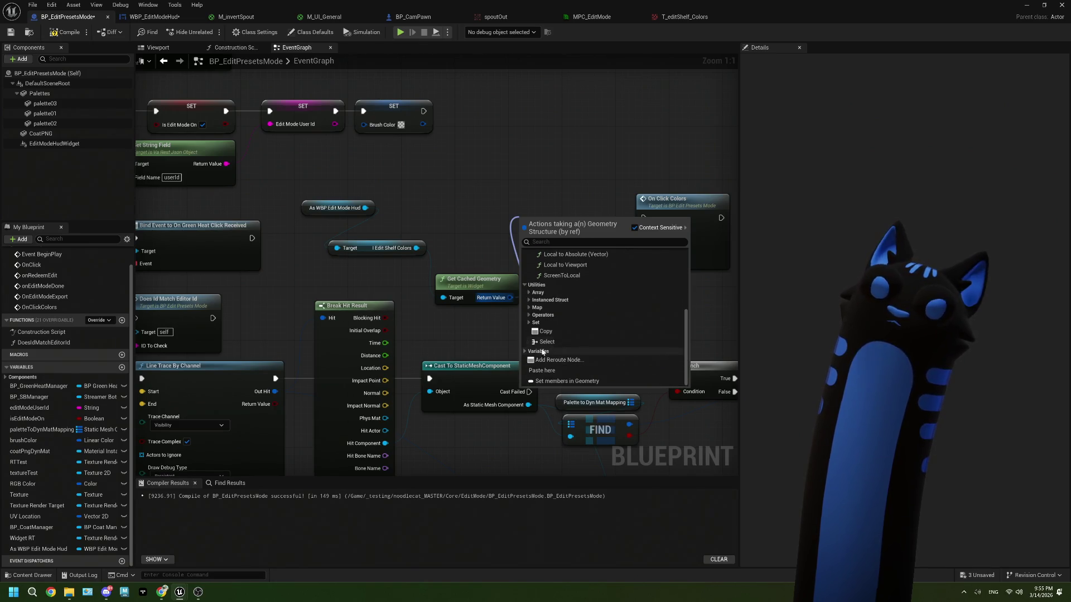
pyautogui.press('Escape')
pyautogui.click(466, 277)
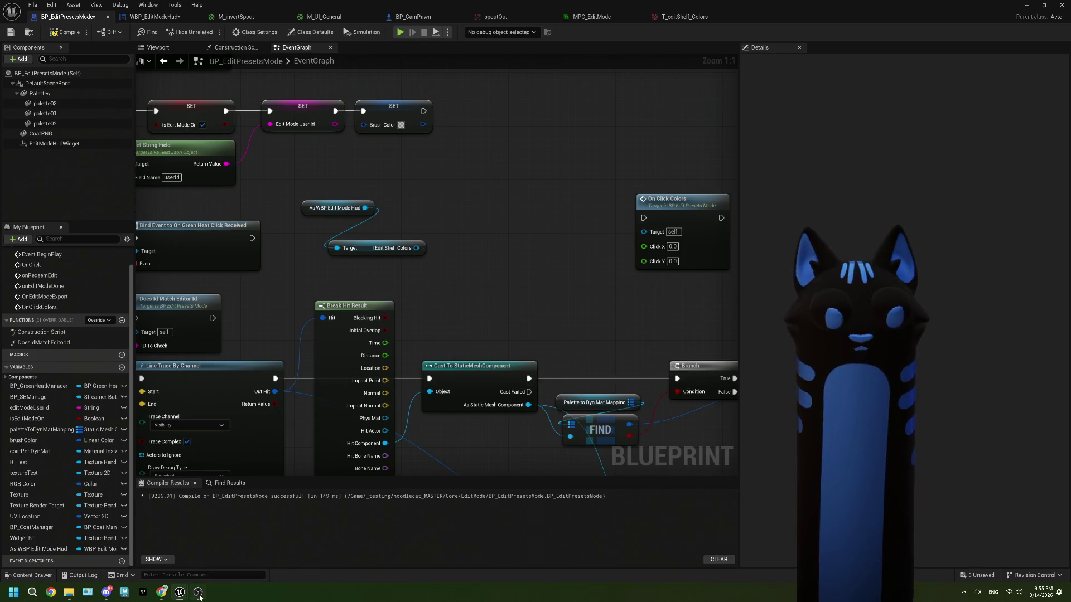
pyautogui.click(161, 592)
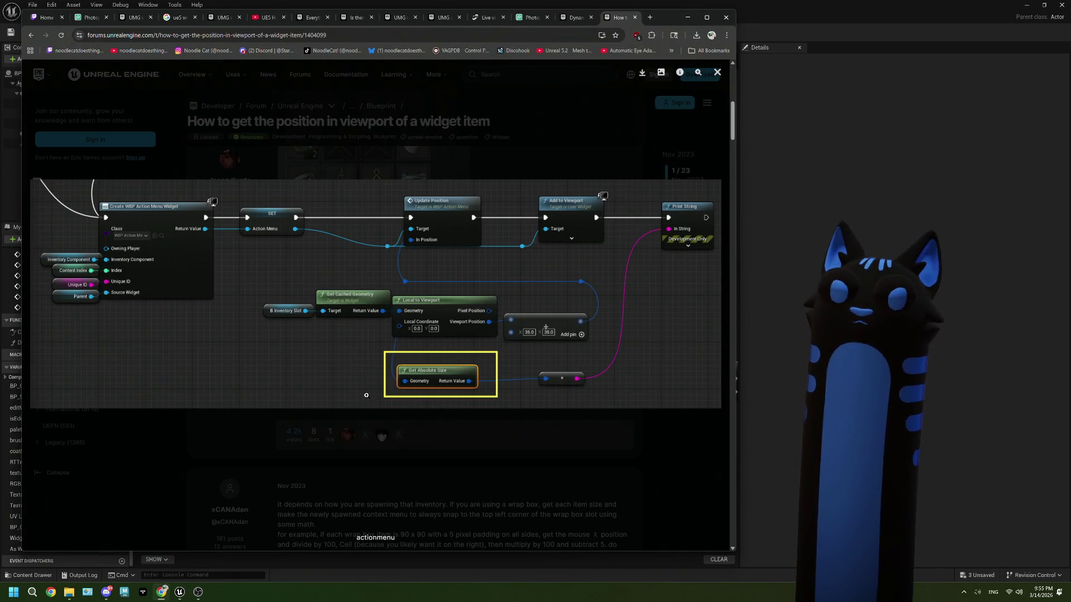
# Step: Close the solution screenshot, then enlarge and close the reply's blueprint screenshot
pyautogui.click(445, 461)
pyautogui.scroll(-9, 446, 459)
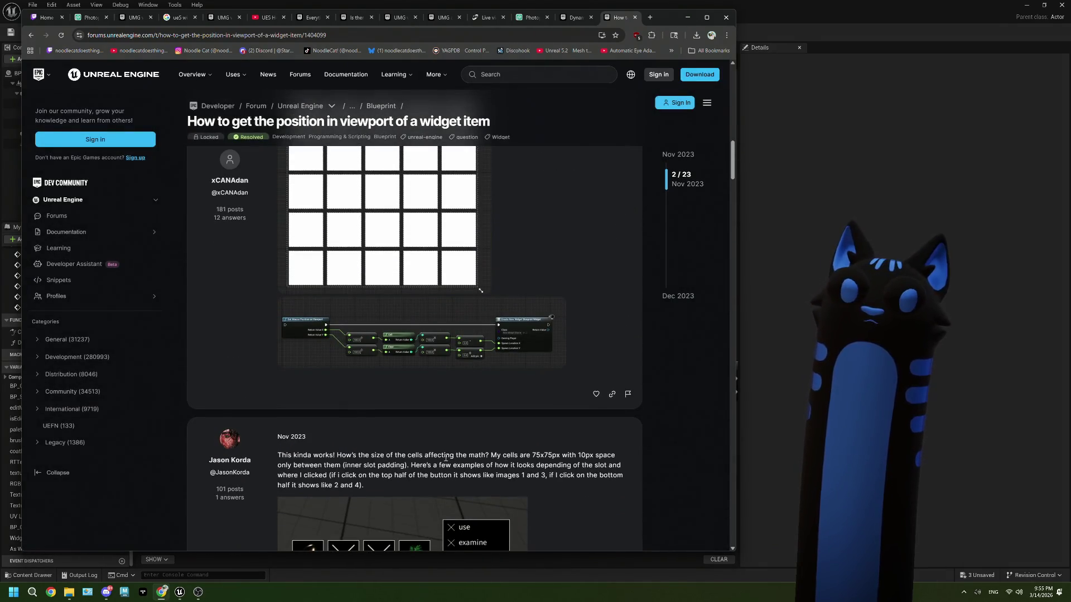
pyautogui.click(365, 329)
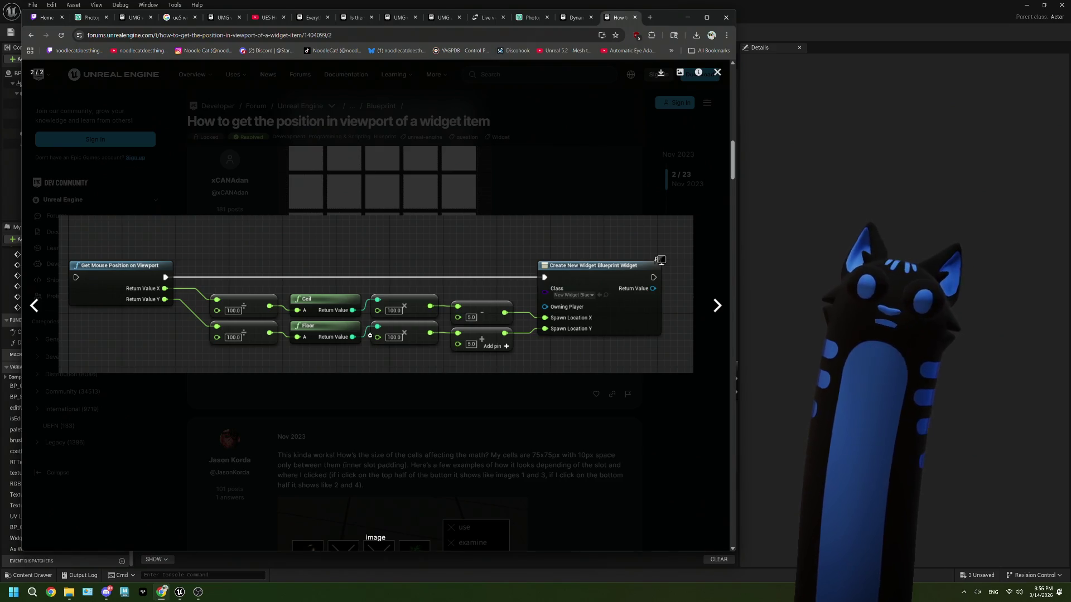
pyautogui.click(425, 435)
# Step: Scroll further down the thread and enlarge the widget slot padding screenshot
pyautogui.scroll(-8, 426, 436)
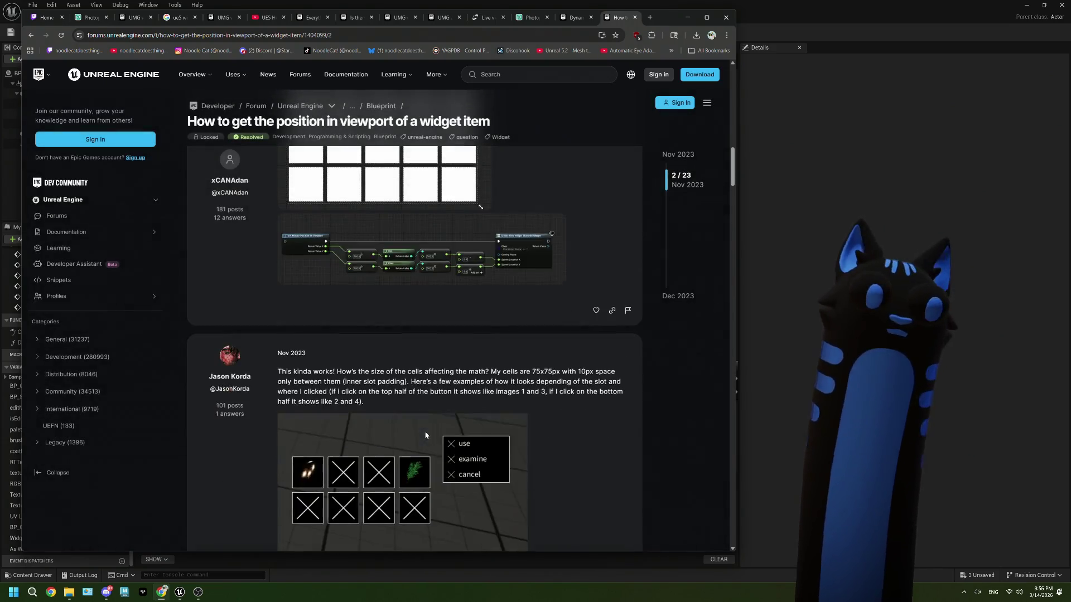
pyautogui.scroll(-10, 425, 435)
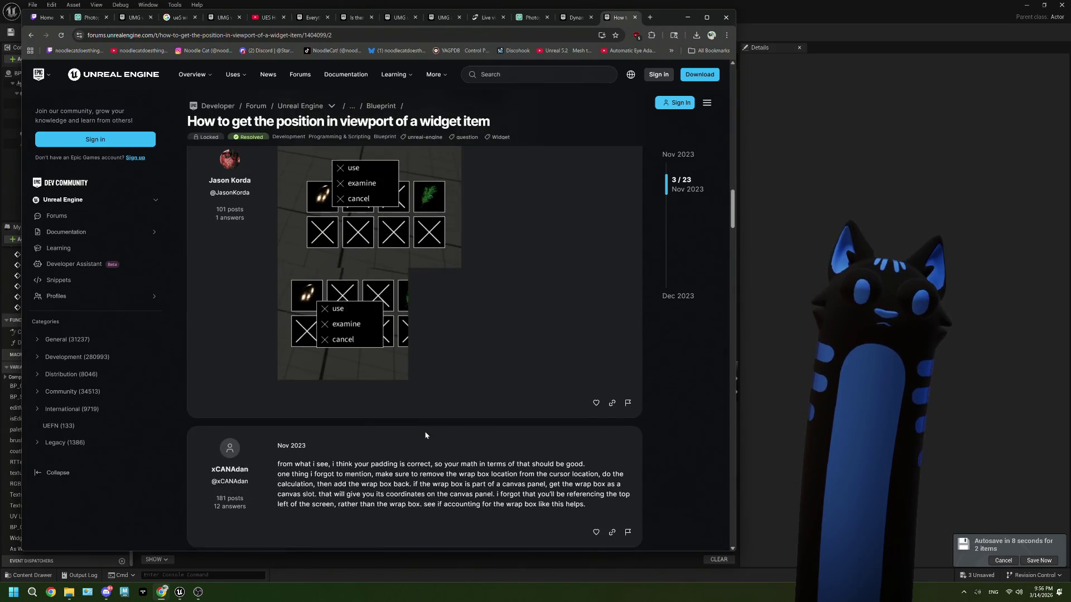
pyautogui.scroll(-15, 425, 435)
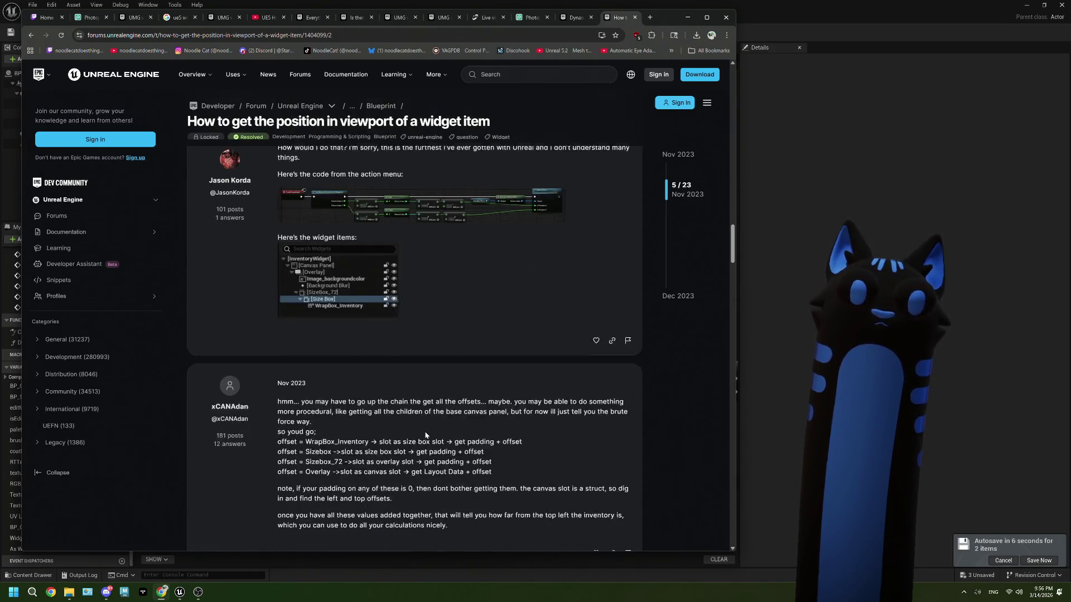
pyautogui.scroll(-10, 426, 435)
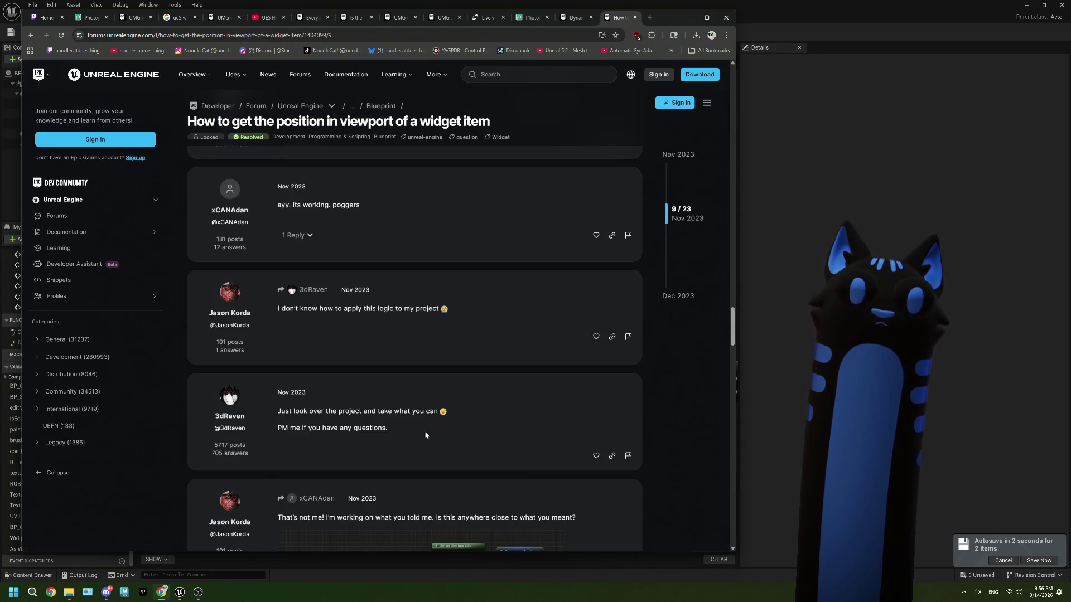
pyautogui.scroll(-3, 426, 435)
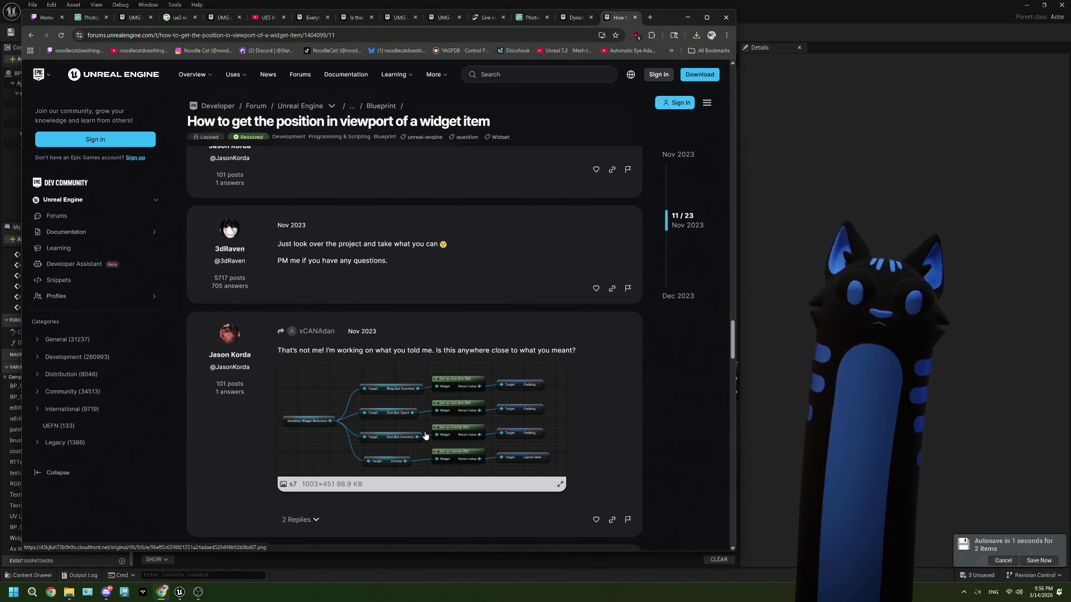
pyautogui.click(450, 424)
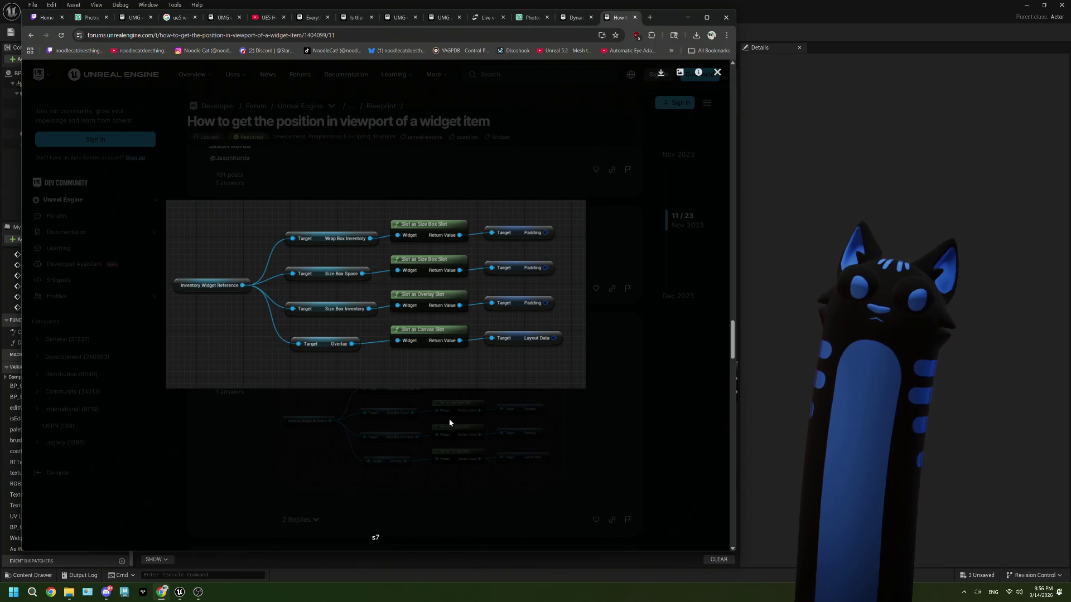
pyautogui.hotkey('alt', 'Tab')
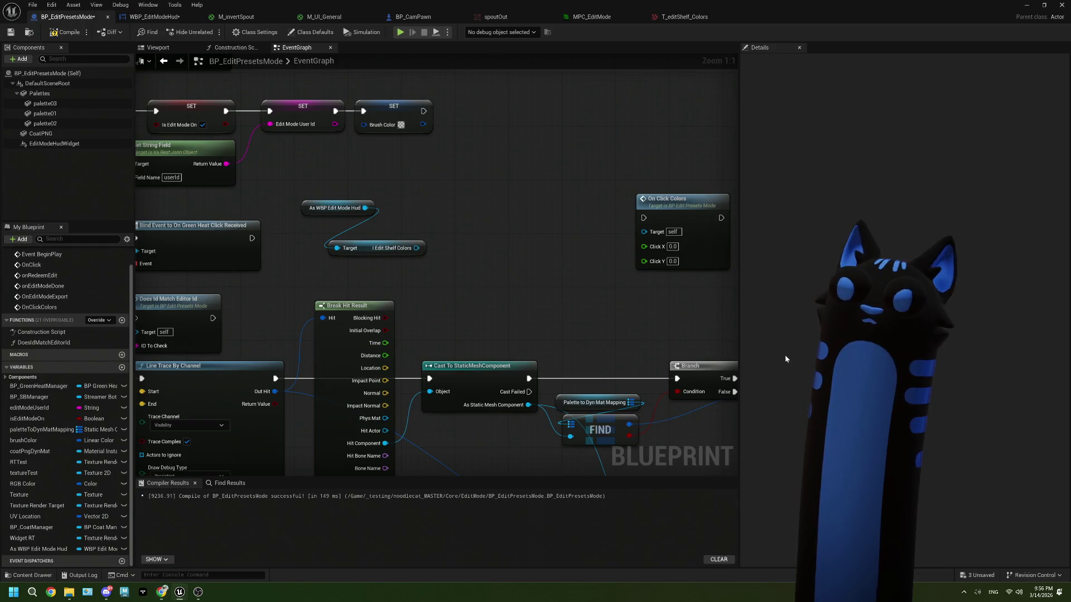
# Step: Cast I Edit Shelf Colors with Slot as Canvas Slot and add a Get Position node from it
pyautogui.moveTo(417, 249); pyautogui.dragTo(458, 257)
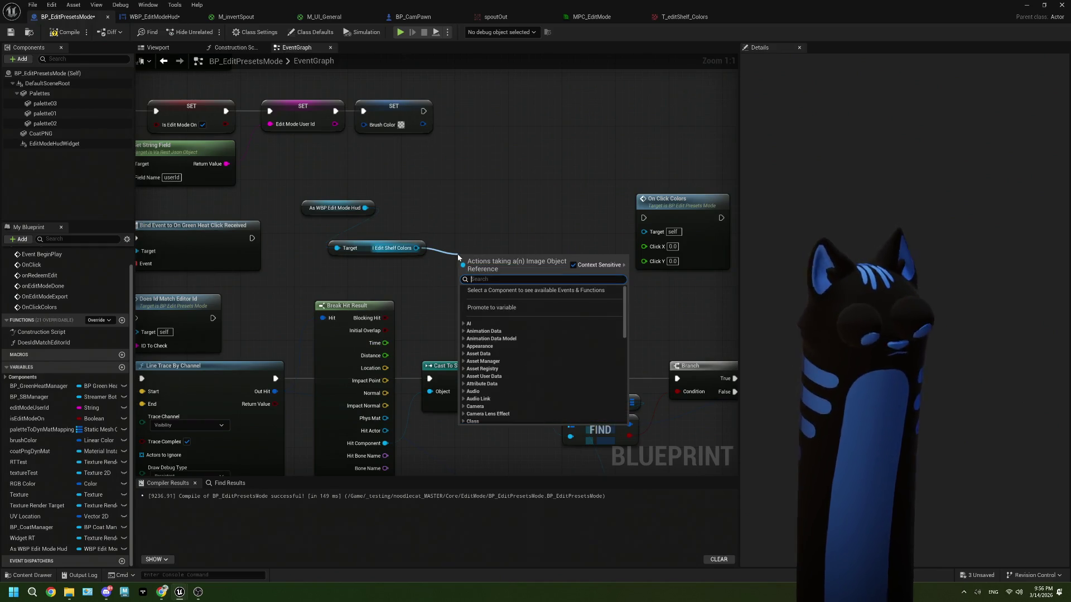
pyautogui.write('slot as ca')
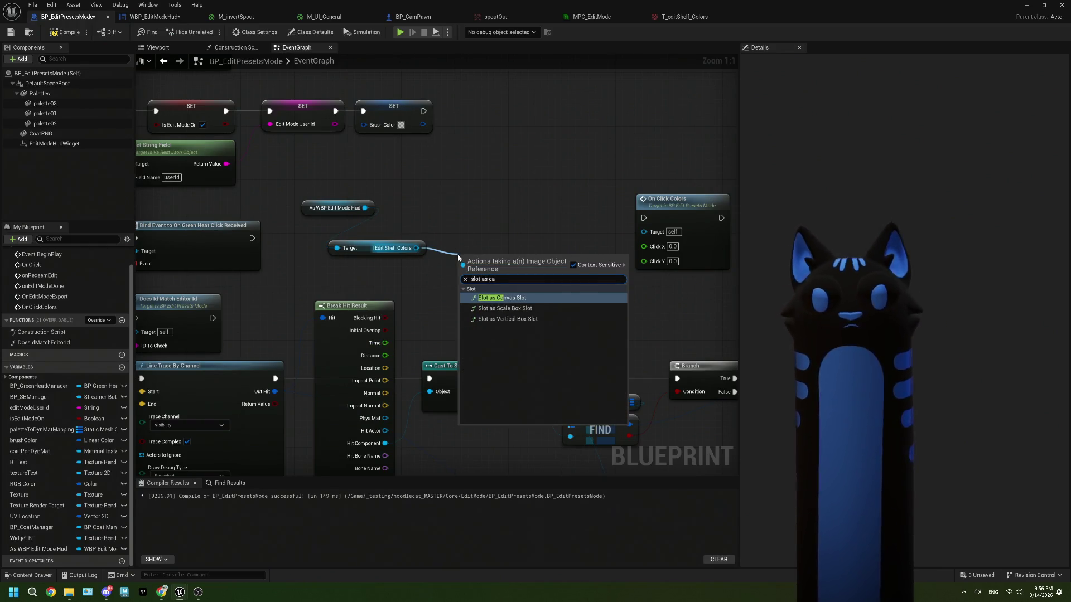
pyautogui.press('Return')
pyautogui.moveTo(532, 271); pyautogui.dragTo(536, 195)
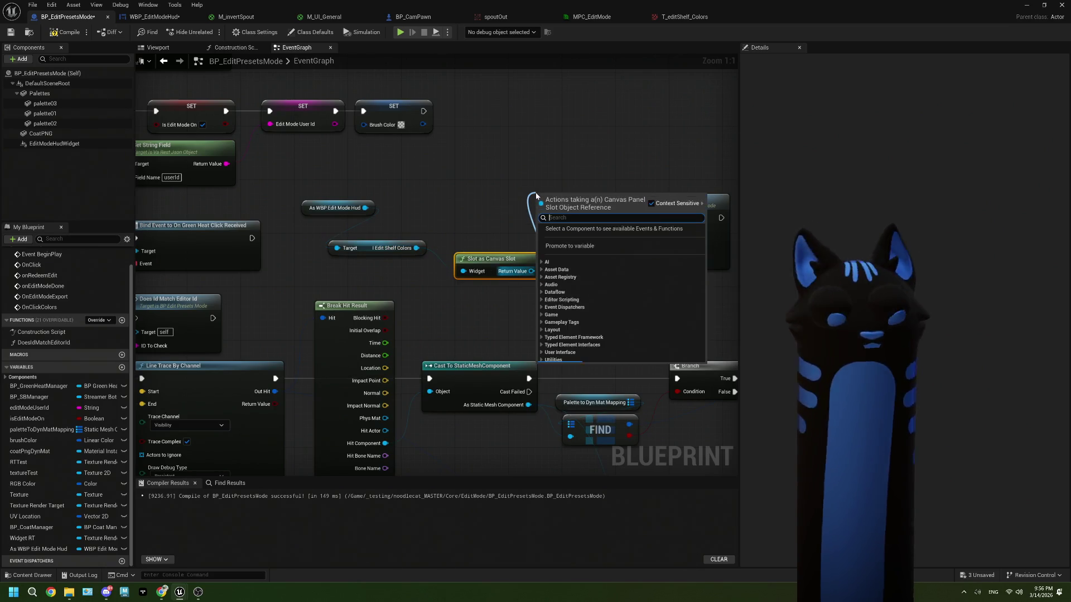
pyautogui.write('pos')
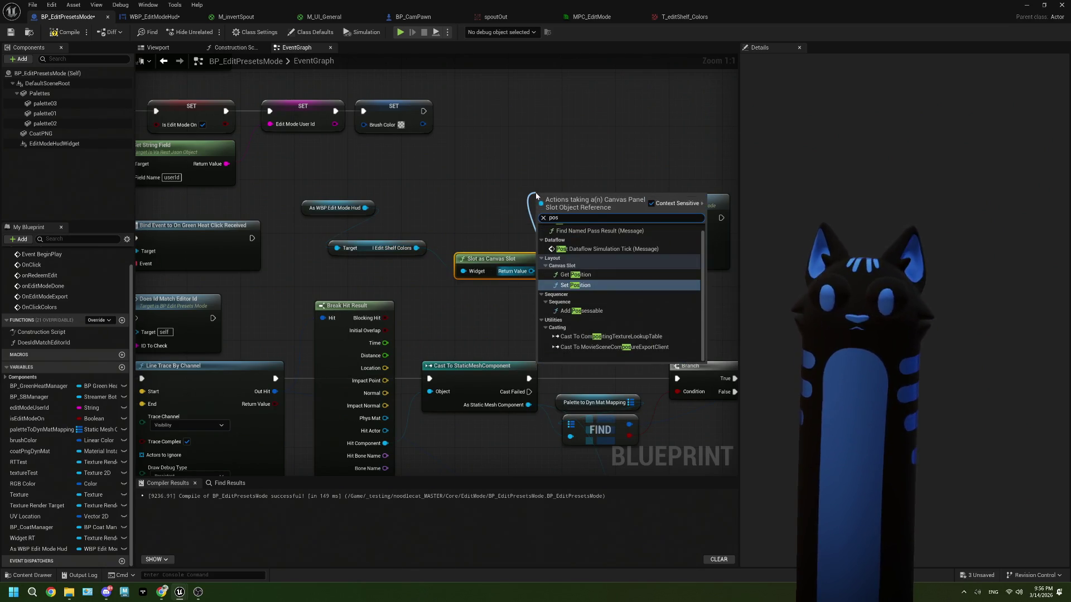
pyautogui.click(591, 275)
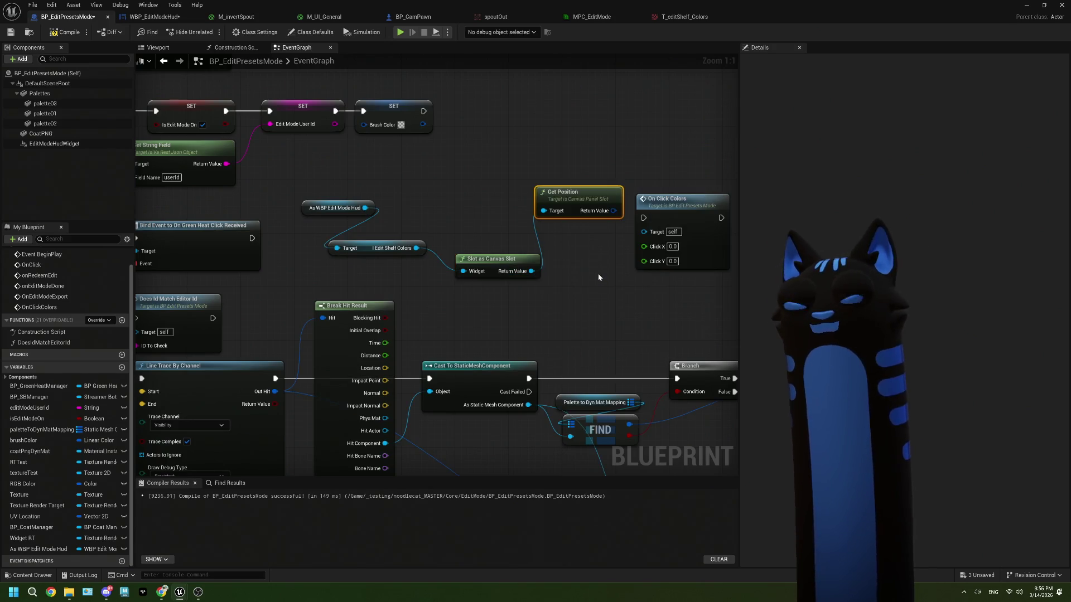
pyautogui.moveTo(574, 209)
pyautogui.mouseDown()
pyautogui.moveTo(506, 209)
pyautogui.moveTo(495, 234)
pyautogui.mouseUp()
# Step: Add a Get Size node from the canvas slot and arrange it above Get Position
pyautogui.moveTo(531, 271)
pyautogui.mouseDown()
pyautogui.moveTo(536, 289)
pyautogui.moveTo(516, 307)
pyautogui.mouseUp()
pyautogui.write('siz')
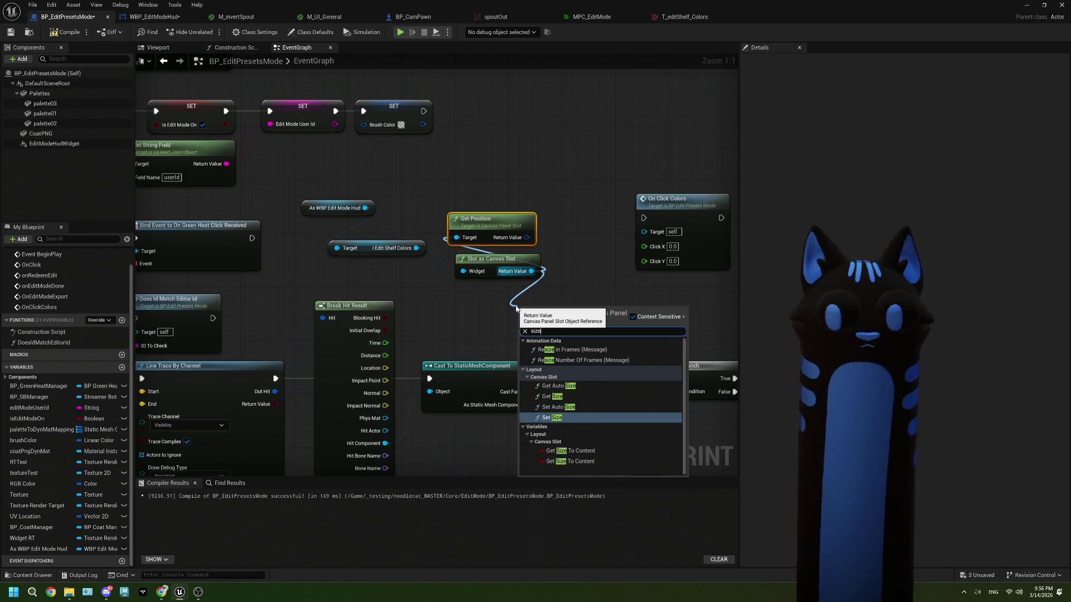
pyautogui.write('e')
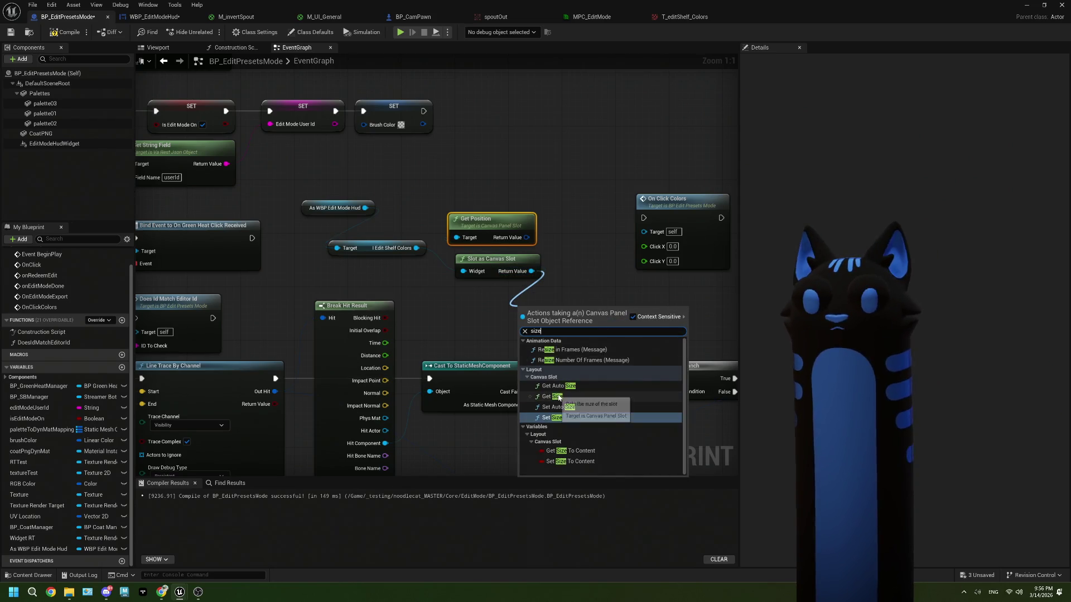
pyautogui.click(552, 396)
pyautogui.moveTo(556, 315)
pyautogui.mouseDown()
pyautogui.moveTo(544, 199)
pyautogui.moveTo(489, 189)
pyautogui.mouseUp()
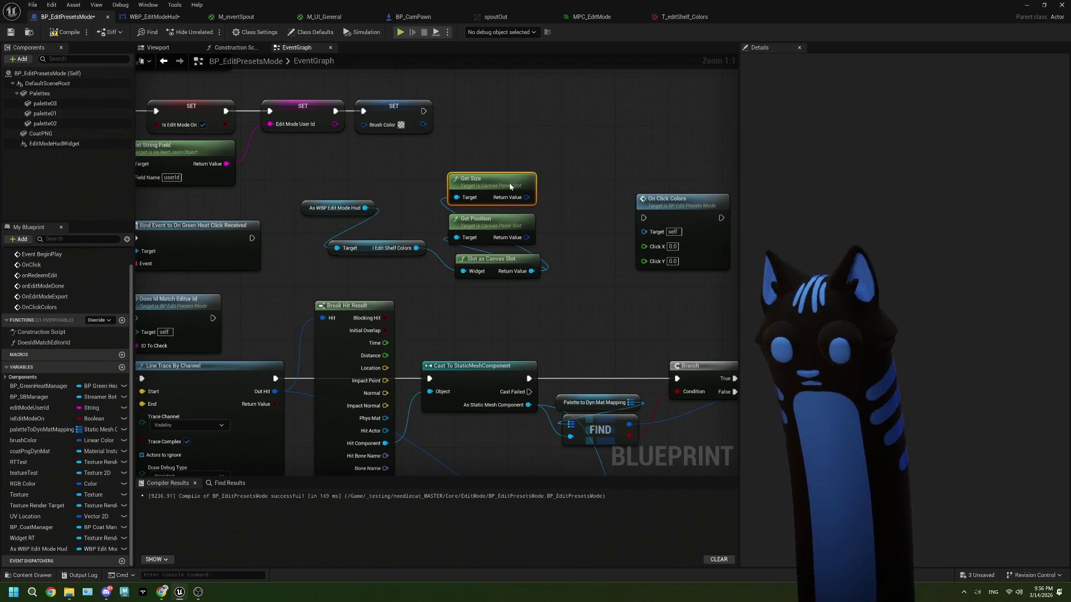
pyautogui.moveTo(396, 249)
pyautogui.mouseDown()
pyautogui.moveTo(393, 268)
pyautogui.moveTo(416, 279)
pyautogui.mouseUp()
pyautogui.moveTo(544, 192); pyautogui.dragTo(667, 144)
pyautogui.moveTo(356, 125)
pyautogui.mouseDown()
pyautogui.moveTo(384, 195)
pyautogui.moveTo(443, 245)
pyautogui.moveTo(483, 251)
pyautogui.mouseUp()
# Step: Split the Get Size and Get Position return values into X and Y, then view the WBP_EditModeHud designer
pyautogui.click(523, 249)
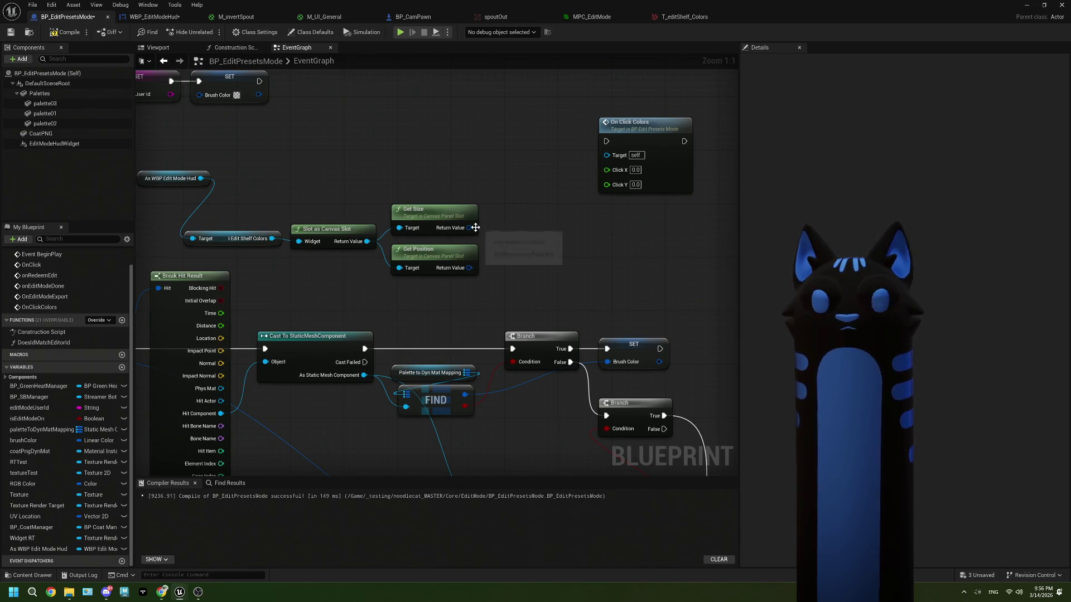
pyautogui.moveTo(469, 228); pyautogui.dragTo(490, 238)
pyautogui.rightClick(469, 230)
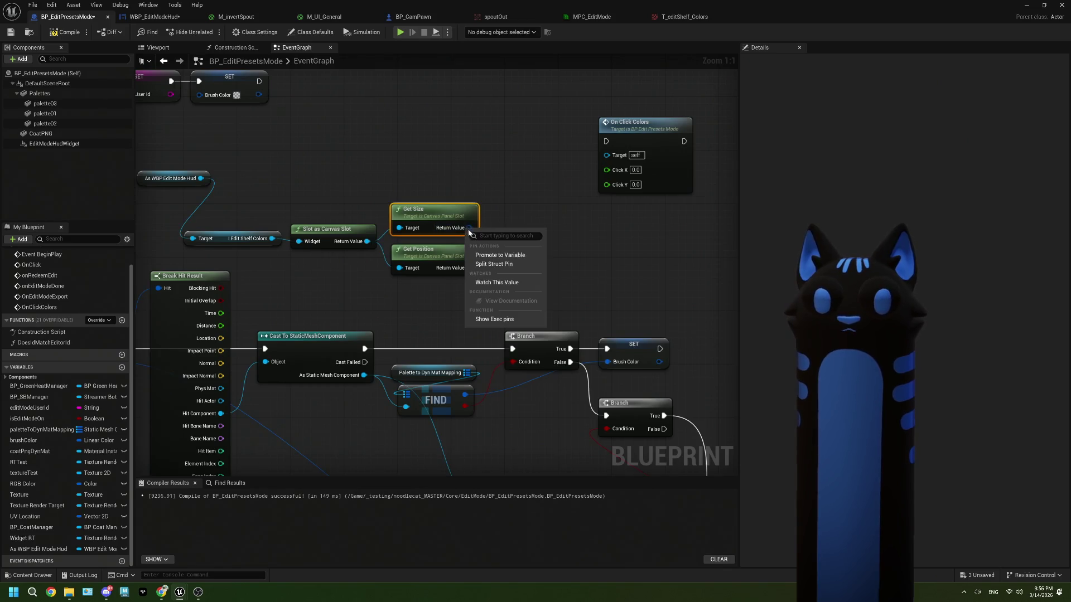
pyautogui.click(494, 264)
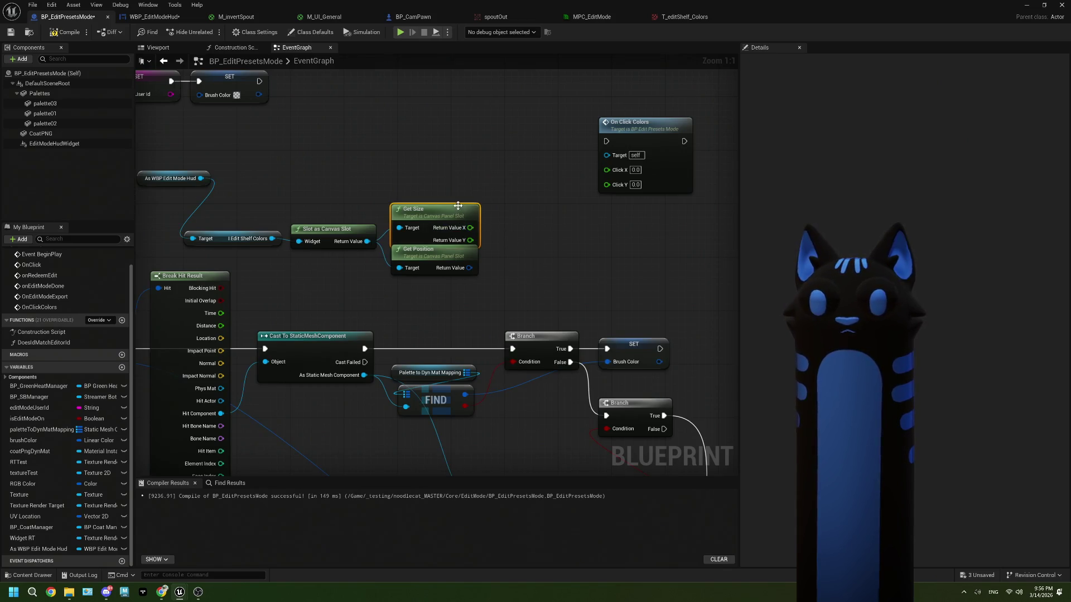
pyautogui.rightClick(469, 268)
pyautogui.click(502, 308)
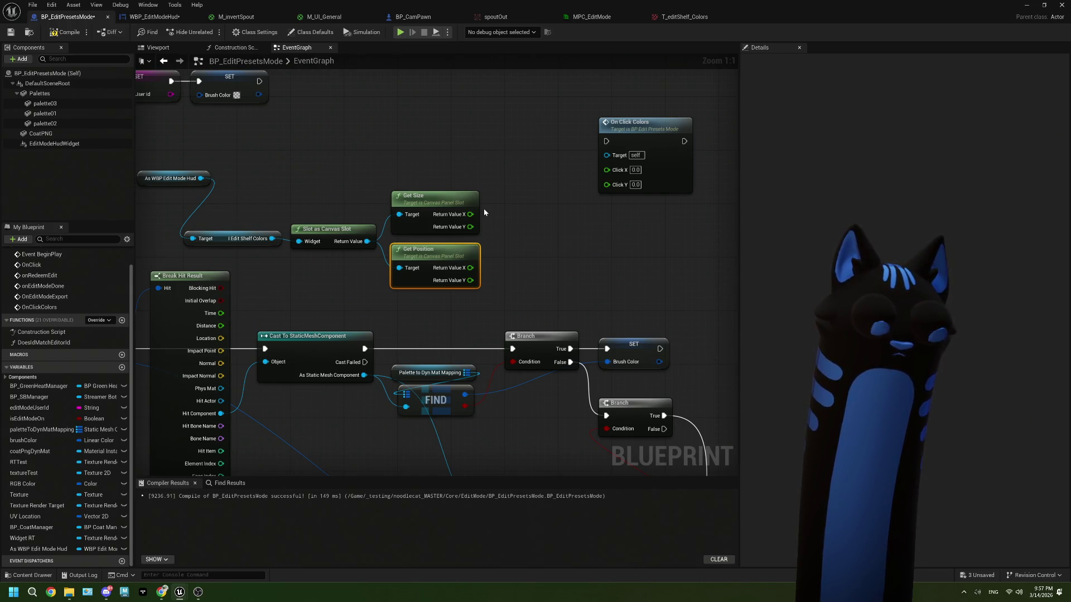
pyautogui.click(159, 17)
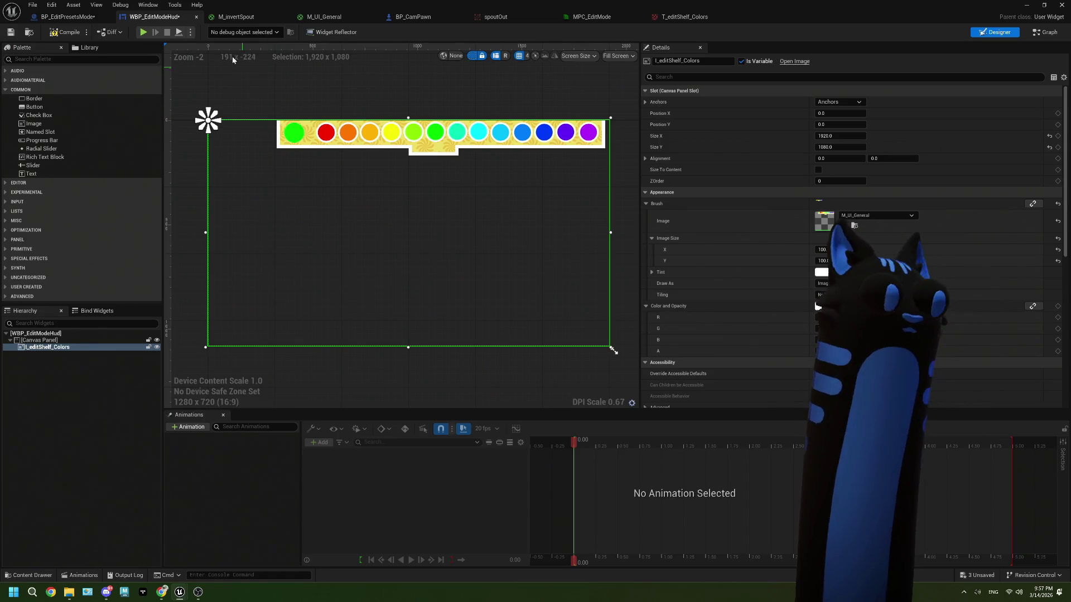
# Step: Switch back to the BP_EditPresetsMode event graph tab
pyautogui.click(62, 17)
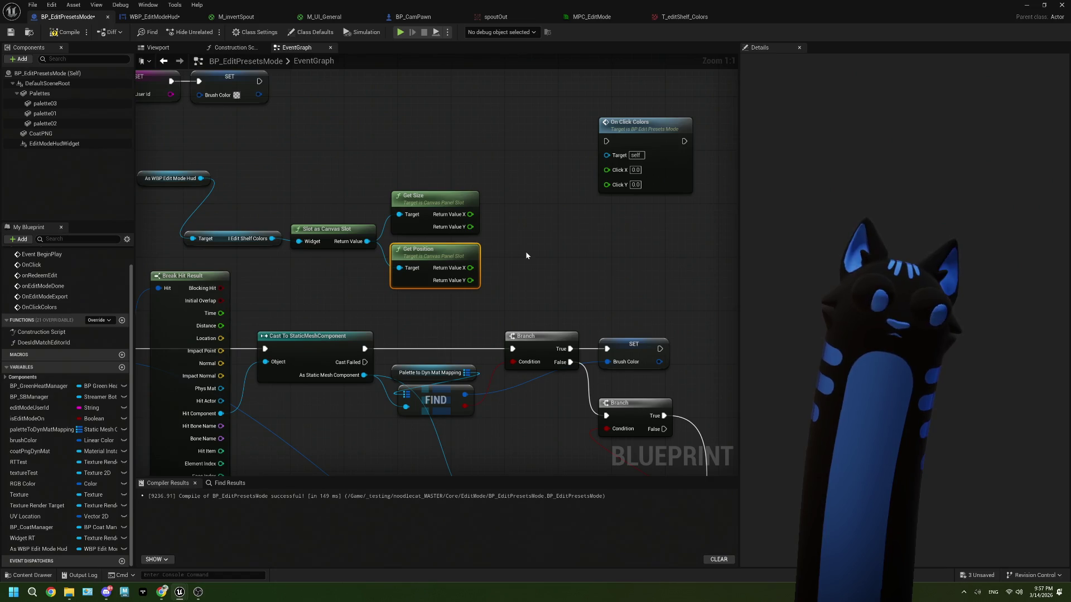
pyautogui.click(416, 204)
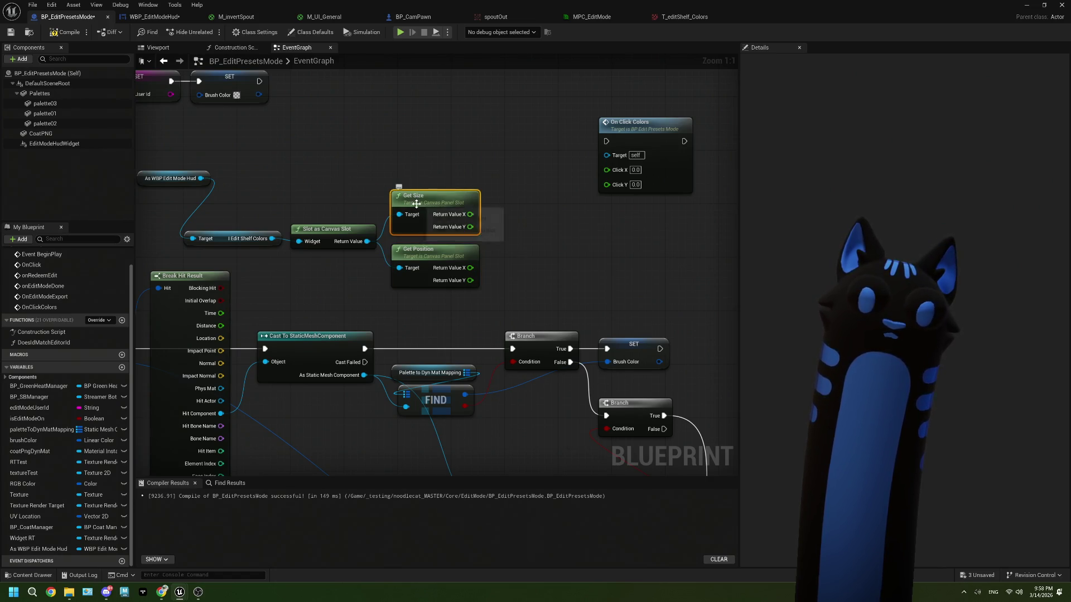
pyautogui.press('Delete')
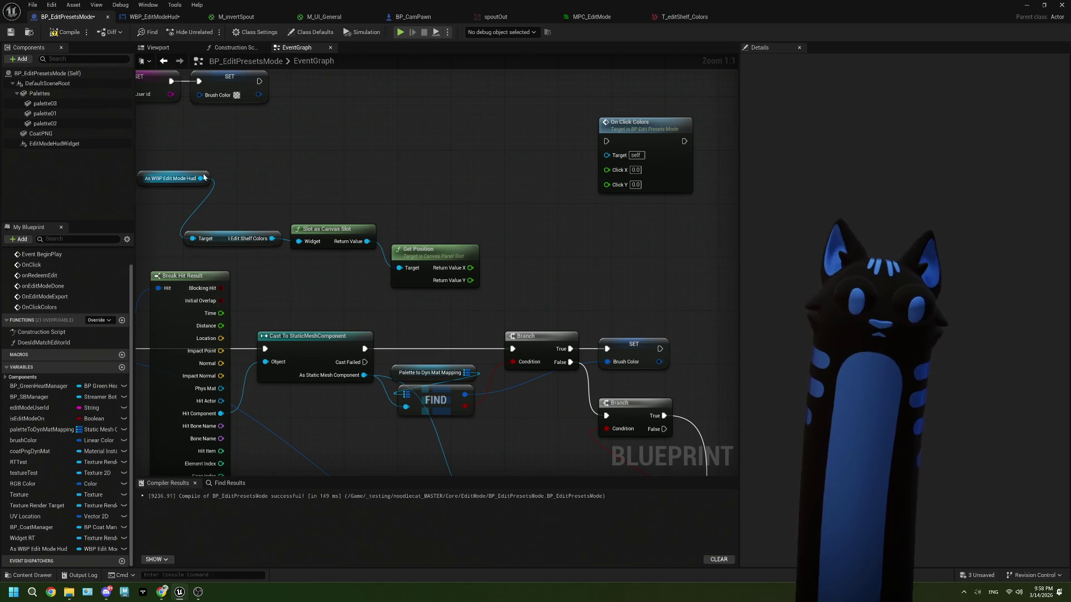
pyautogui.moveTo(204, 180); pyautogui.dragTo(279, 180)
pyautogui.write('siz')
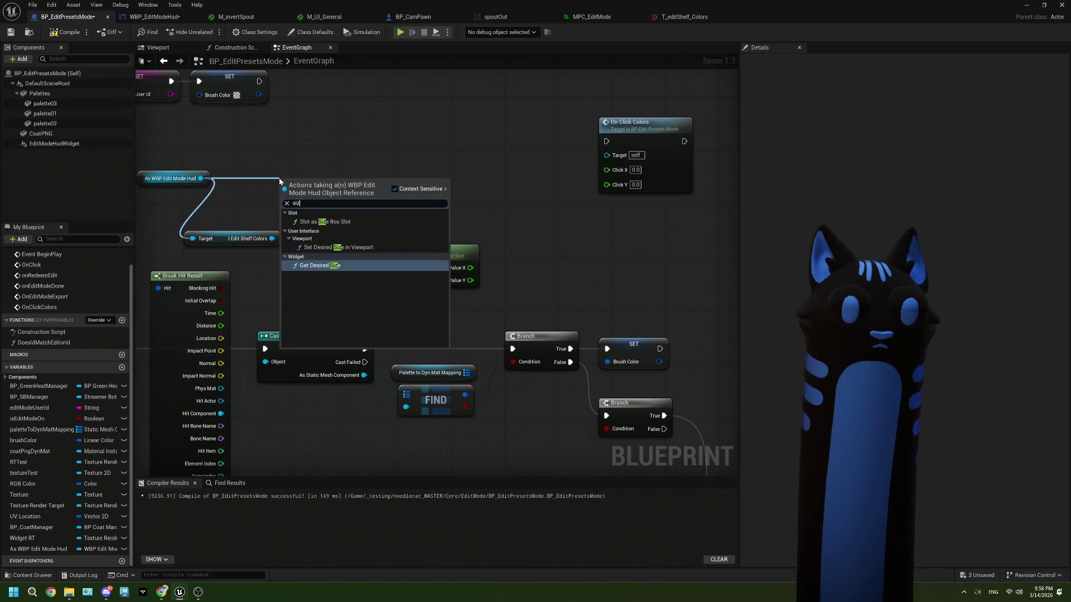
pyautogui.click(353, 219)
pyautogui.moveTo(200, 178); pyautogui.dragTo(243, 185)
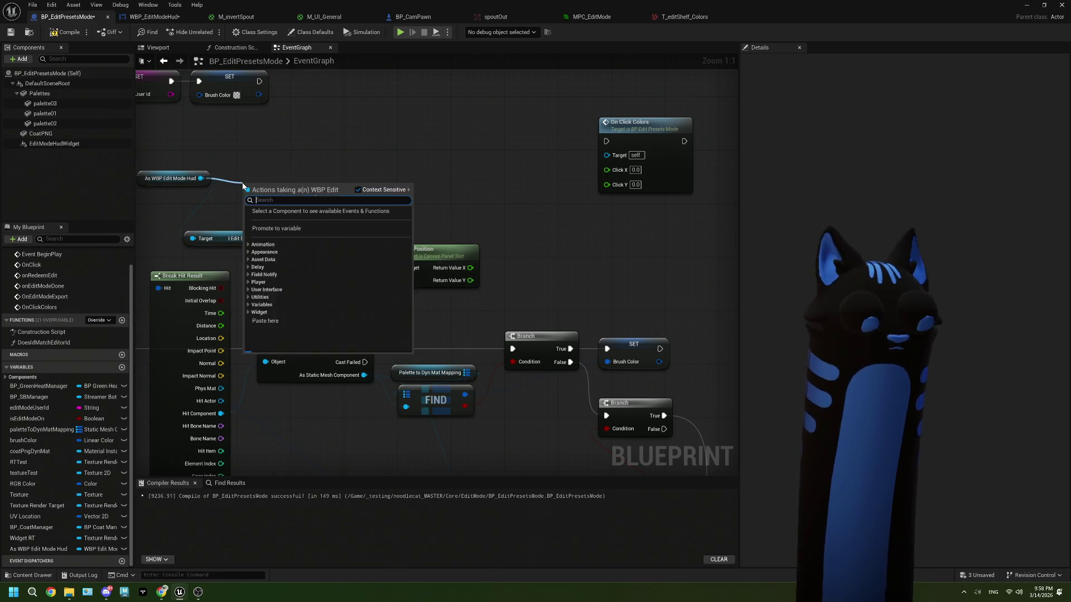
pyautogui.write('canc')
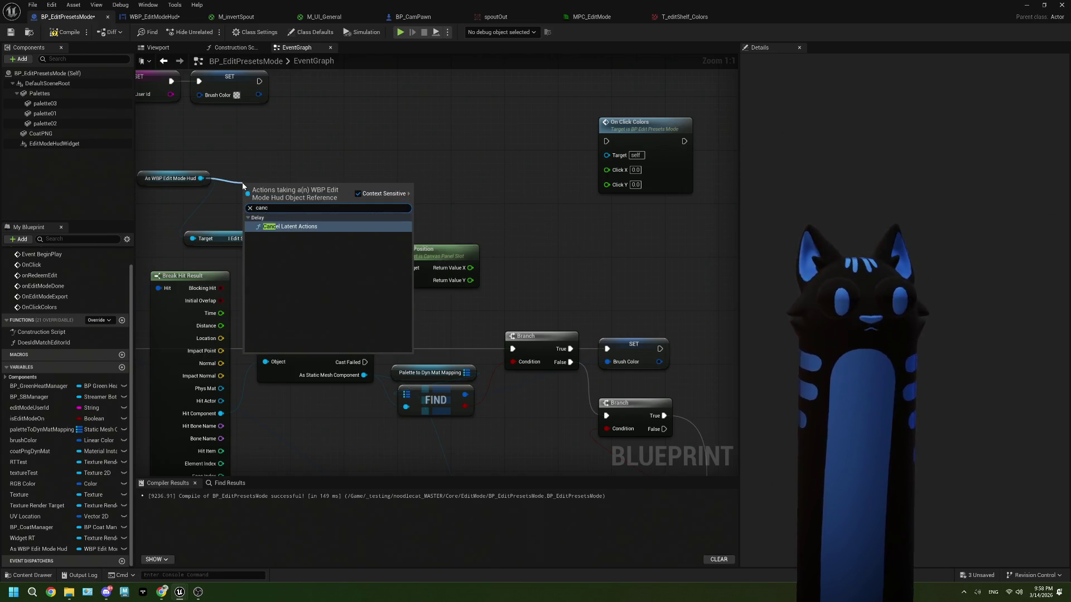
pyautogui.press('BackSpace')
pyautogui.write('v')
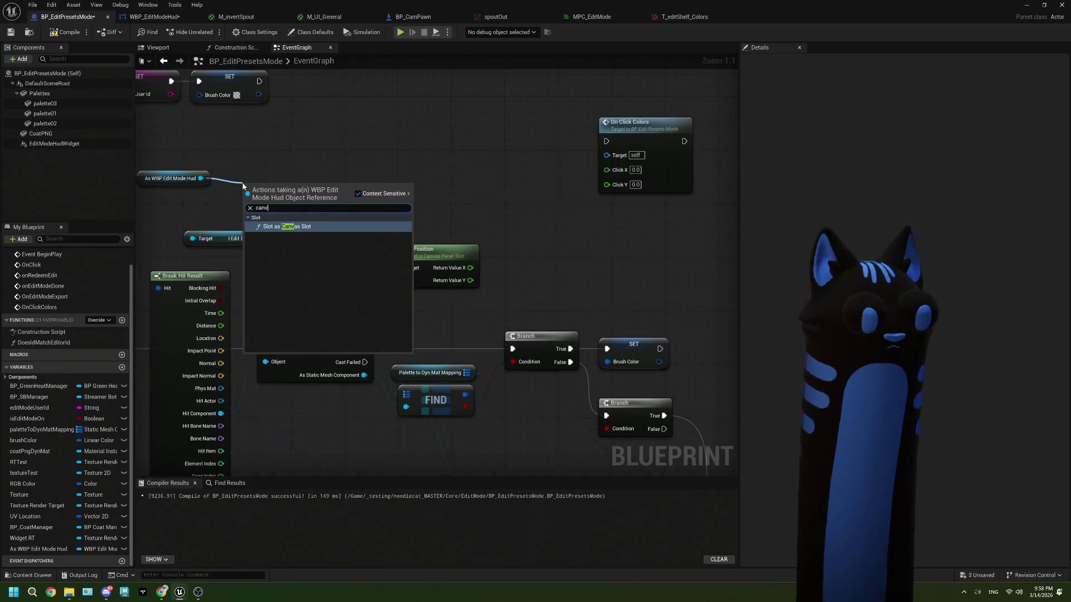
pyautogui.click(285, 228)
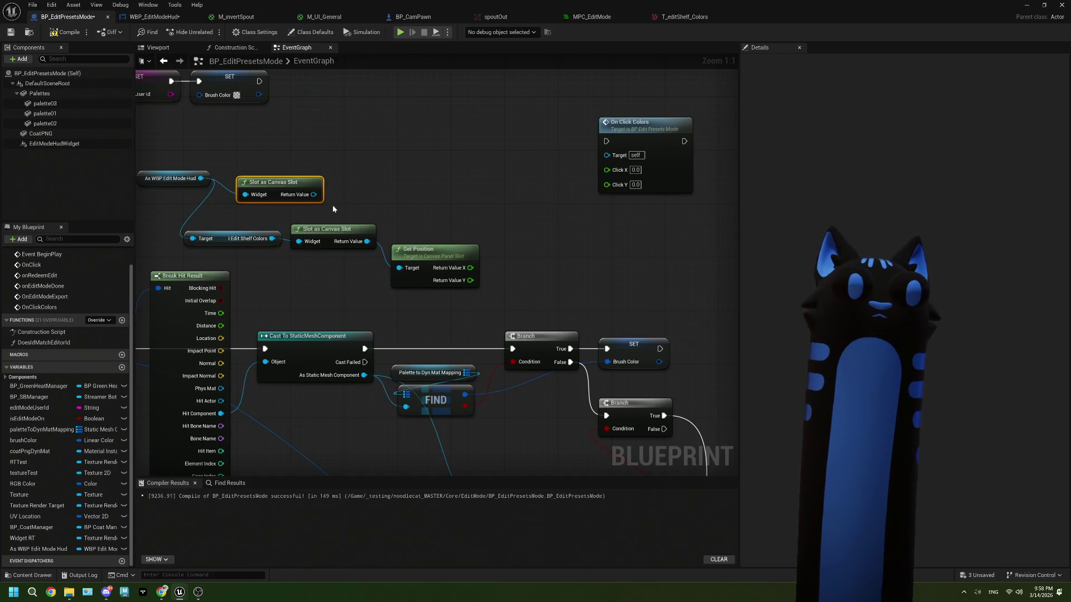
pyautogui.moveTo(313, 194); pyautogui.dragTo(373, 187)
pyautogui.click(374, 187)
pyautogui.click(281, 182)
pyautogui.press('Delete')
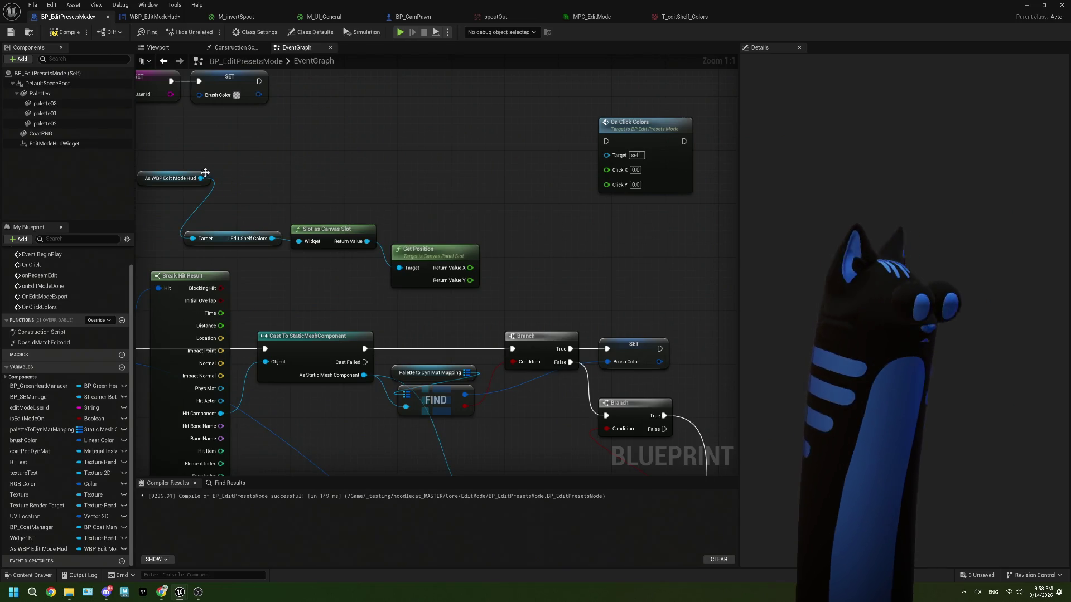
pyautogui.moveTo(201, 178); pyautogui.dragTo(249, 189)
pyautogui.click(260, 178)
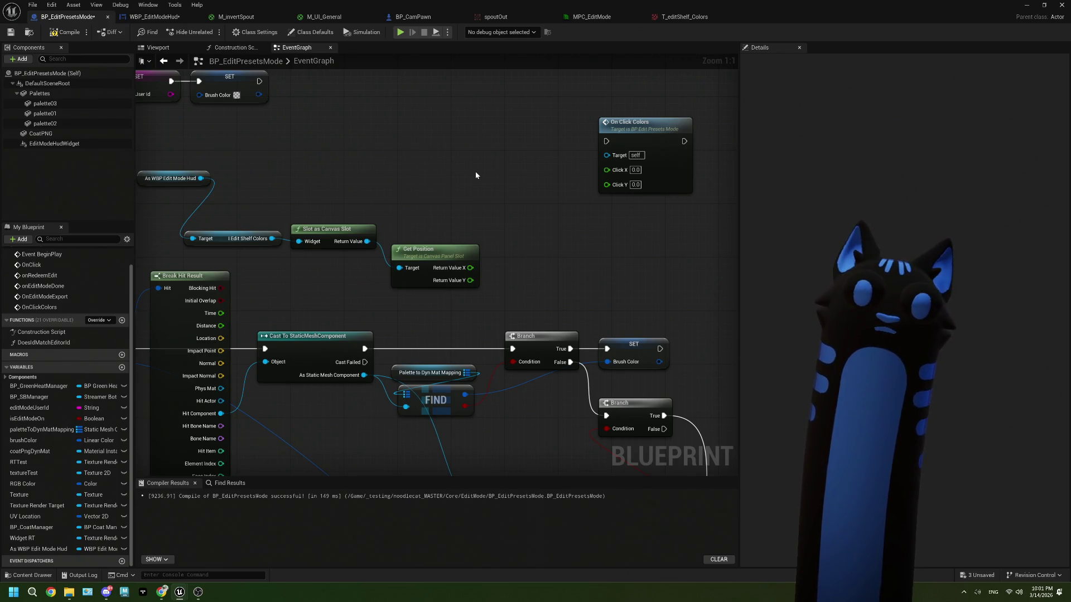
# Step: Survey the graph around the On Click Colors and Branch nodes and select Get Position
pyautogui.moveTo(469, 170); pyautogui.dragTo(479, 216)
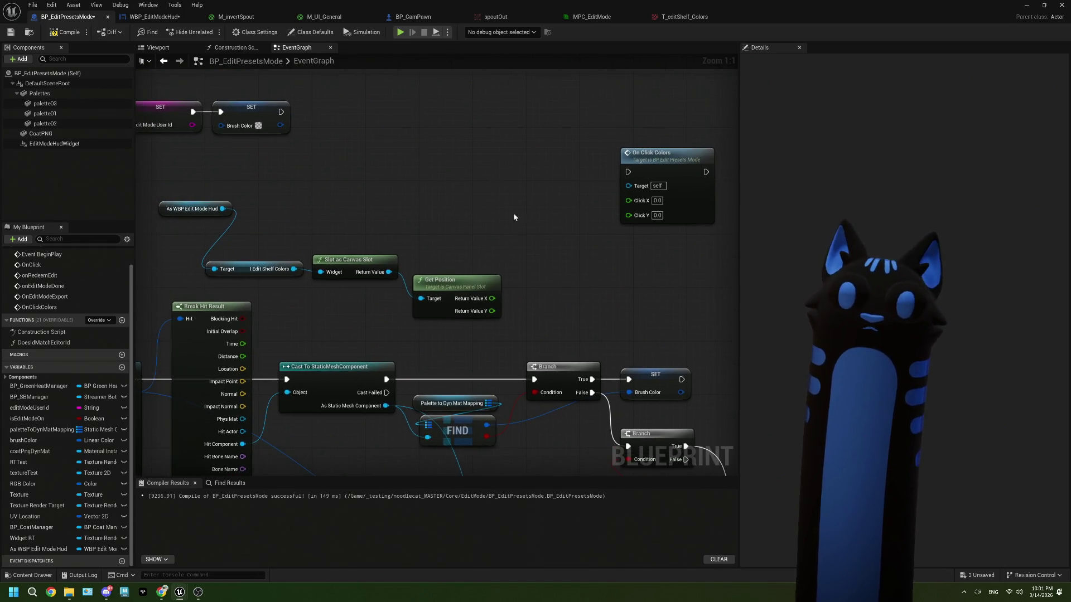
pyautogui.scroll(-1, 499, 206)
pyautogui.moveTo(411, 218); pyautogui.dragTo(425, 202)
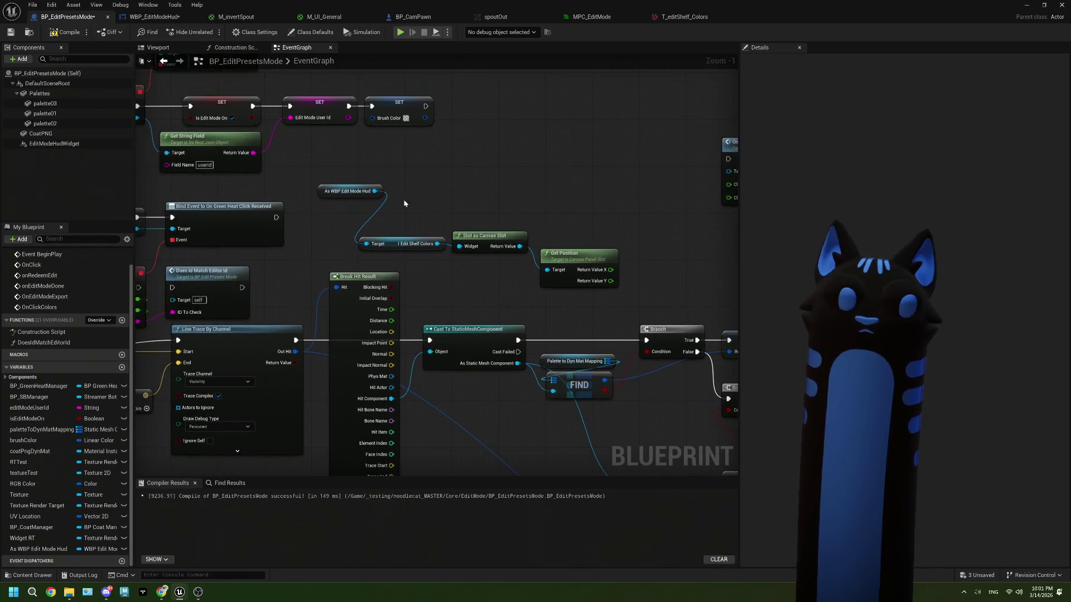
pyautogui.moveTo(306, 212); pyautogui.dragTo(396, 199)
pyautogui.moveTo(615, 180)
pyautogui.mouseDown()
pyautogui.moveTo(478, 191)
pyautogui.moveTo(490, 177)
pyautogui.moveTo(482, 197)
pyautogui.mouseUp()
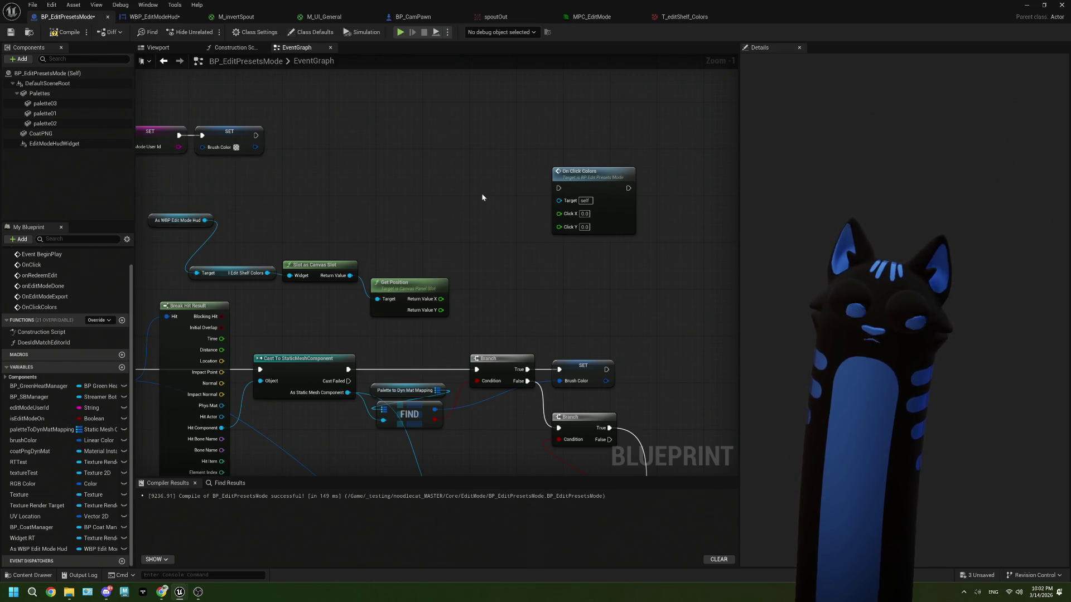
pyautogui.scroll(1, 448, 240)
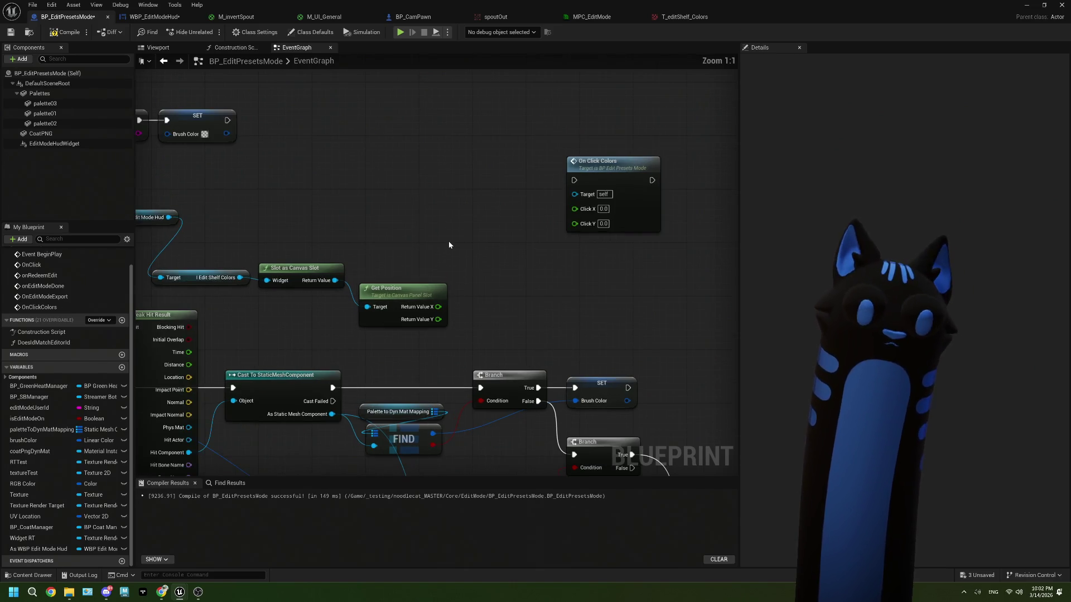
pyautogui.click(415, 291)
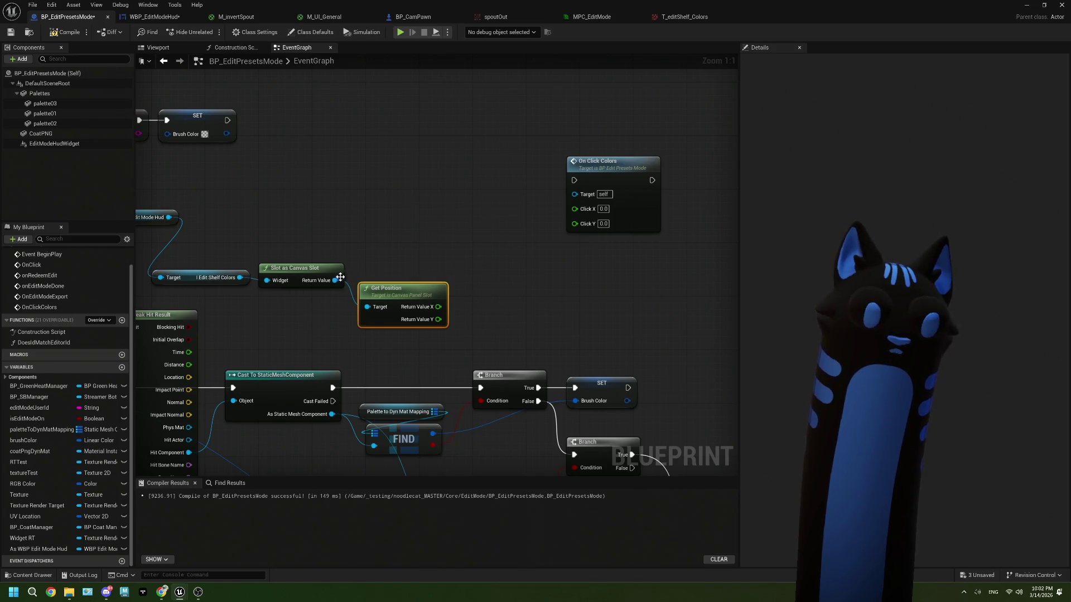
# Step: Add a Get Size node from the canvas slot above Get Position and split its output into X and Y
pyautogui.moveTo(334, 280); pyautogui.dragTo(368, 260)
pyautogui.write('get size')
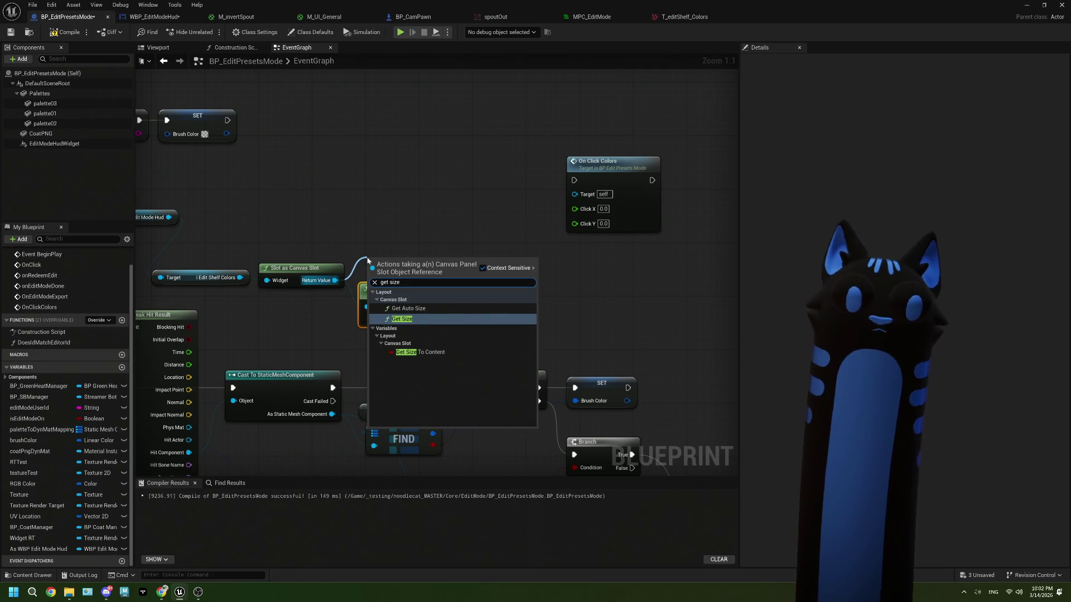
pyautogui.click(401, 319)
pyautogui.moveTo(396, 263)
pyautogui.mouseDown()
pyautogui.moveTo(393, 221)
pyautogui.moveTo(423, 242)
pyautogui.mouseUp()
pyautogui.rightClick(436, 241)
pyautogui.click(474, 277)
pyautogui.moveTo(503, 282); pyautogui.dragTo(445, 256)
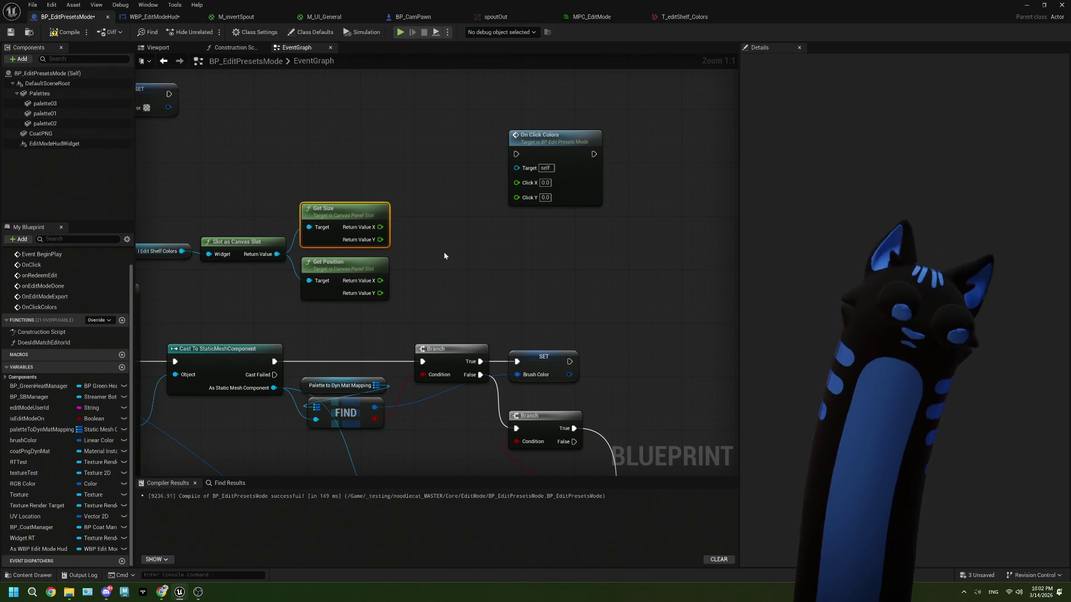
pyautogui.moveTo(383, 285); pyautogui.dragTo(423, 253)
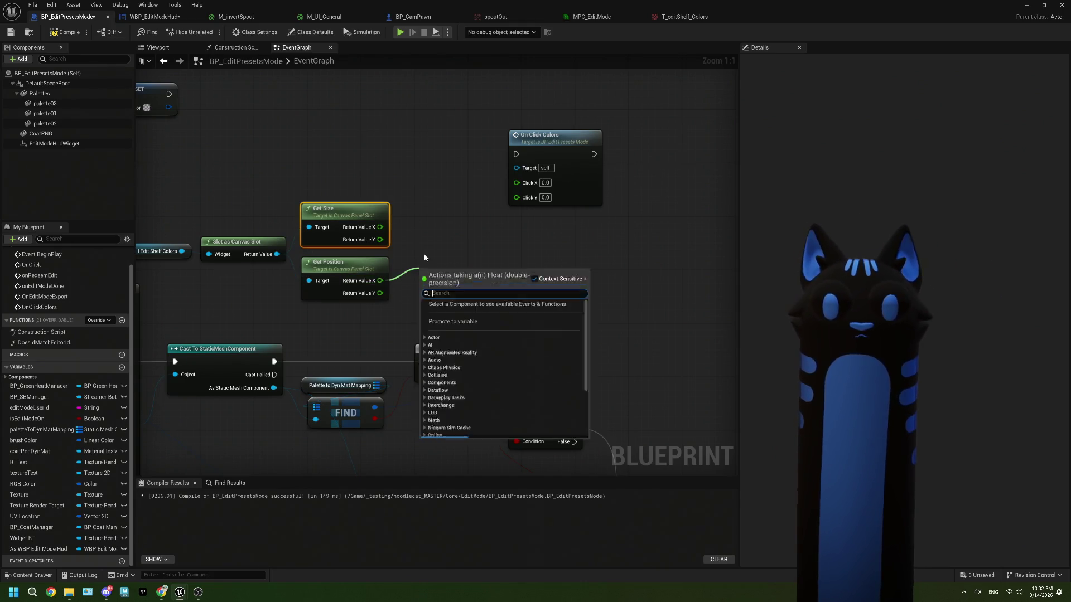
# Step: Add a Print String node to the event graph
pyautogui.click(423, 256)
pyautogui.rightClick(422, 256)
pyautogui.write('print')
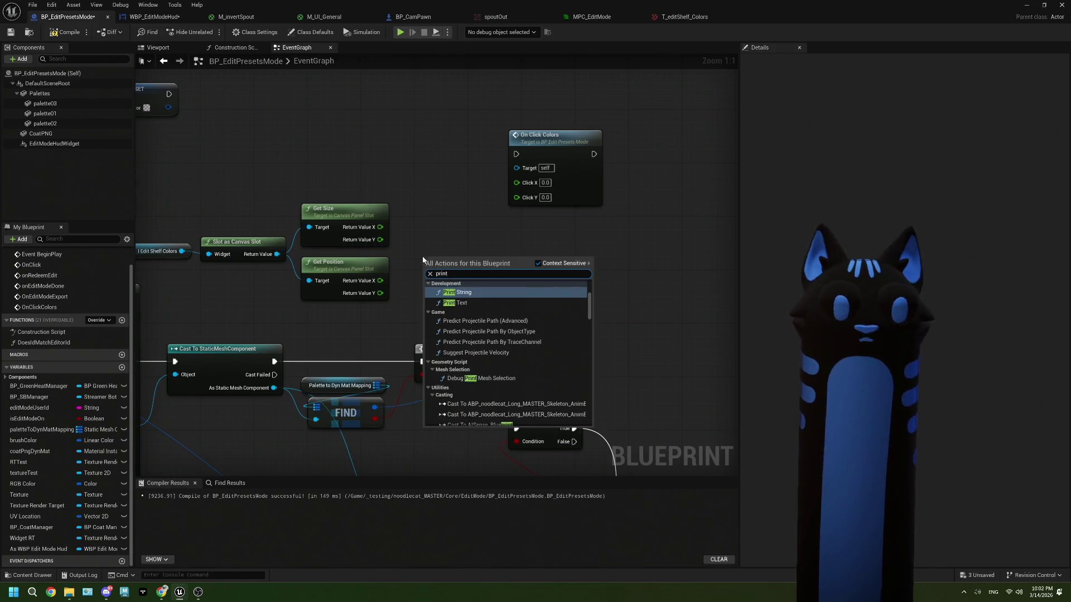
pyautogui.press('Return')
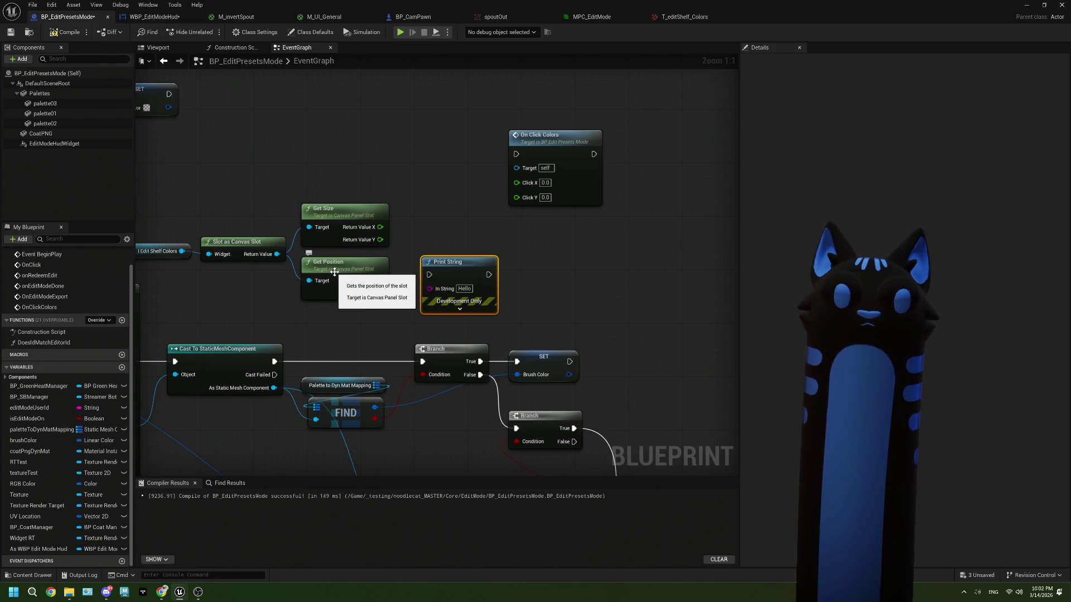
pyautogui.moveTo(455, 275)
pyautogui.mouseDown()
pyautogui.moveTo(482, 255)
pyautogui.moveTo(552, 247)
pyautogui.moveTo(479, 287)
pyautogui.moveTo(453, 288)
pyautogui.mouseUp()
# Step: Feed Print String from an Append with extra pins, Get Position's X in B and 'Y' in C
pyautogui.write('appen')
pyautogui.press('Return')
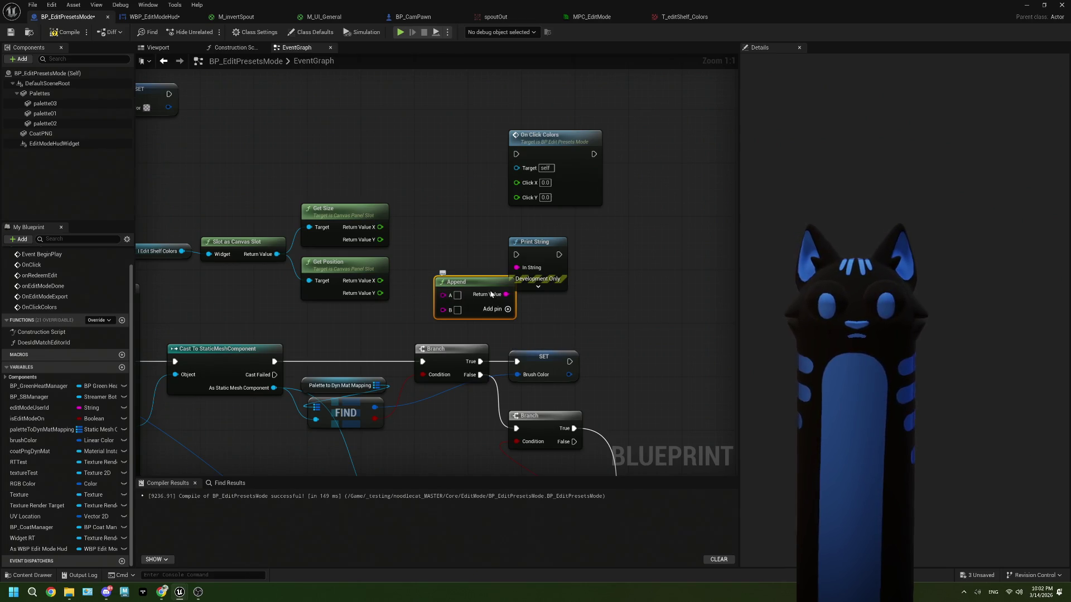
pyautogui.click(507, 309)
pyautogui.click(507, 309)
pyautogui.moveTo(475, 286); pyautogui.dragTo(455, 253)
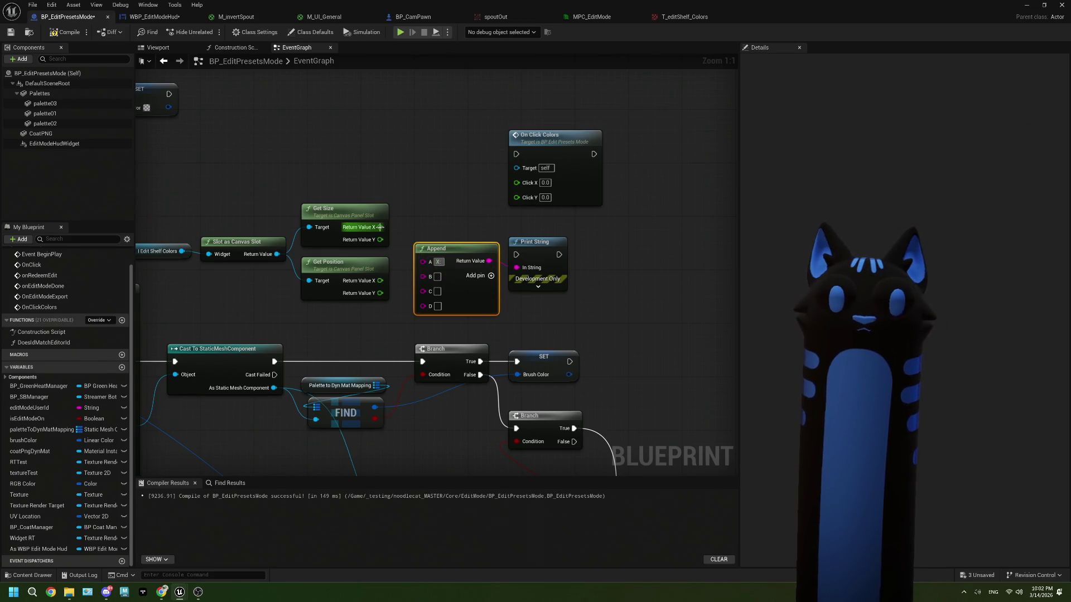
pyautogui.moveTo(379, 281)
pyautogui.mouseDown()
pyautogui.moveTo(422, 277)
pyautogui.moveTo(393, 297)
pyautogui.moveTo(434, 301)
pyautogui.mouseUp()
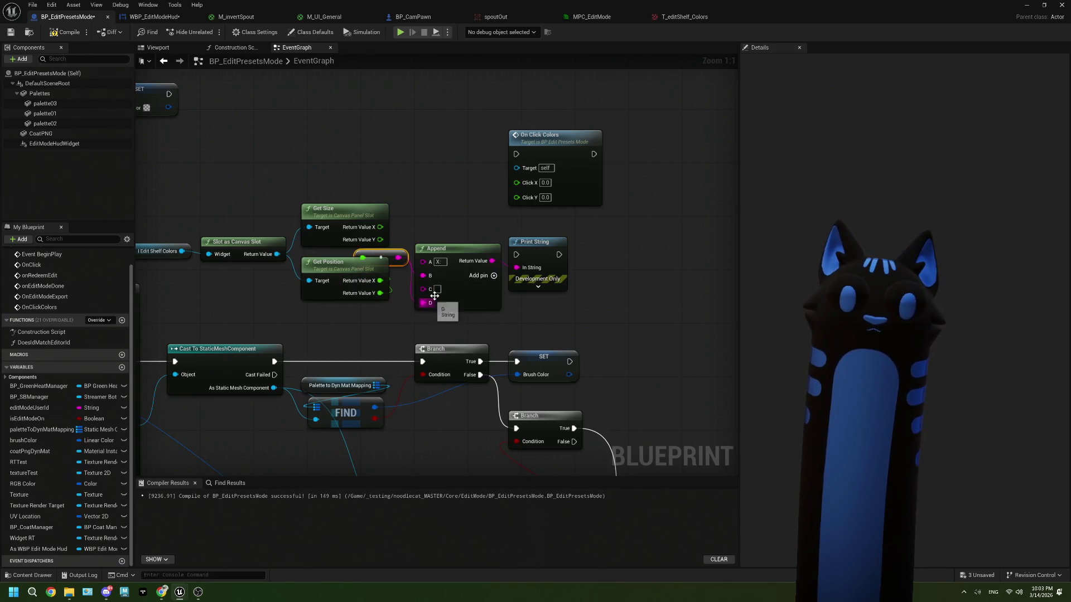
pyautogui.click(438, 289)
pyautogui.write('Y:')
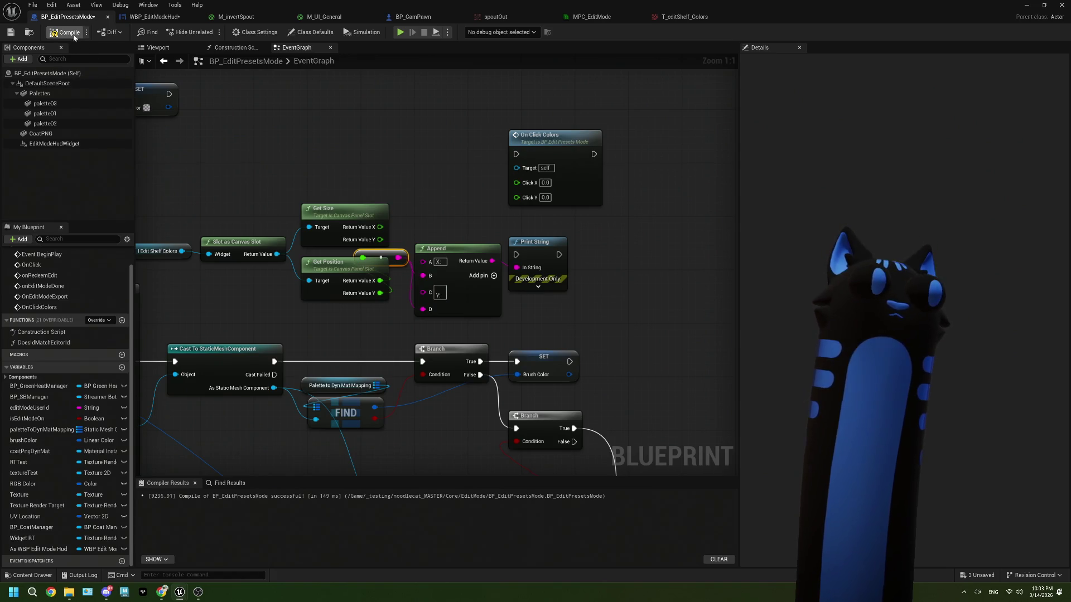
# Step: Wire OnClick's execution into Print String, compile and save the blueprint, and minimize the editor
pyautogui.click(11, 32)
pyautogui.scroll(-2, 402, 234)
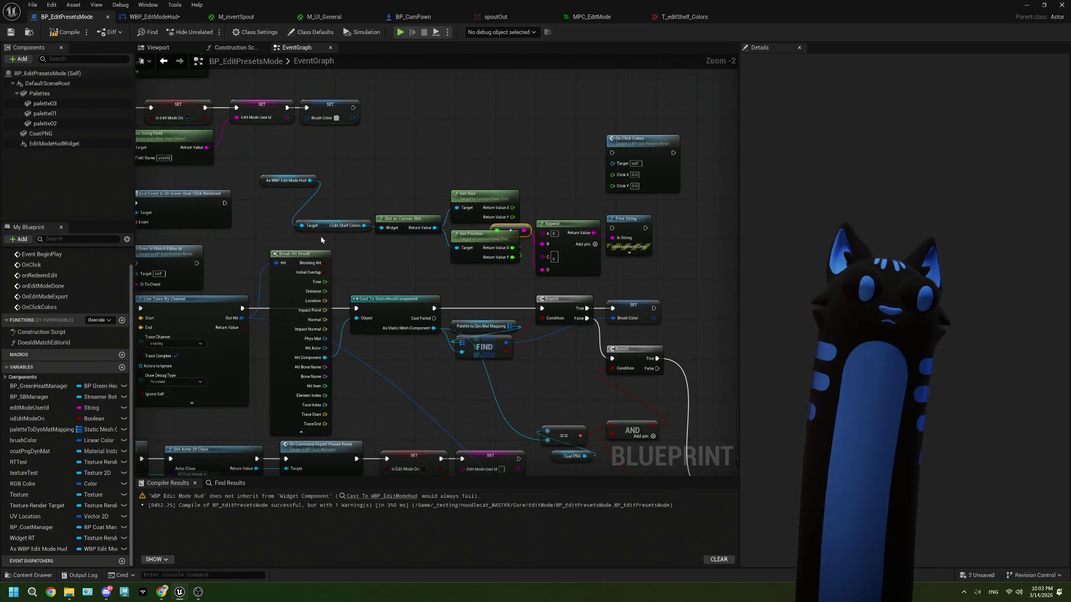
pyautogui.moveTo(184, 260); pyautogui.dragTo(690, 223)
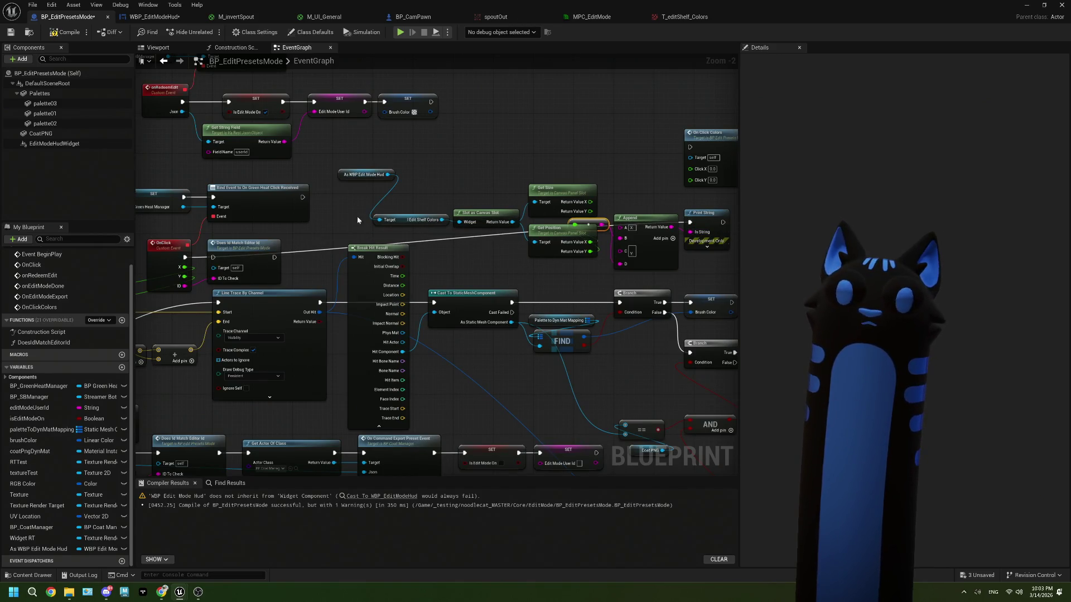
pyautogui.click(9, 33)
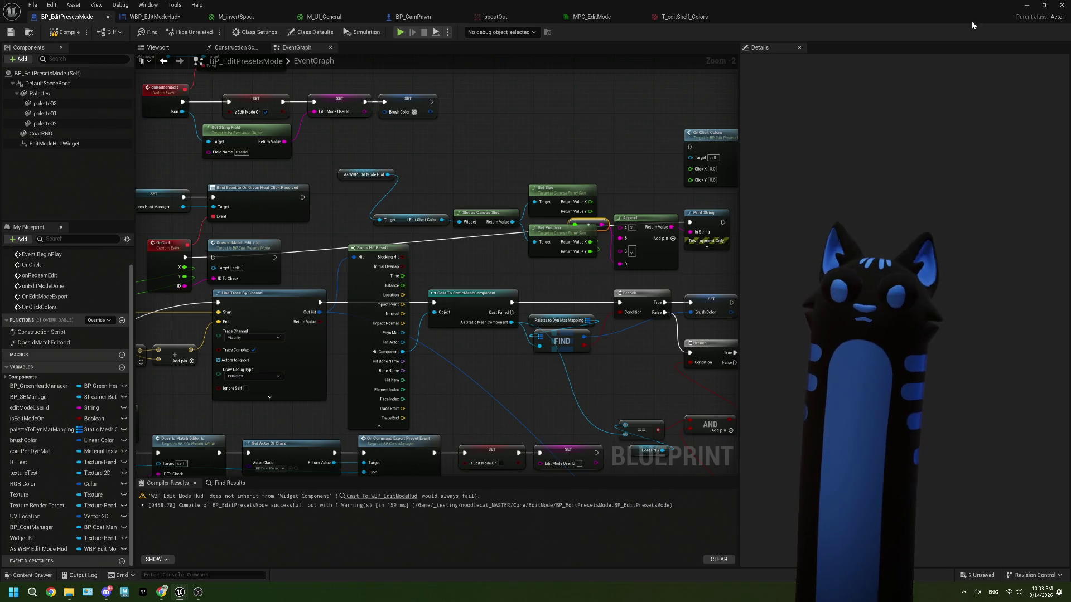
pyautogui.click(1027, 6)
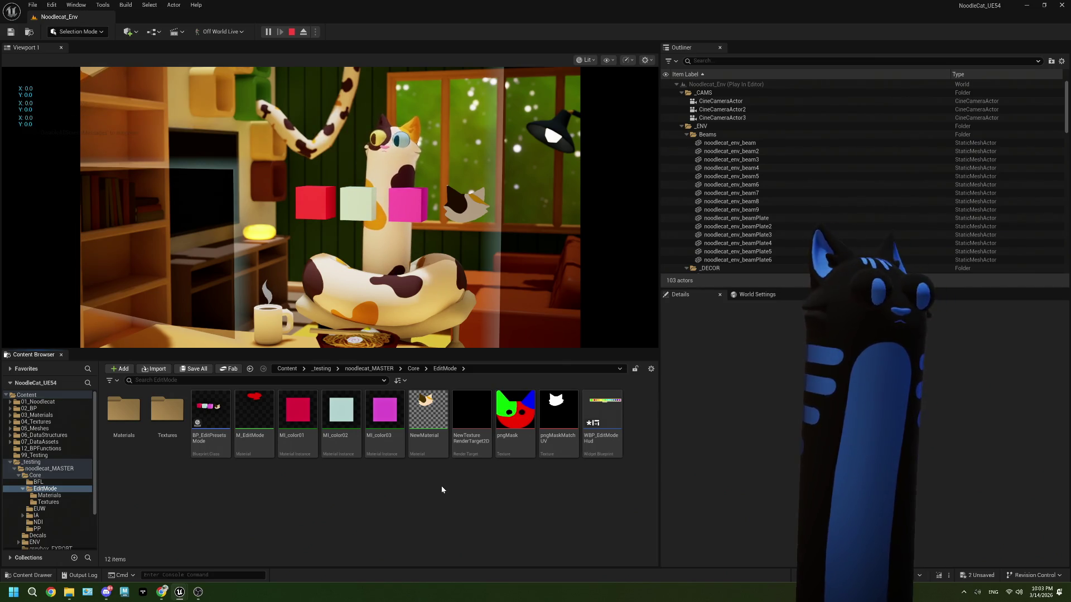
# Step: Stop the play test, dismiss the Accessed None error log, and reopen BP_EditPresetsMode at the HUD cast
pyautogui.click(291, 32)
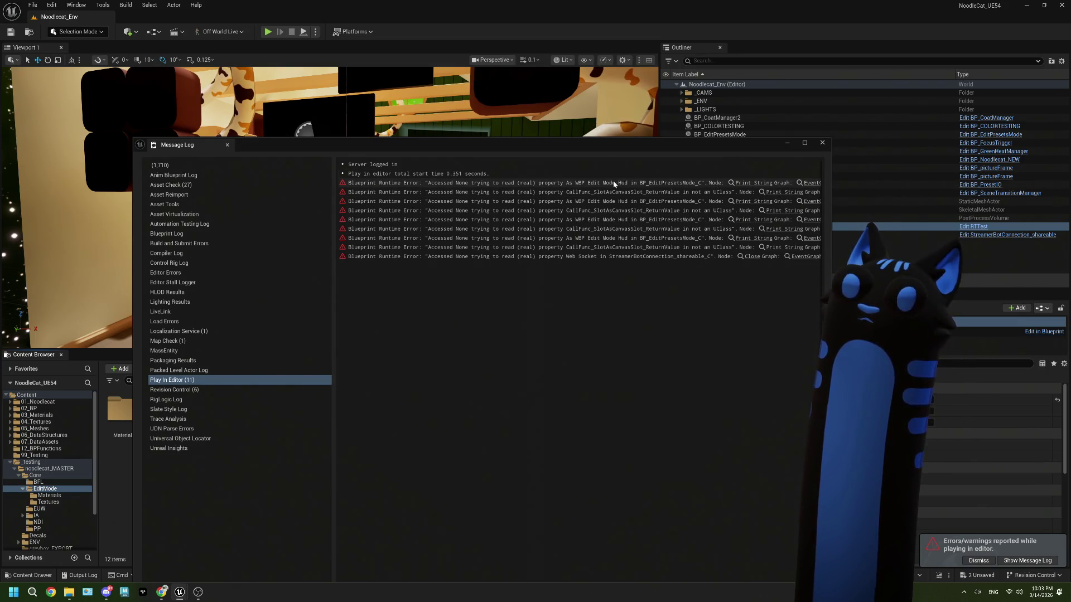
pyautogui.click(822, 144)
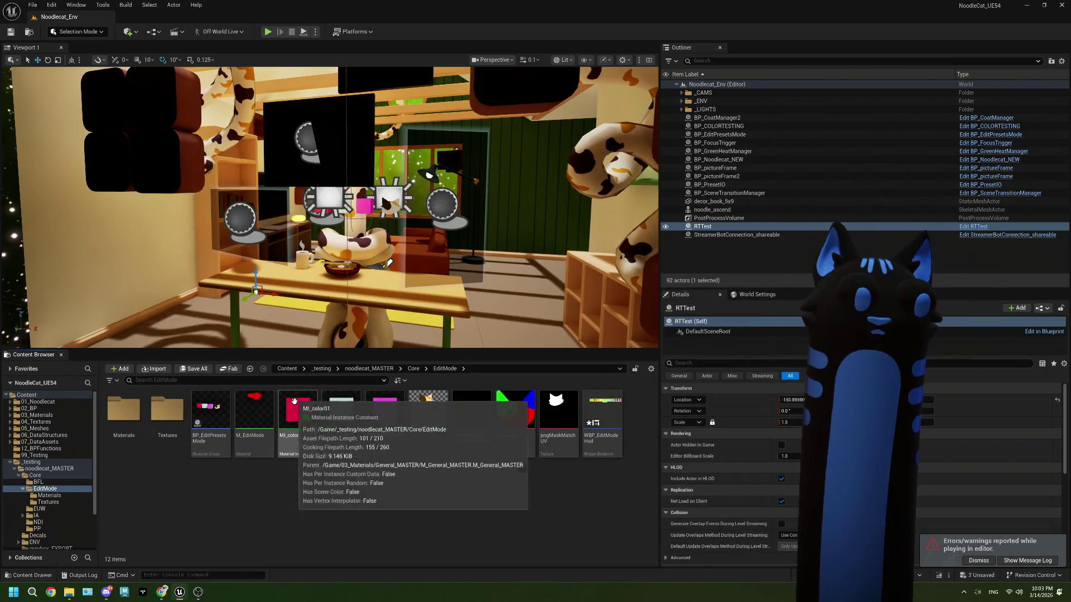
pyautogui.doubleClick(210, 415)
pyautogui.moveTo(356, 259); pyautogui.dragTo(902, 271)
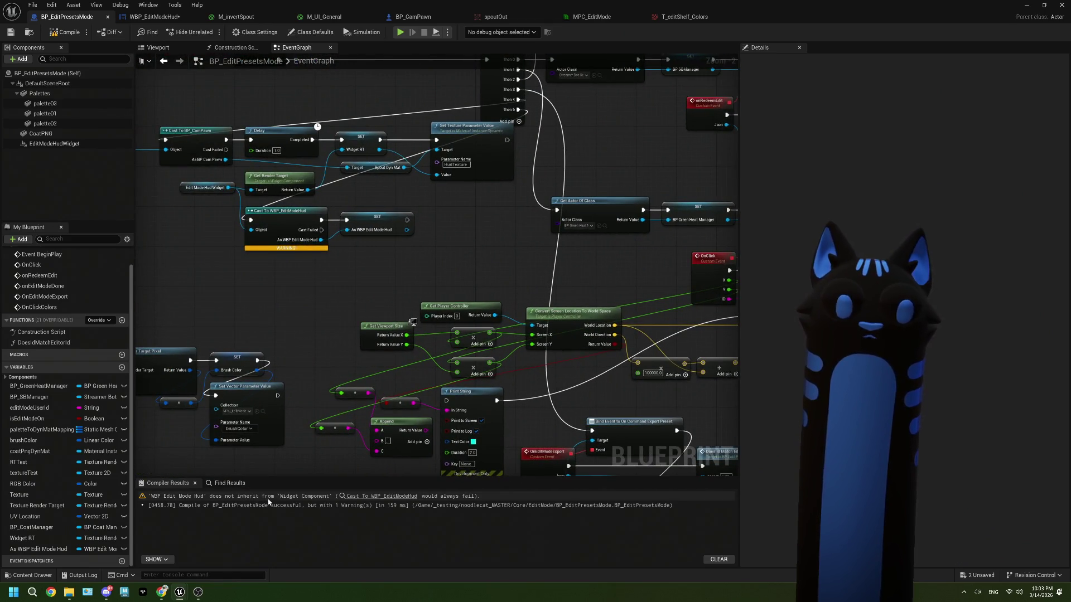
# Step: Feed a Get Widget node from Edit Mode Hud Widget into the HUD cast and recompile
pyautogui.scroll(2, 390, 312)
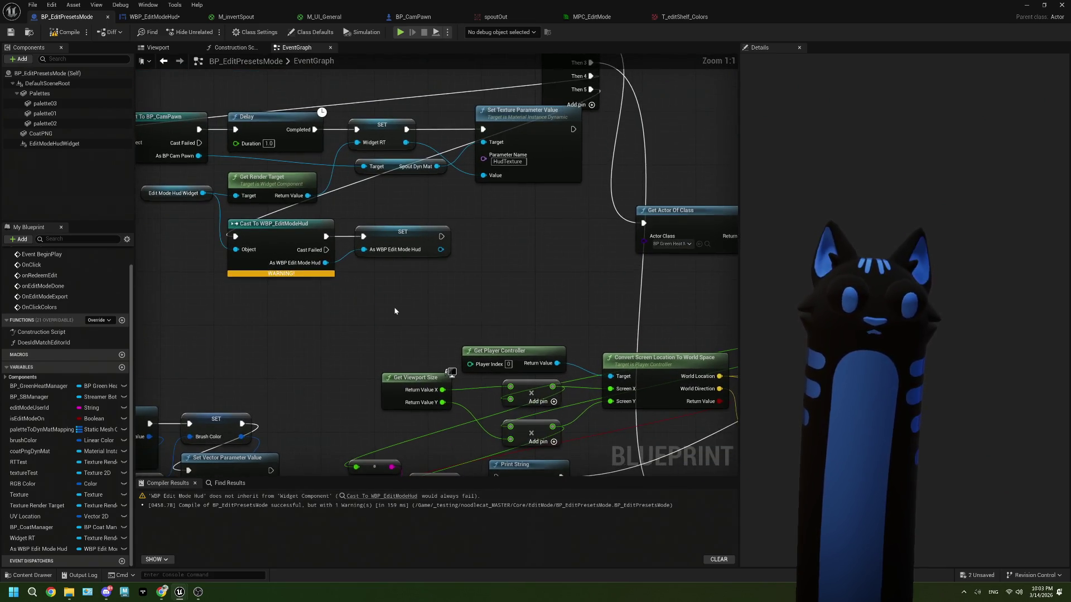
pyautogui.moveTo(203, 193); pyautogui.dragTo(179, 237)
pyautogui.write('get wid')
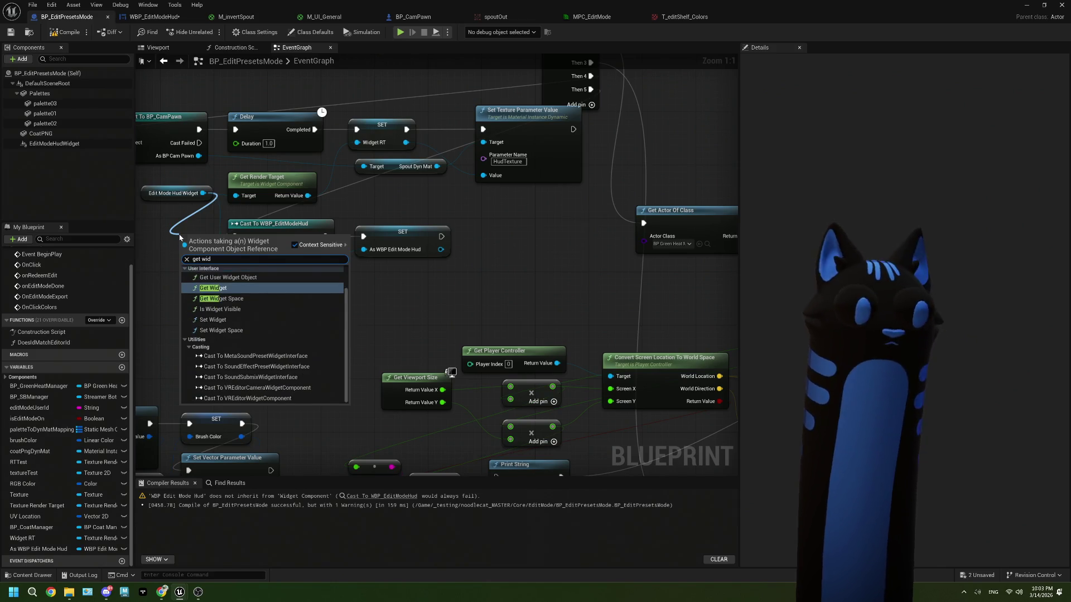
pyautogui.press('Return')
pyautogui.moveTo(197, 256); pyautogui.dragTo(239, 250)
pyautogui.click(55, 33)
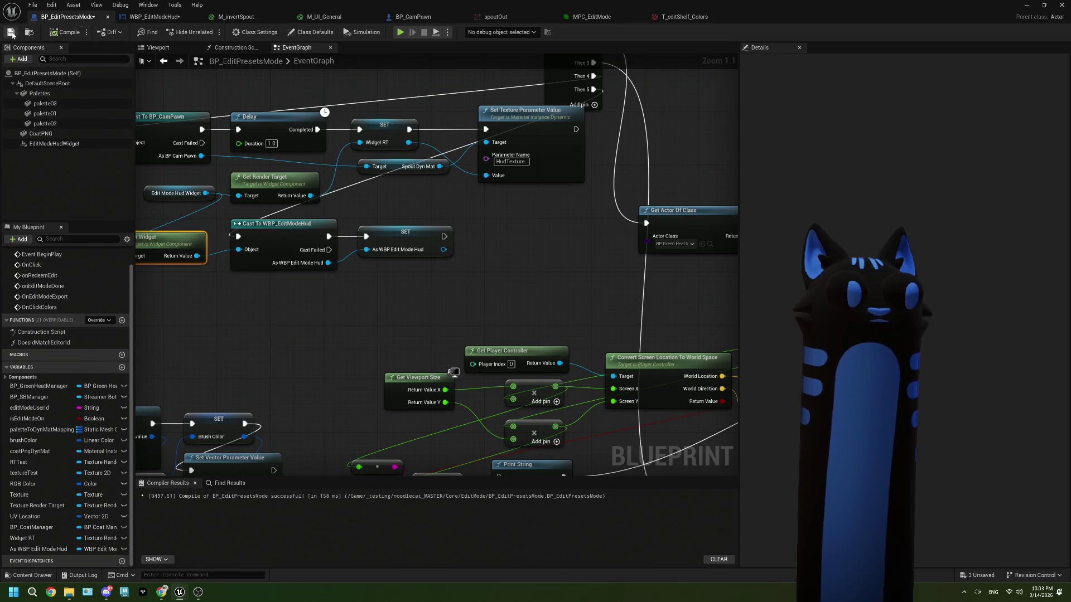
# Step: Move the I_editShelf_Colors image in the WBP_EditModeHud designer to position 508, 276
pyautogui.scroll(-3, 460, 265)
pyautogui.moveTo(550, 284); pyautogui.dragTo(482, 285)
pyautogui.scroll(1, 473, 287)
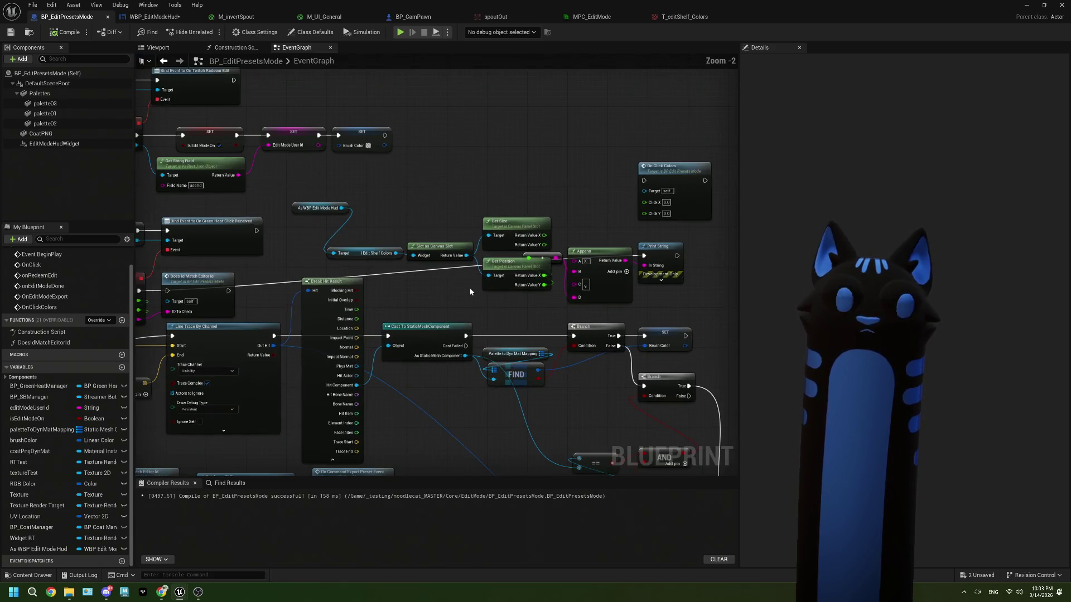
pyautogui.click(154, 16)
pyautogui.moveTo(300, 138); pyautogui.dragTo(406, 195)
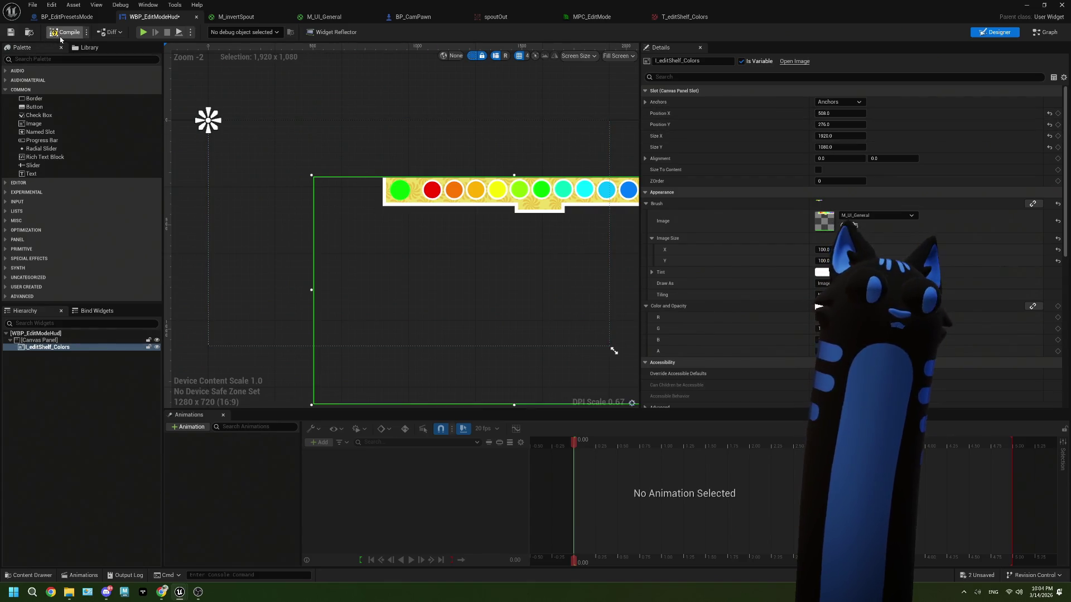
# Step: Play-test the level, which prints X 508.0, Y 276.0, then stop it and close the log
pyautogui.hotkey('alt', 'Tab')
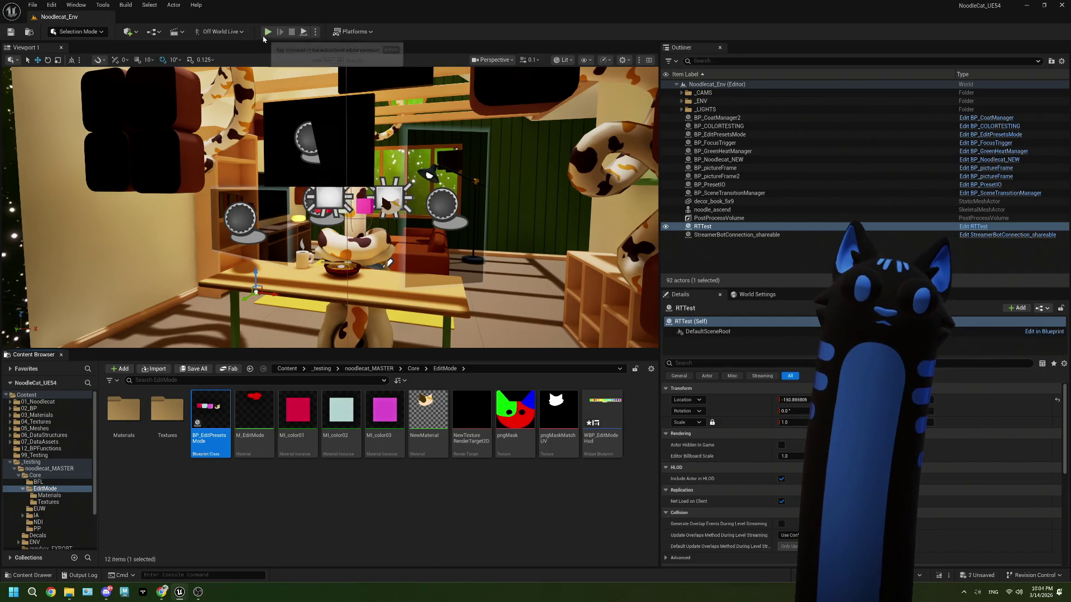
pyautogui.hotkey('alt', 'p')
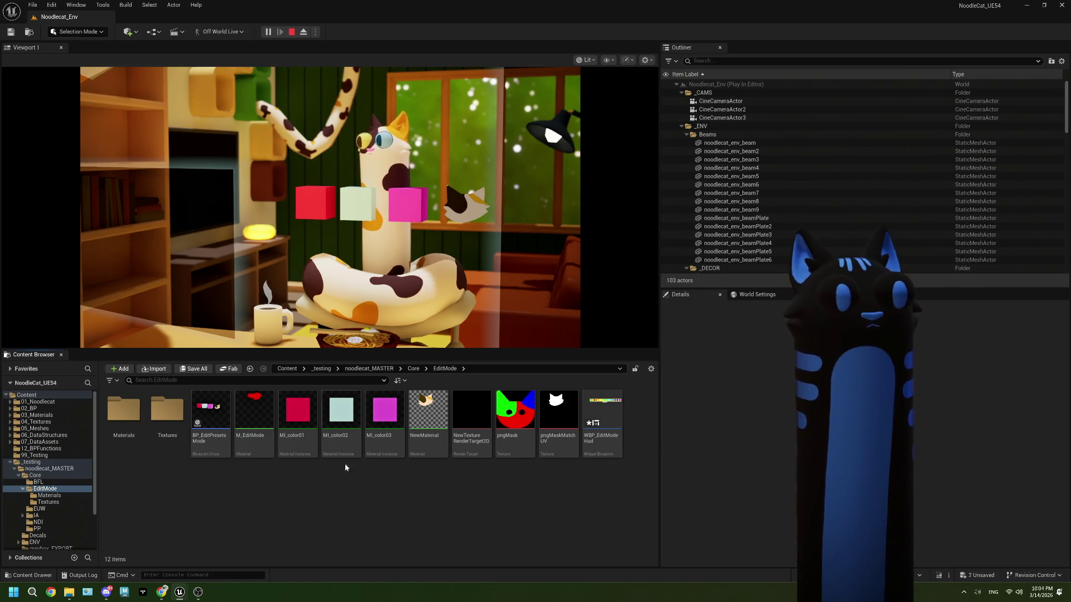
pyautogui.click(288, 32)
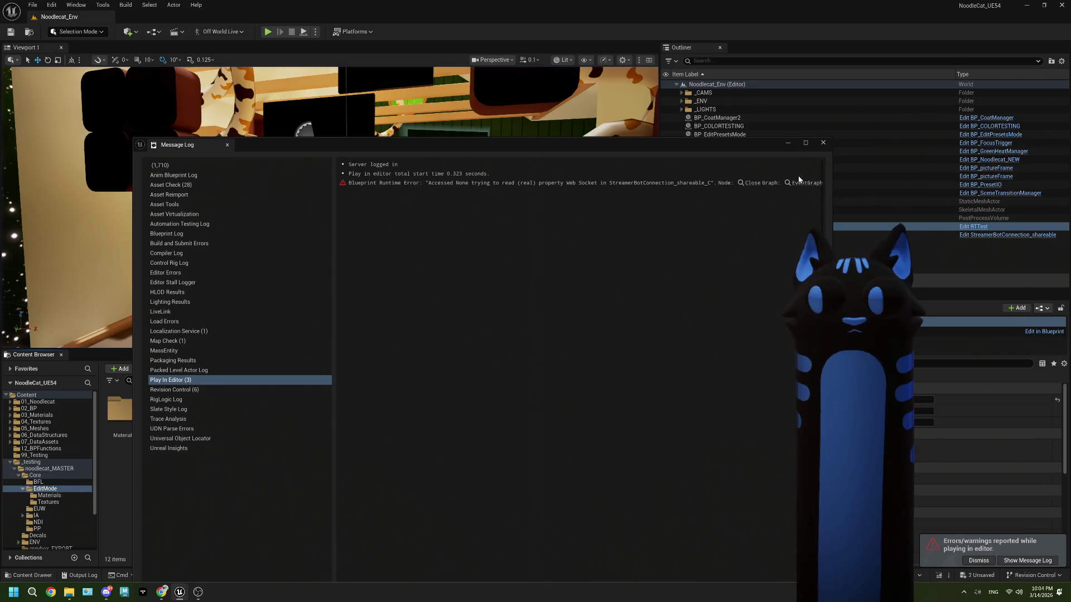
pyautogui.click(824, 143)
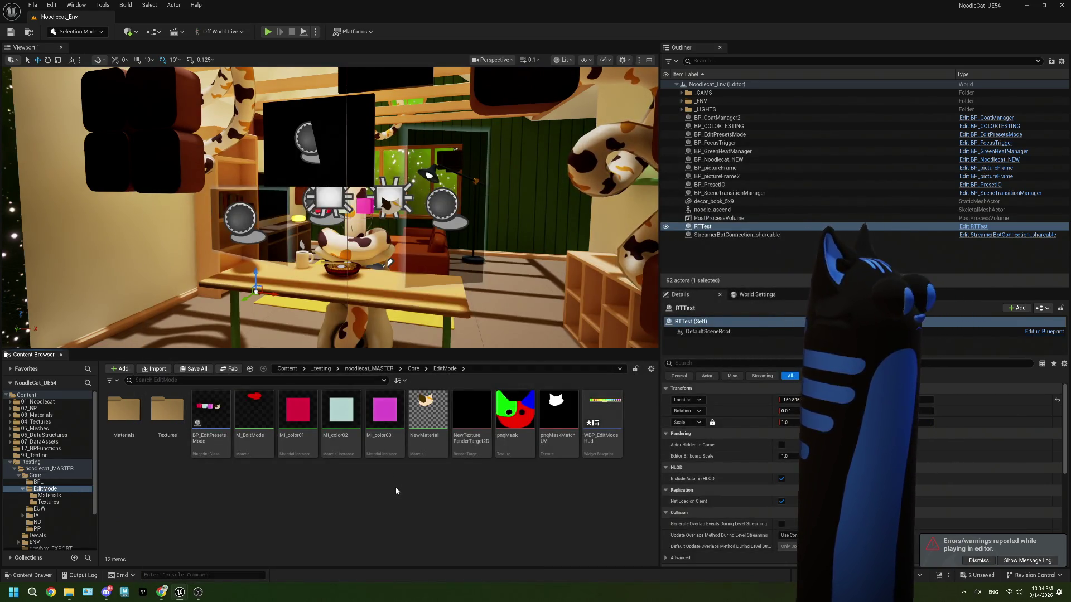
pyautogui.doubleClick(221, 417)
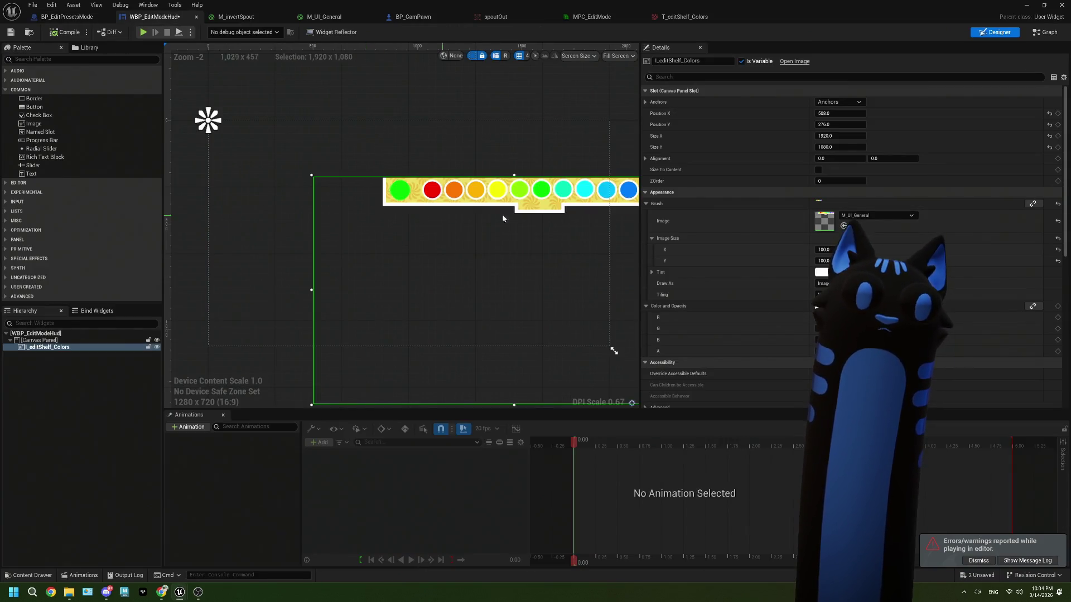
# Step: Set the shelf image's slot Position X and Y to 0, save the HUD, and return to the event graph
pyautogui.click(839, 114)
pyautogui.write('0')
pyautogui.press('Tab')
pyautogui.write('0')
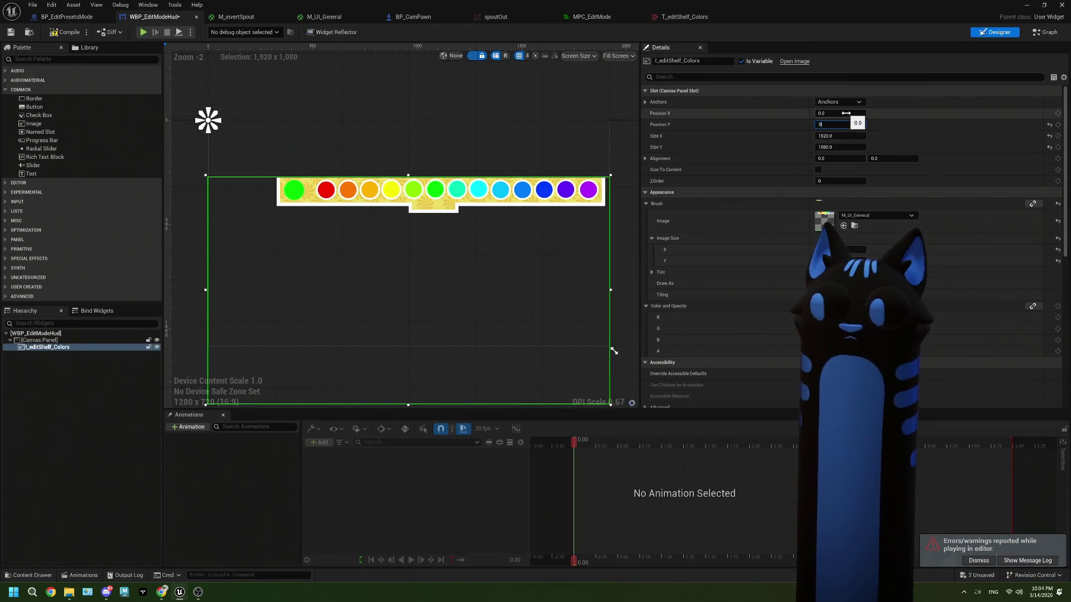
pyautogui.press('Return')
pyautogui.click(16, 33)
pyautogui.click(67, 17)
pyautogui.moveTo(531, 222)
pyautogui.mouseDown()
pyautogui.moveTo(484, 173)
pyautogui.moveTo(533, 177)
pyautogui.mouseUp()
# Step: Add a subtract node from Get Size X and wire Get Position X into it
pyautogui.write('-')
pyautogui.press('Return')
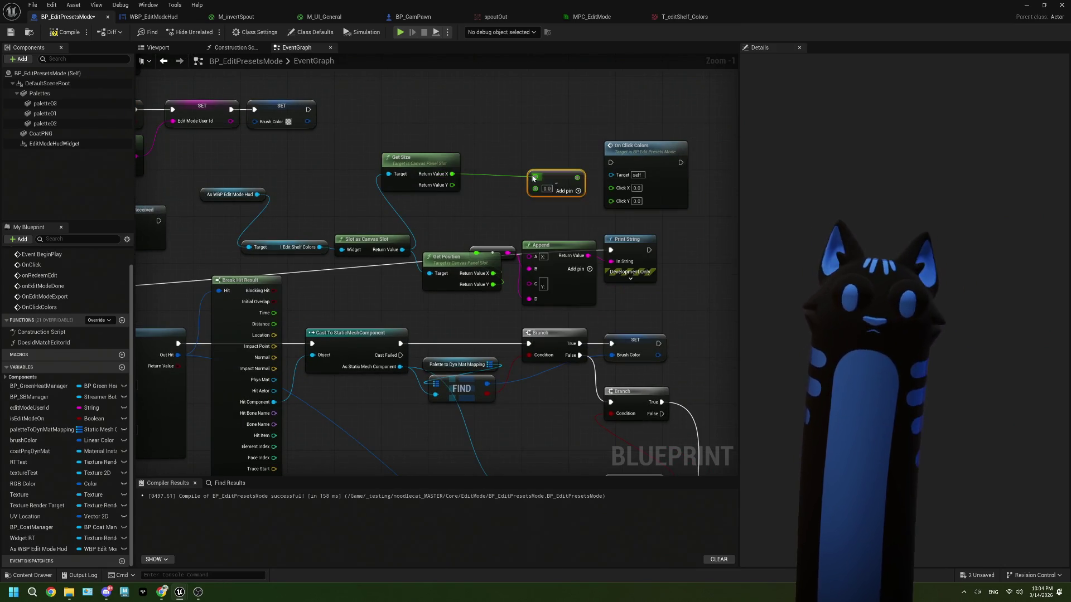
pyautogui.scroll(1, 536, 179)
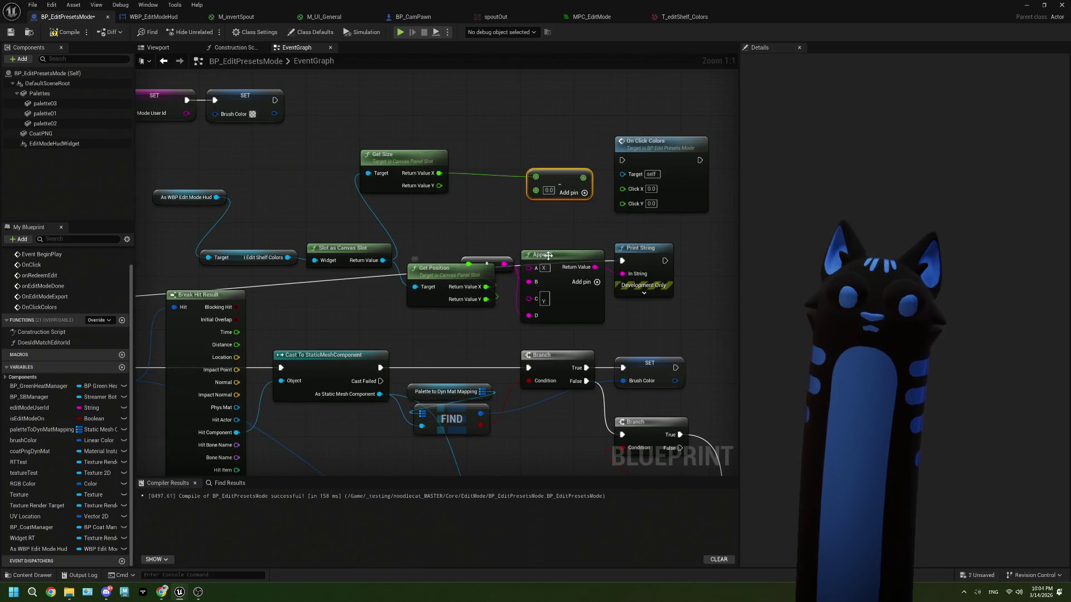
pyautogui.moveTo(539, 258); pyautogui.dragTo(570, 270)
pyautogui.moveTo(394, 273); pyautogui.dragTo(402, 257)
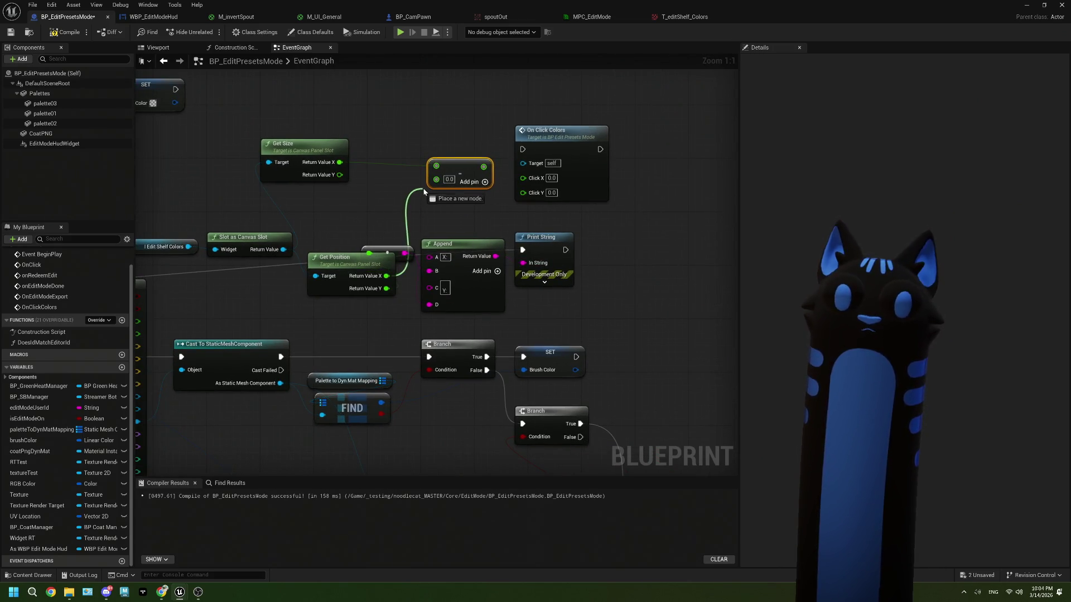
pyautogui.moveTo(439, 184); pyautogui.dragTo(437, 181)
pyautogui.moveTo(588, 154); pyautogui.dragTo(627, 147)
# Step: Disconnect Print String from the execution flow and delete the subtract node
pyautogui.moveTo(641, 239)
pyautogui.mouseDown()
pyautogui.moveTo(424, 362)
pyautogui.moveTo(443, 241)
pyautogui.moveTo(614, 255)
pyautogui.mouseUp()
pyautogui.keyDown('alt'); pyautogui.click(677, 256); pyautogui.keyUp('alt')
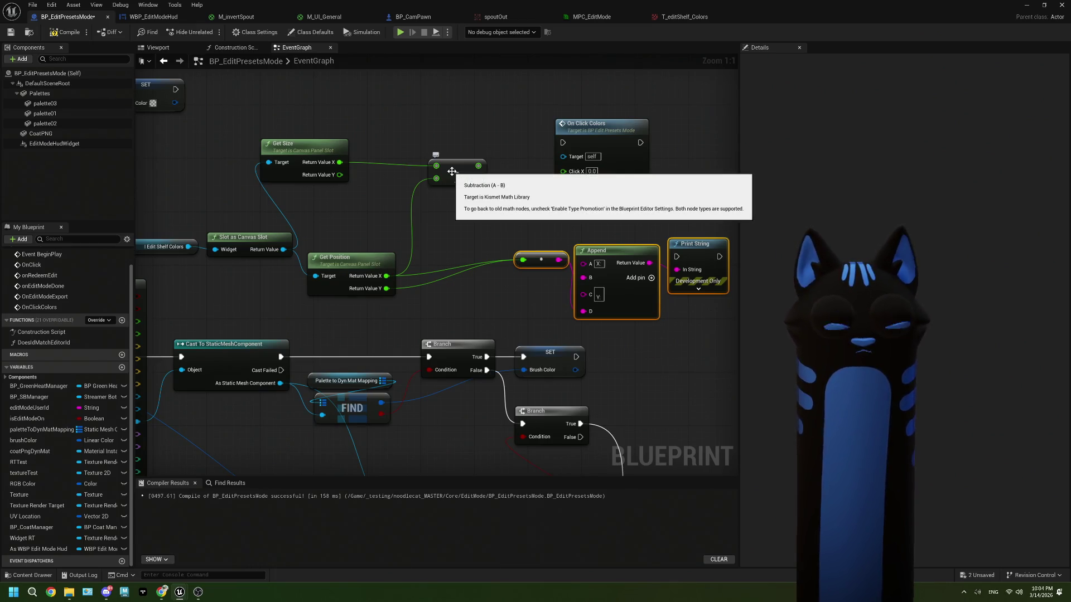
pyautogui.click(452, 171)
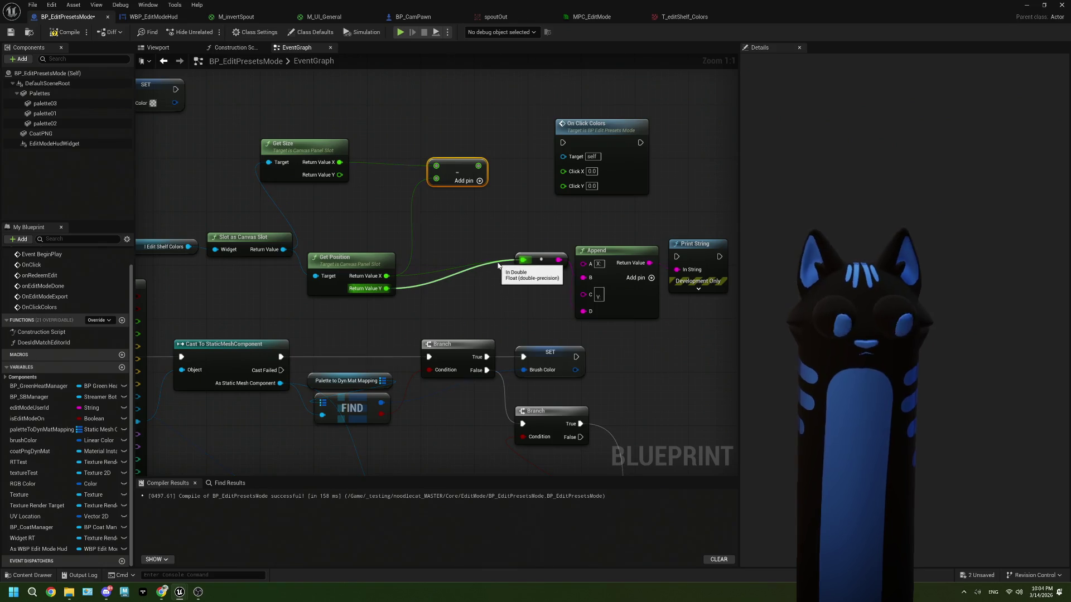
pyautogui.press('Delete')
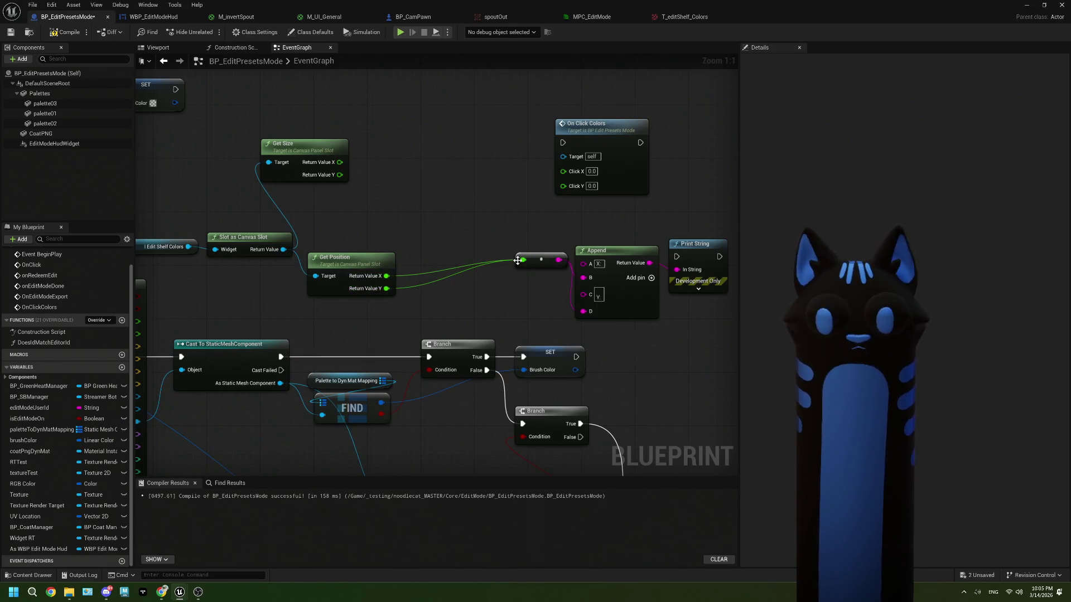
# Step: Break the Get Position Y link into the float-to-text conversion node and delete that node
pyautogui.rightClick(521, 261)
pyautogui.click(537, 300)
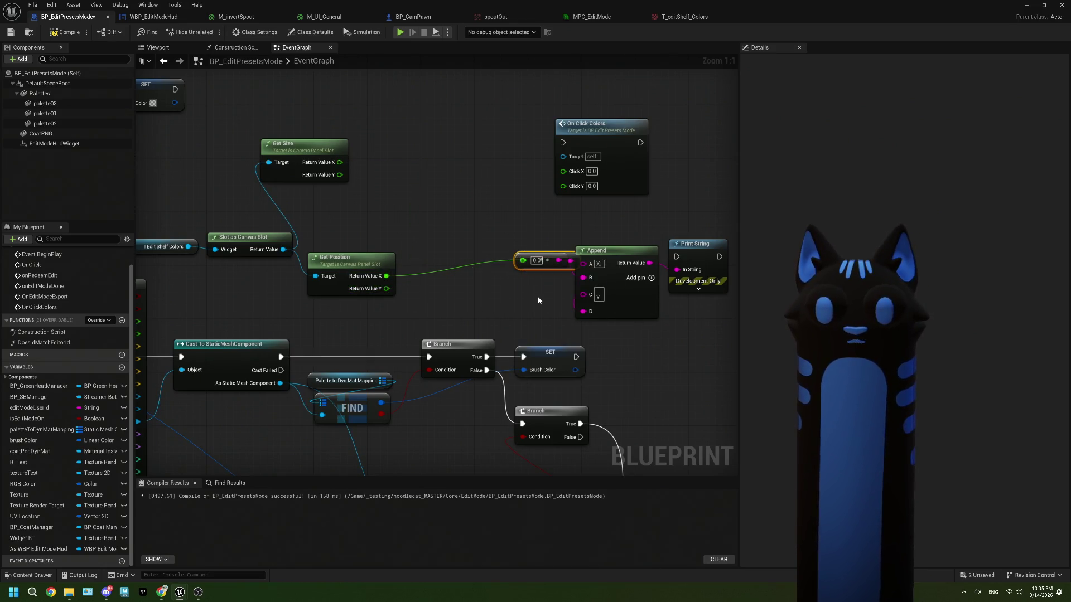
pyautogui.rightClick(523, 261)
pyautogui.click(503, 260)
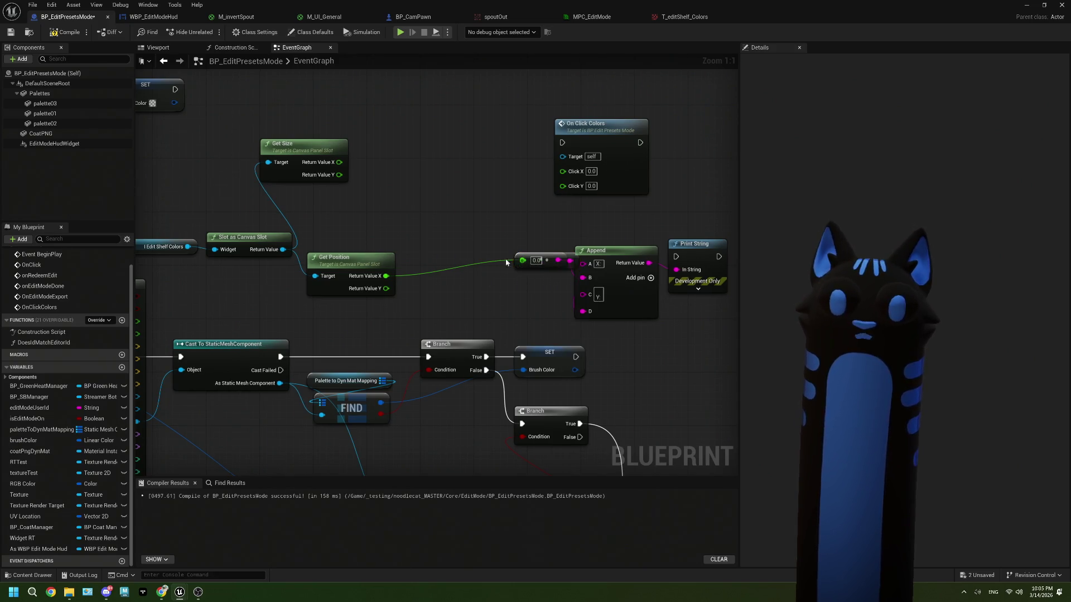
pyautogui.click(534, 260)
pyautogui.press('Delete')
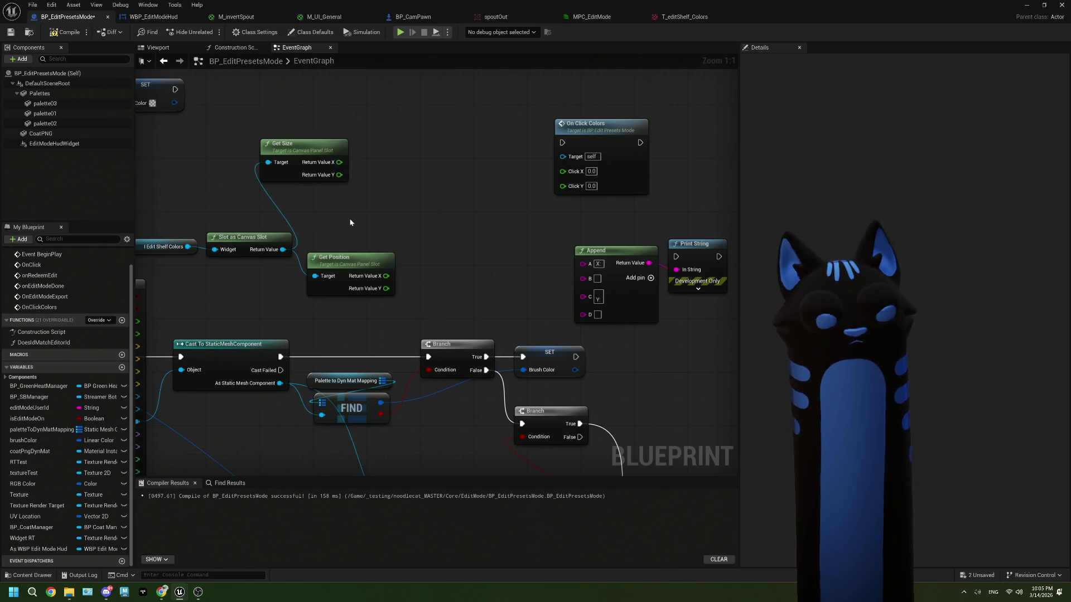
# Step: Add an Add node summing Get Size X and Get Position X, then duplicate it below
pyautogui.moveTo(339, 162)
pyautogui.mouseDown()
pyautogui.moveTo(403, 184)
pyautogui.moveTo(457, 180)
pyautogui.mouseUp()
pyautogui.write('ad')
pyautogui.click(436, 222)
pyautogui.moveTo(386, 276); pyautogui.dragTo(435, 193)
pyautogui.hotkey('ctrl', 'd')
pyautogui.moveTo(520, 244); pyautogui.dragTo(453, 219)
# Step: Wire Get Size Y and Get Position Y into the duplicated Add node
pyautogui.moveTo(343, 177); pyautogui.dragTo(375, 201)
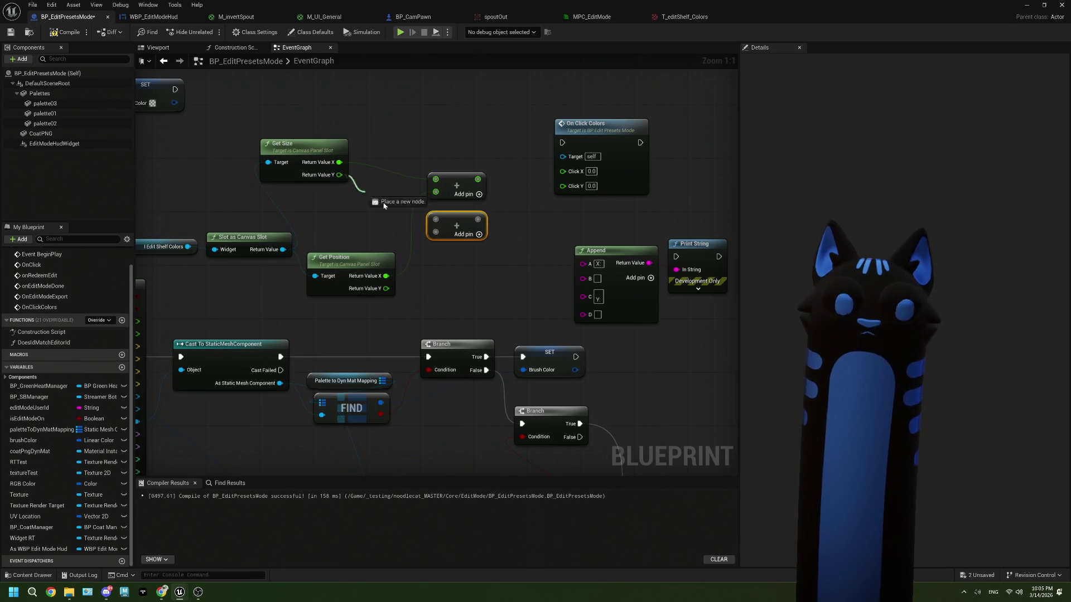
pyautogui.moveTo(434, 222); pyautogui.dragTo(435, 219)
pyautogui.moveTo(386, 289); pyautogui.dragTo(403, 283)
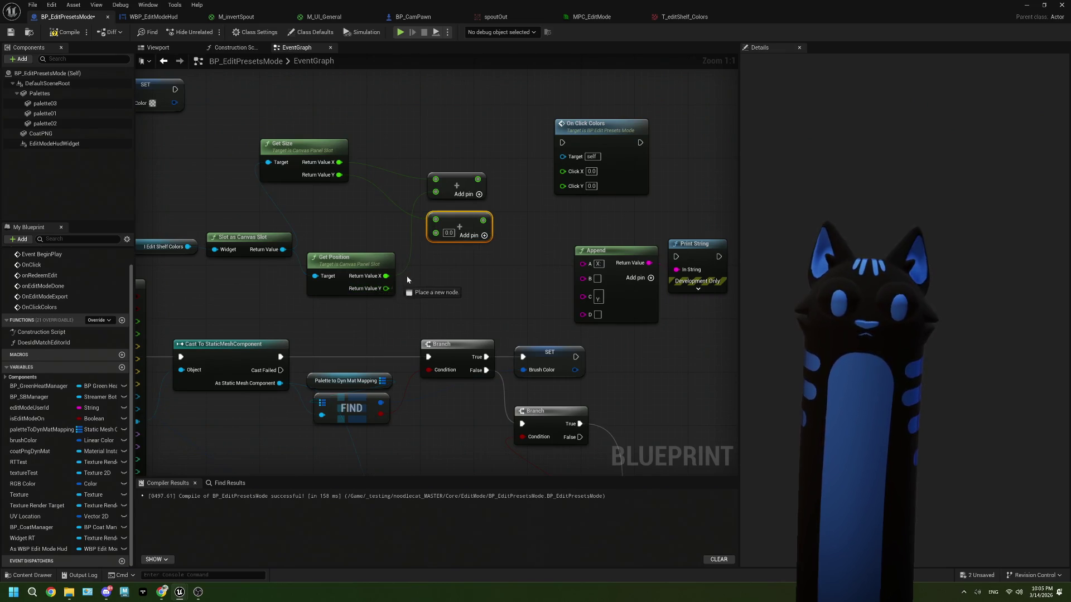
pyautogui.moveTo(435, 238); pyautogui.dragTo(435, 234)
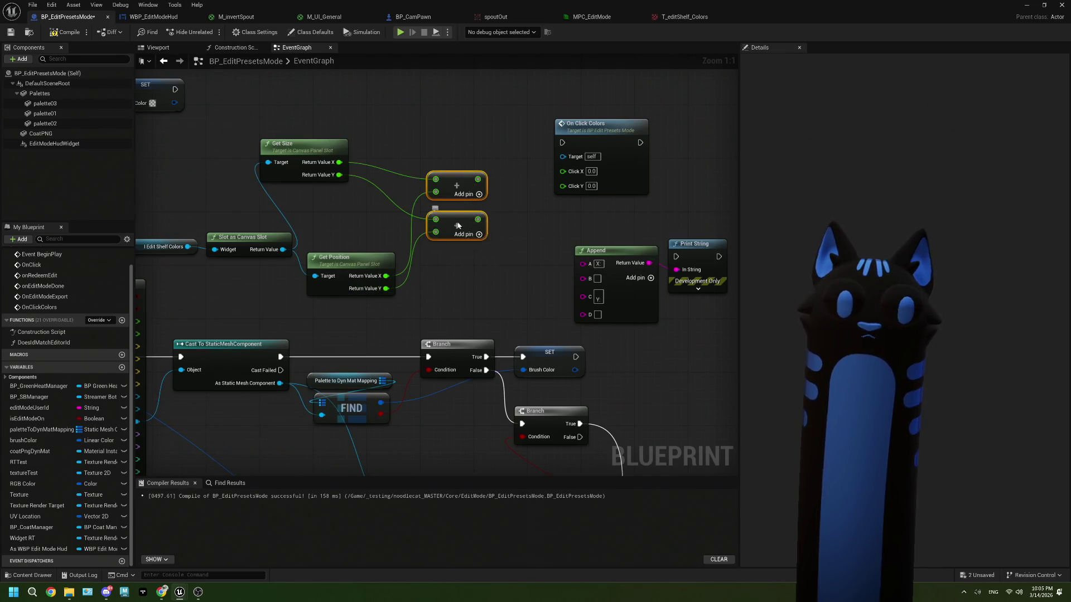
pyautogui.moveTo(295, 144); pyautogui.dragTo(349, 203)
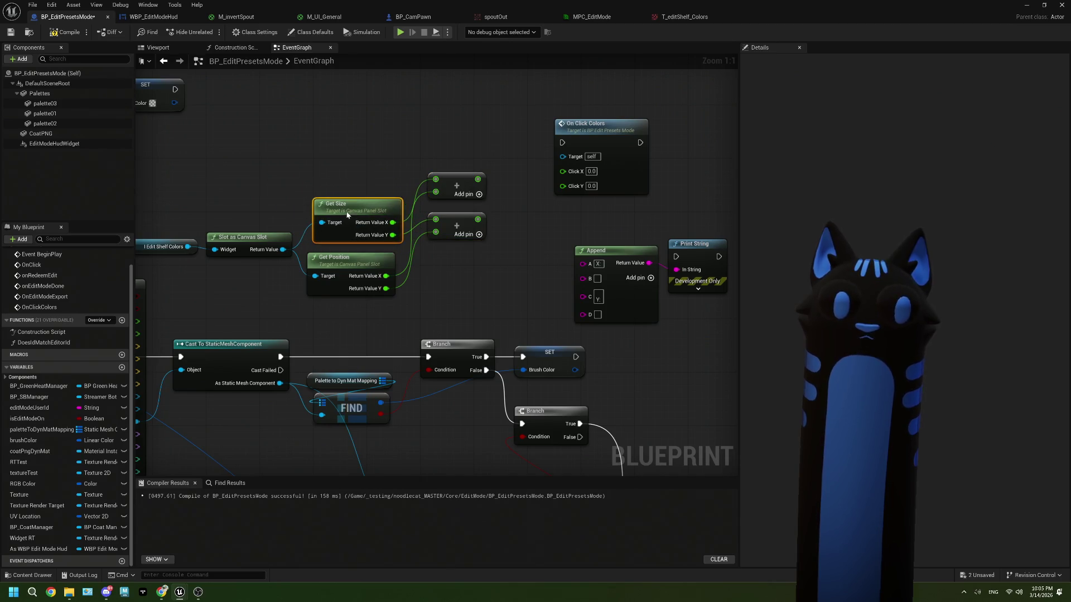
# Step: Delete the Append and Print String nodes and move On Click Colors out of the way
pyautogui.moveTo(505, 217); pyautogui.dragTo(558, 263)
pyautogui.press('Delete')
pyautogui.moveTo(497, 148); pyautogui.dragTo(615, 195)
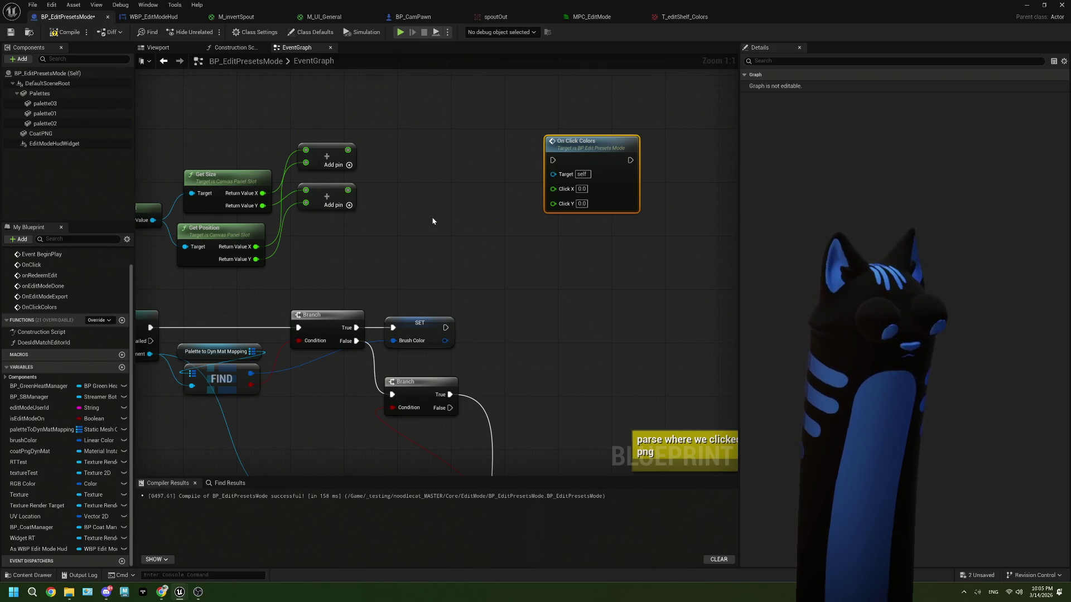
pyautogui.click(428, 218)
pyautogui.rightClick(427, 218)
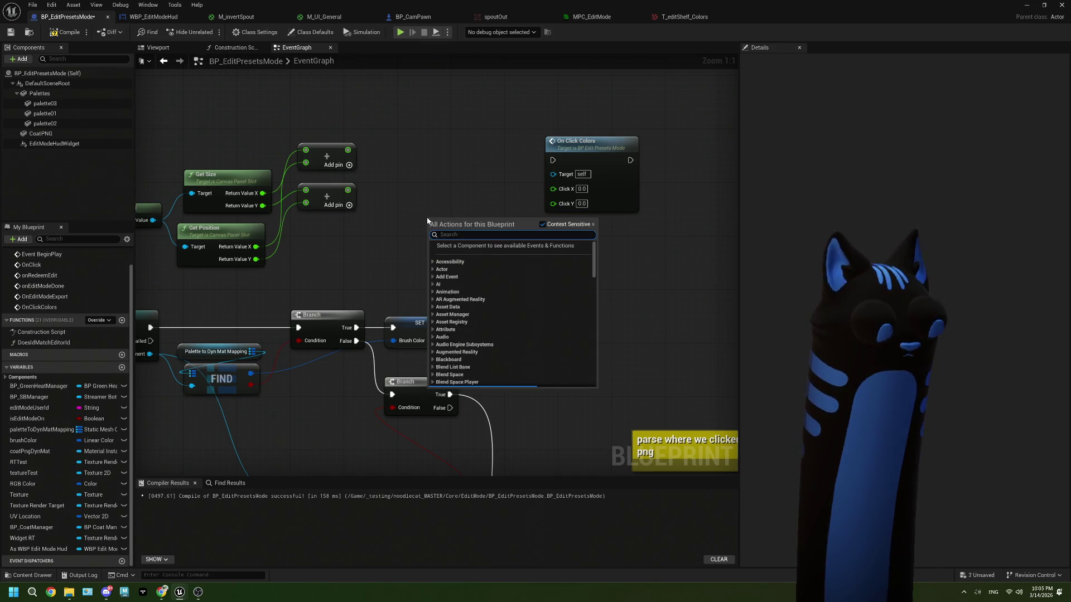
pyautogui.press('Escape')
pyautogui.hotkey('ctrl', 'v')
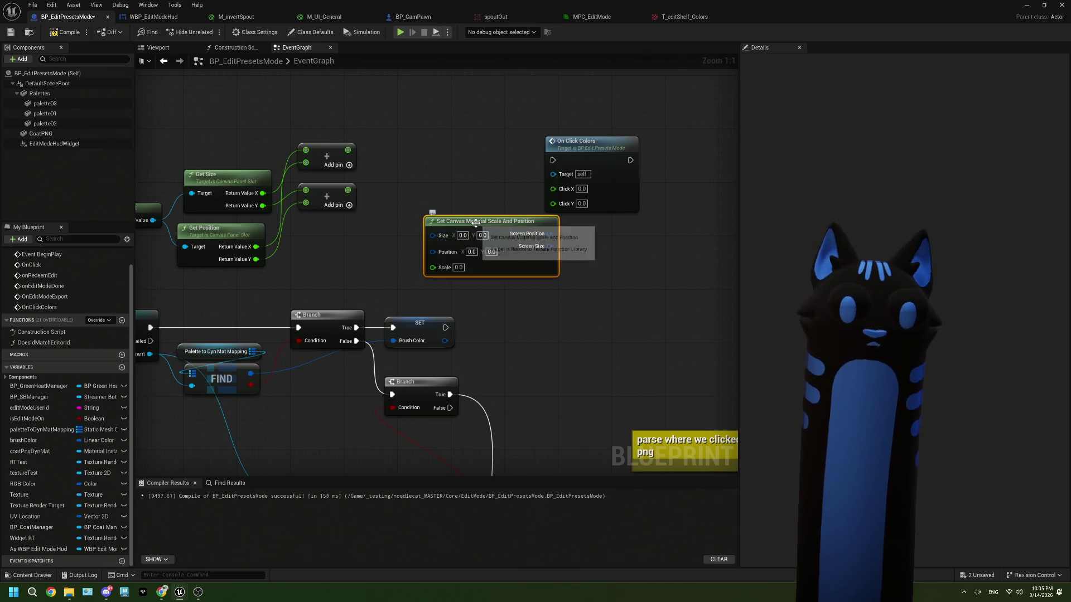
pyautogui.press('Delete')
# Step: Place an AND Boolean node in the graph
pyautogui.rightClick(444, 213)
pyautogui.write('and')
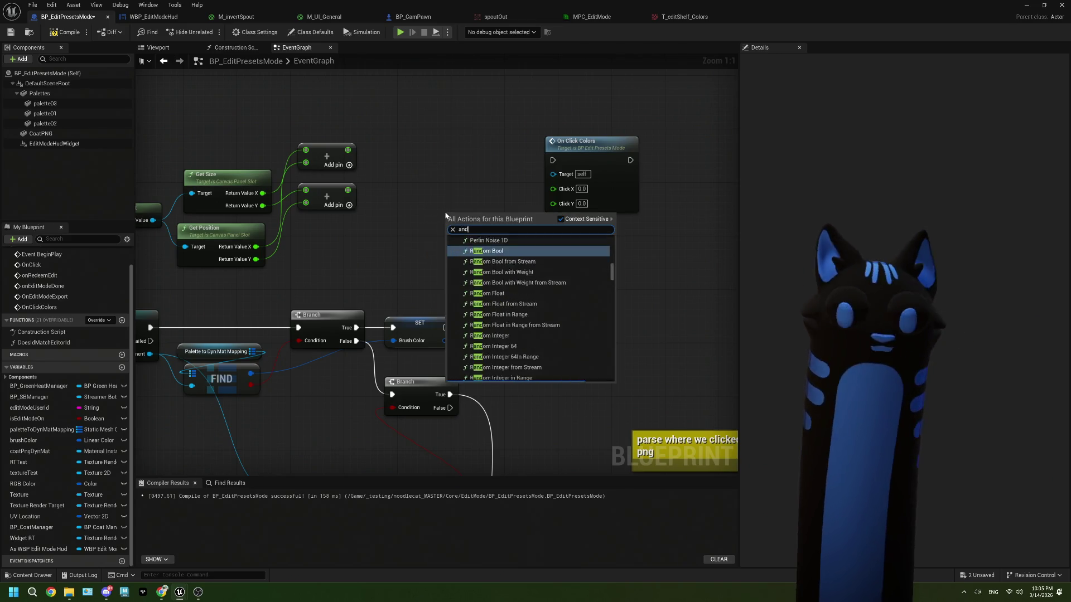
pyautogui.scroll(-8, 530, 284)
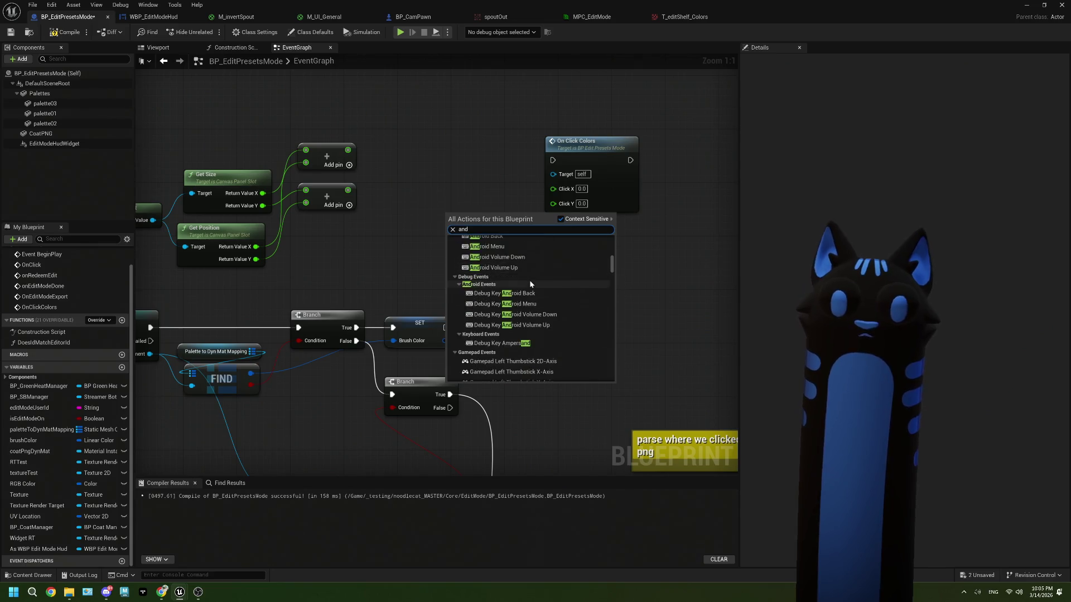
pyautogui.scroll(8, 530, 284)
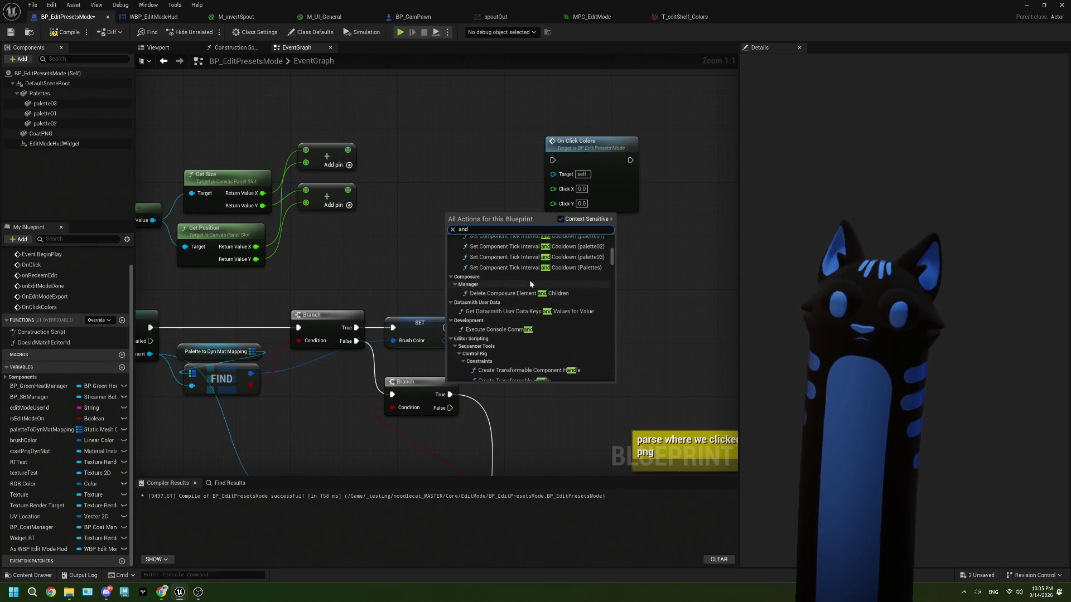
pyautogui.write('v')
pyautogui.press('BackSpace')
pyautogui.write('boo')
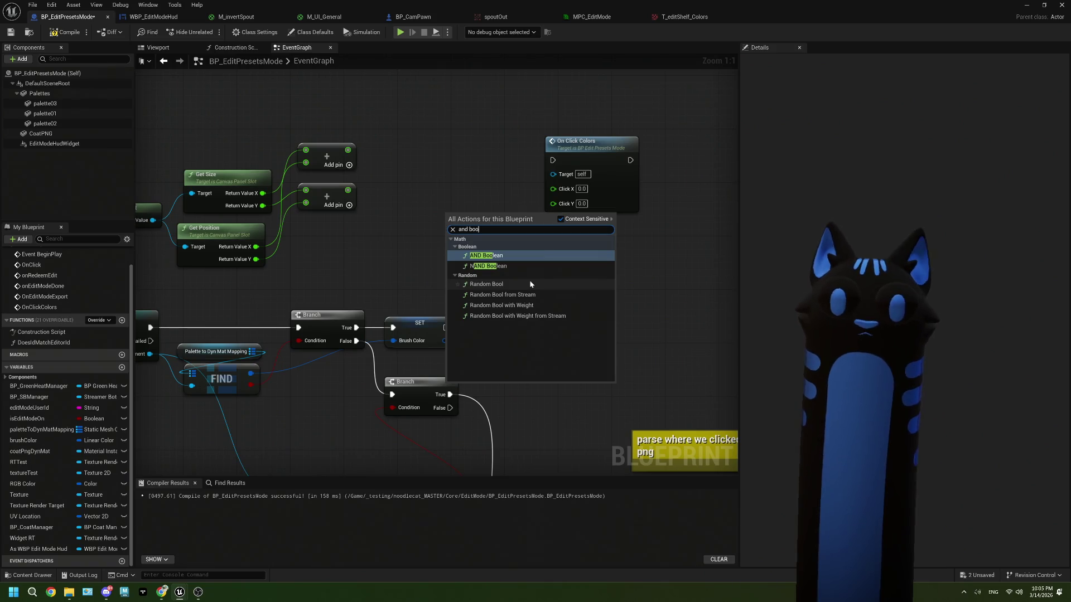
pyautogui.click(506, 258)
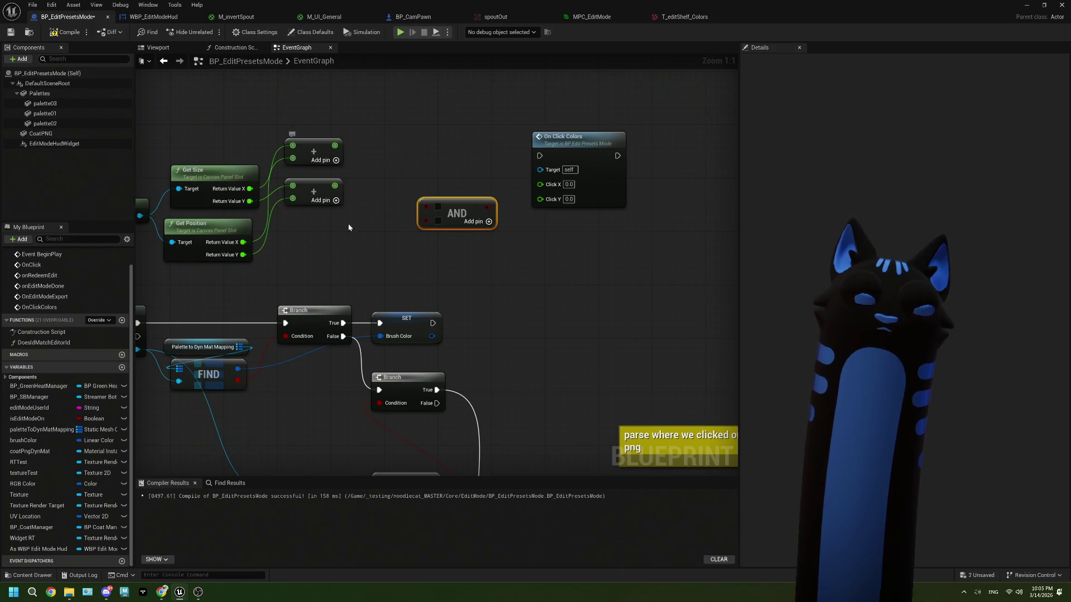
pyautogui.click(343, 252)
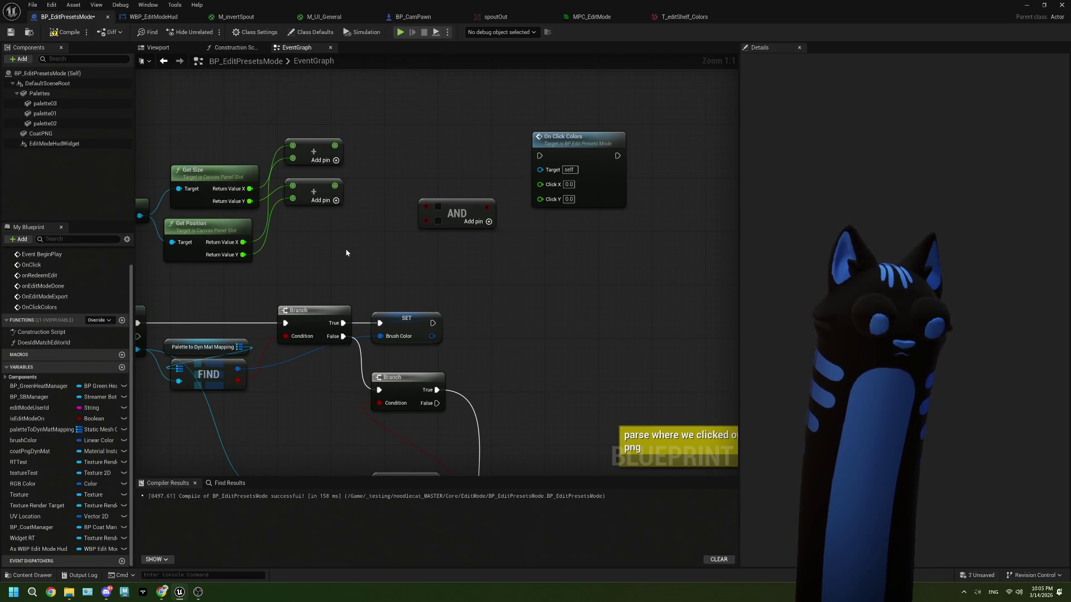
# Step: Search the action menu from the upper Add output for between, greater and operator nodes
pyautogui.rightClick(346, 252)
pyautogui.write('be')
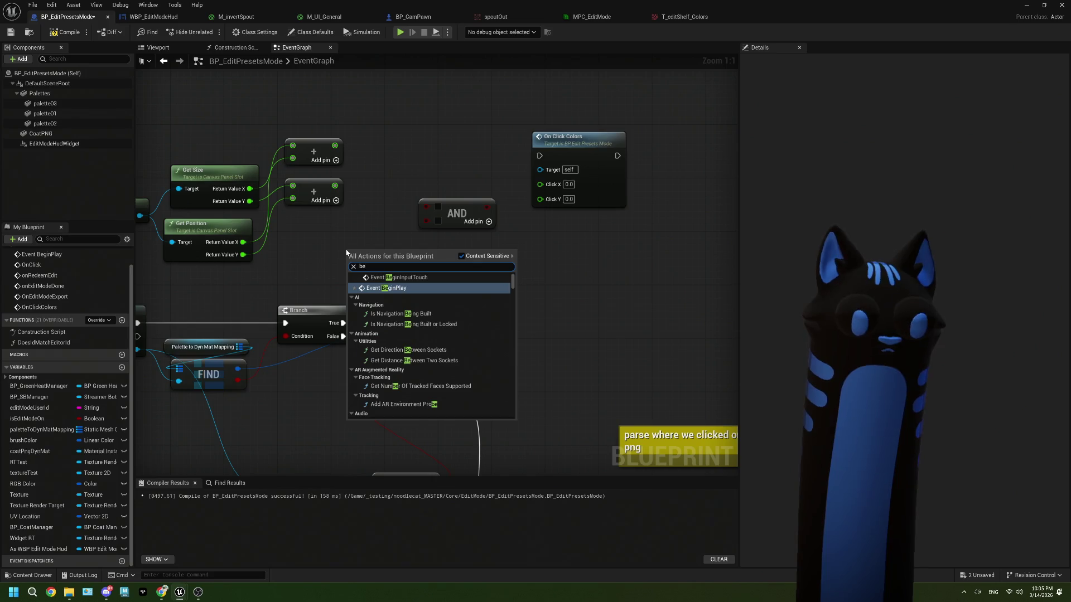
pyautogui.write('tw')
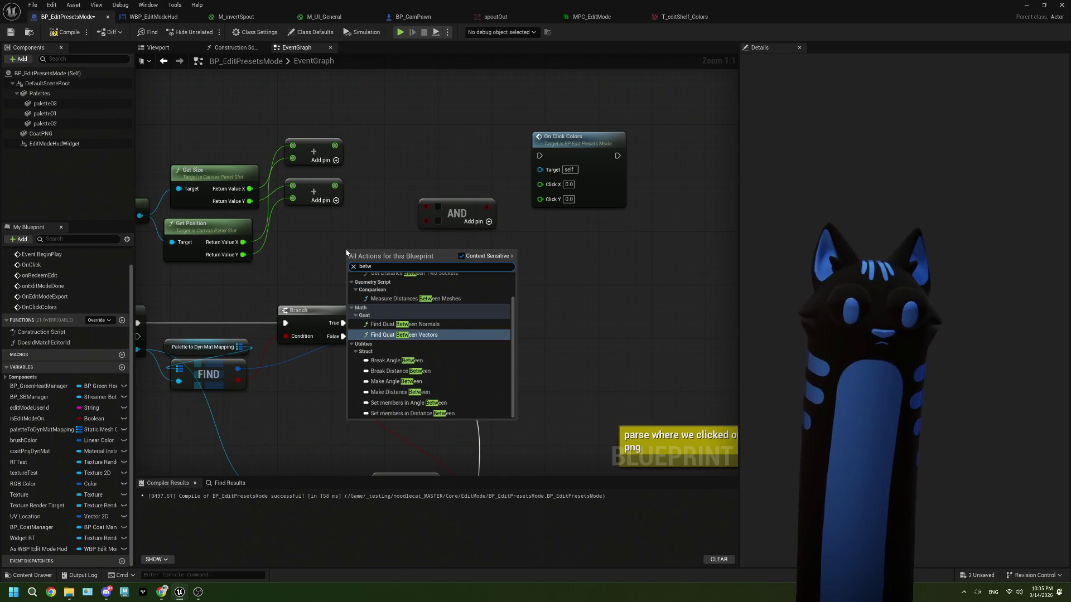
pyautogui.click(339, 244)
pyautogui.moveTo(336, 150); pyautogui.dragTo(375, 242)
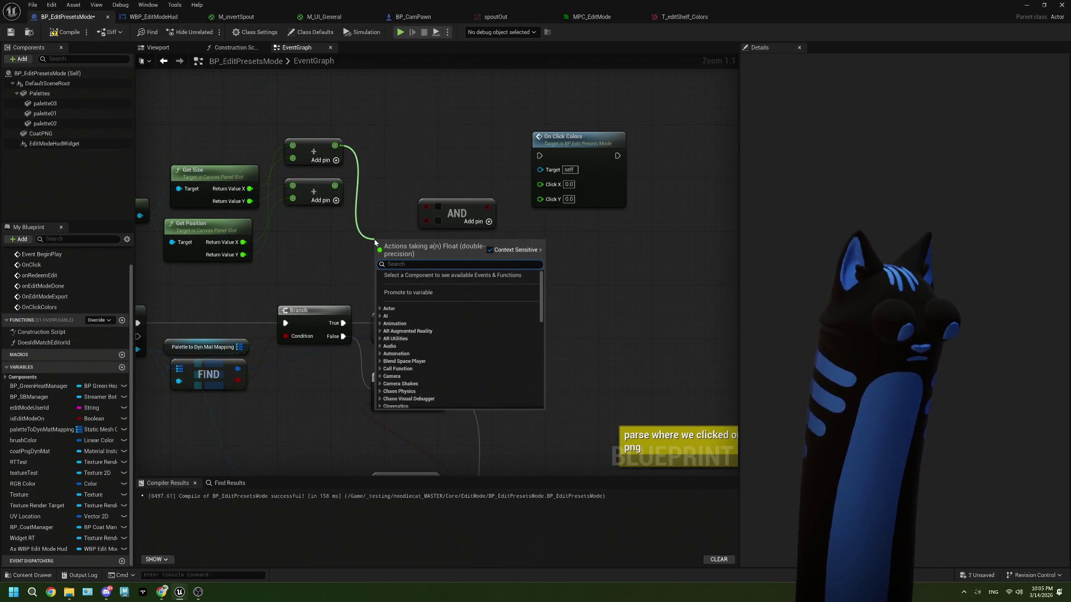
pyautogui.write('bet')
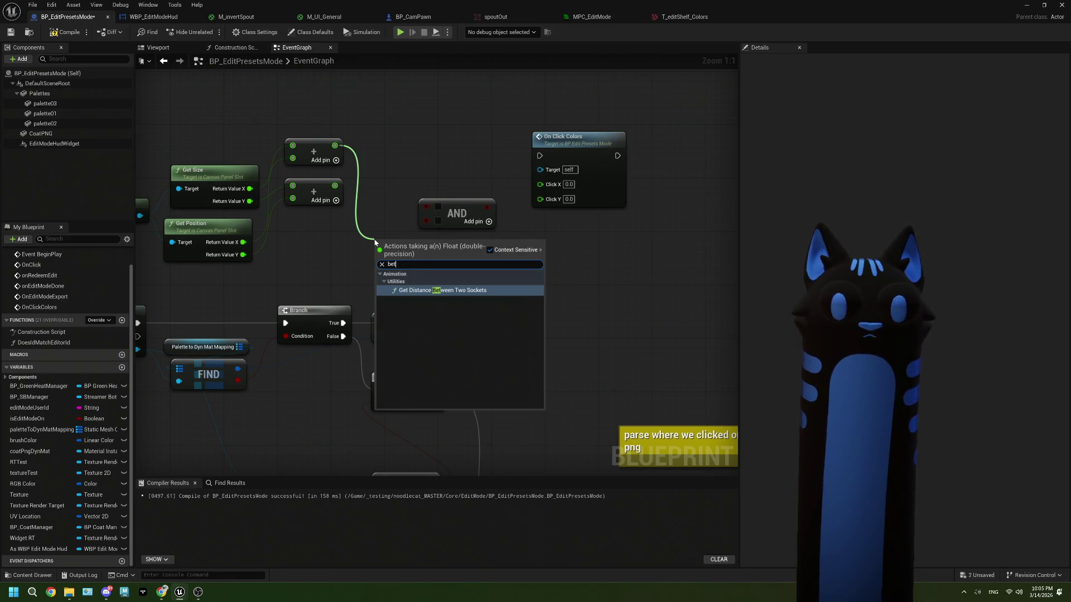
pyautogui.press('BackSpace')
pyautogui.press('BackSpace')
pyautogui.press('BackSpace')
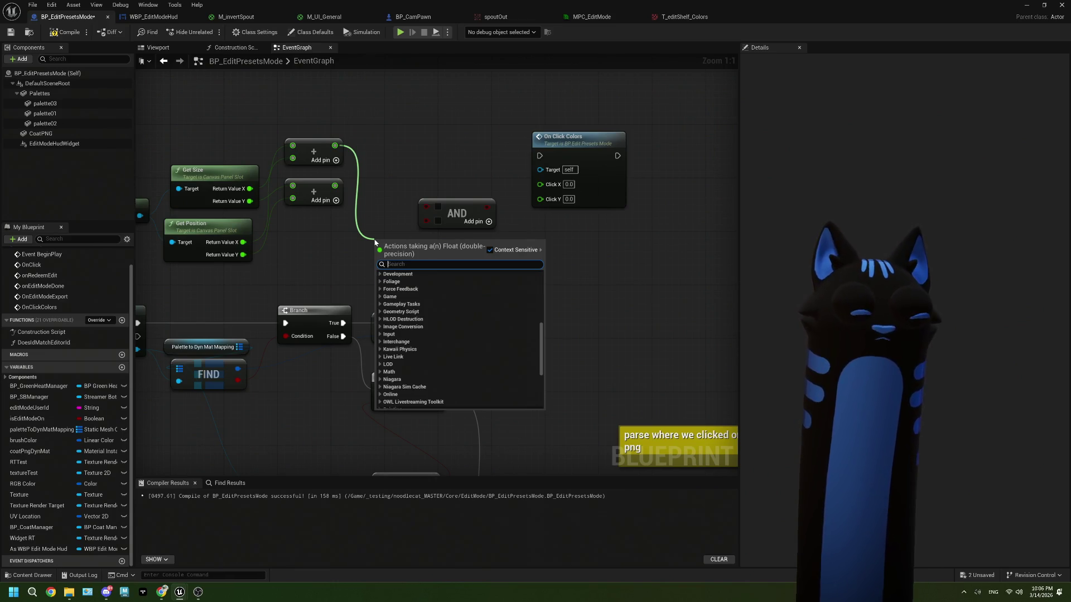
pyautogui.write('gre')
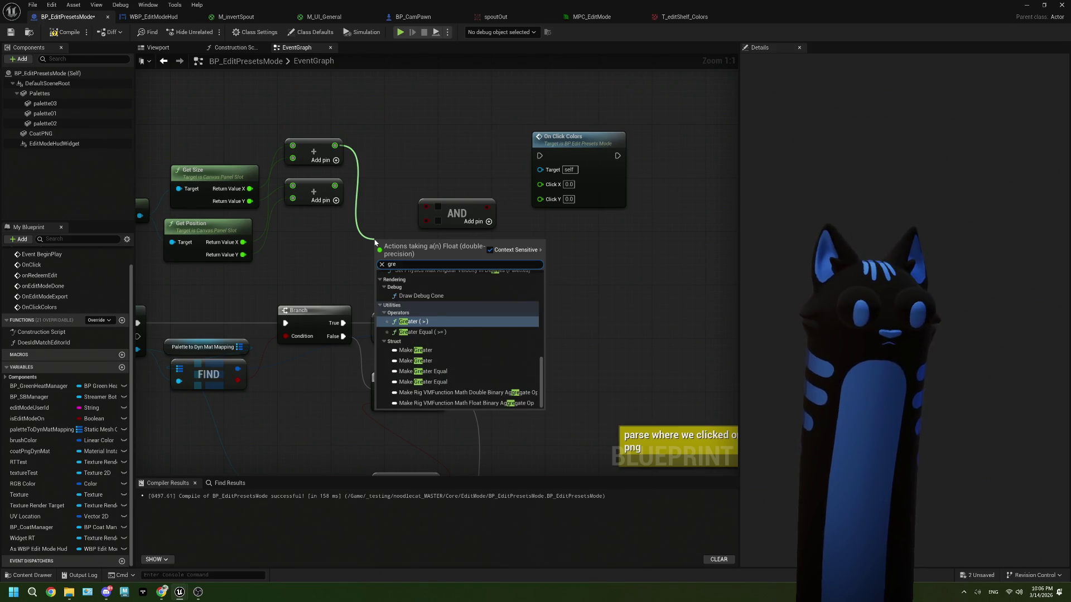
pyautogui.press('BackSpace')
pyautogui.press('BackSpace')
pyautogui.press('BackSpace')
pyautogui.write('oper')
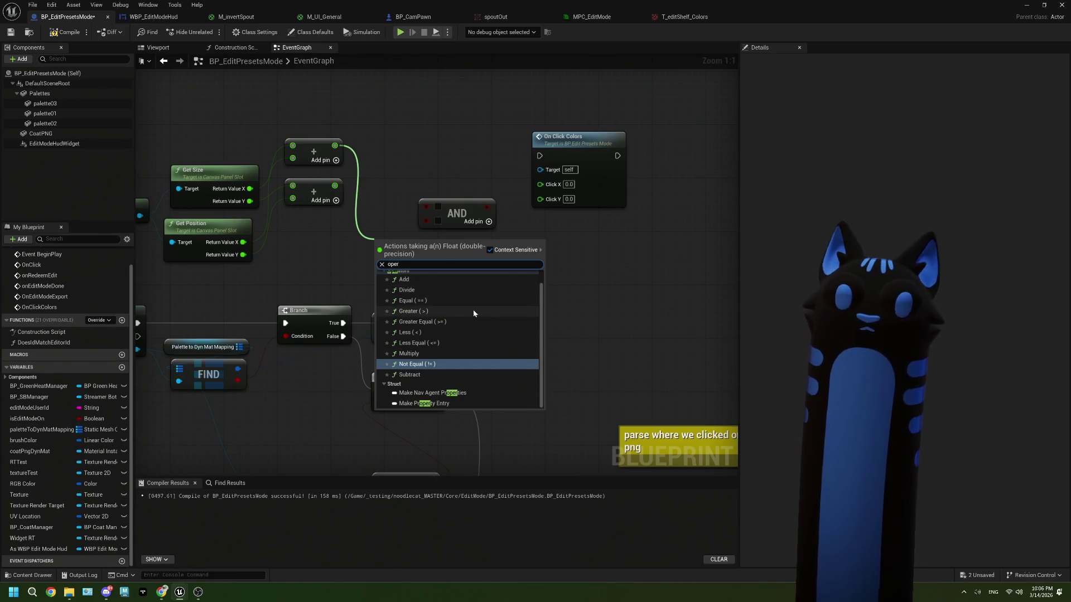
pyautogui.scroll(1, 473, 312)
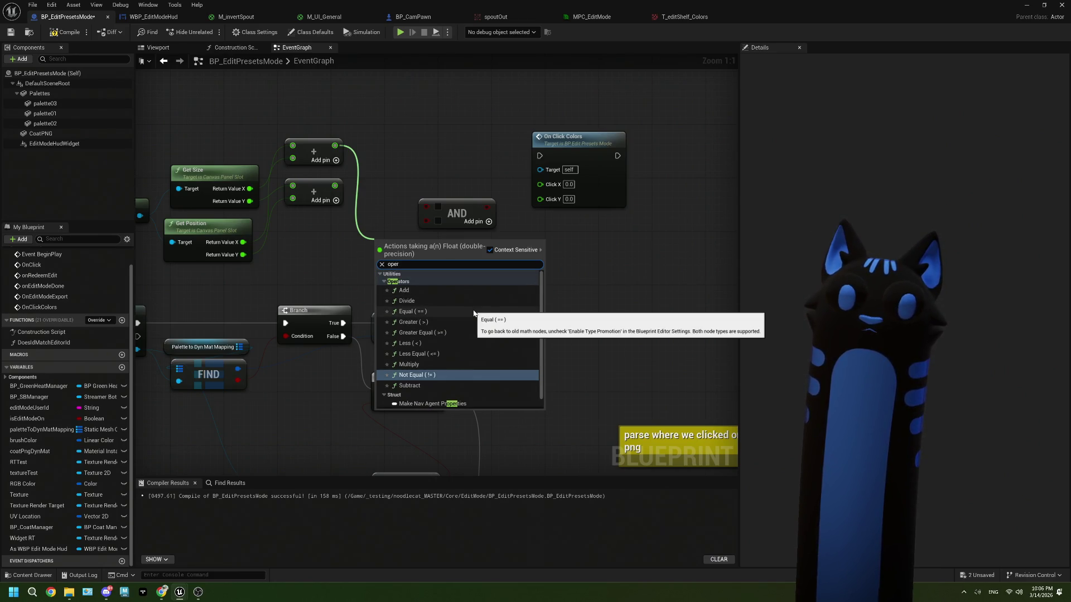
pyautogui.scroll(-1, 413, 363)
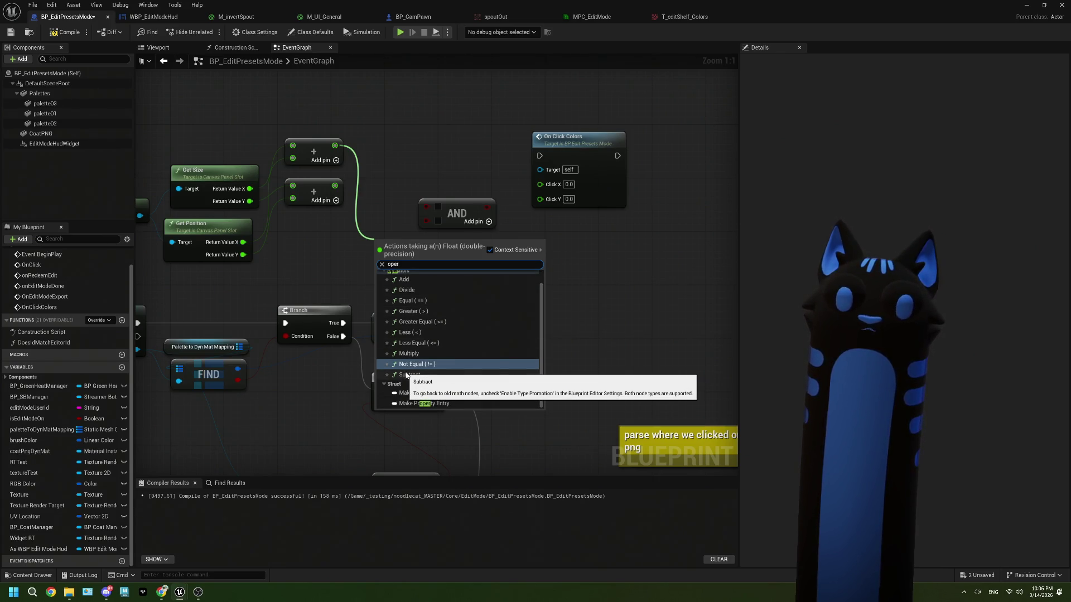
pyautogui.scroll(1, 406, 375)
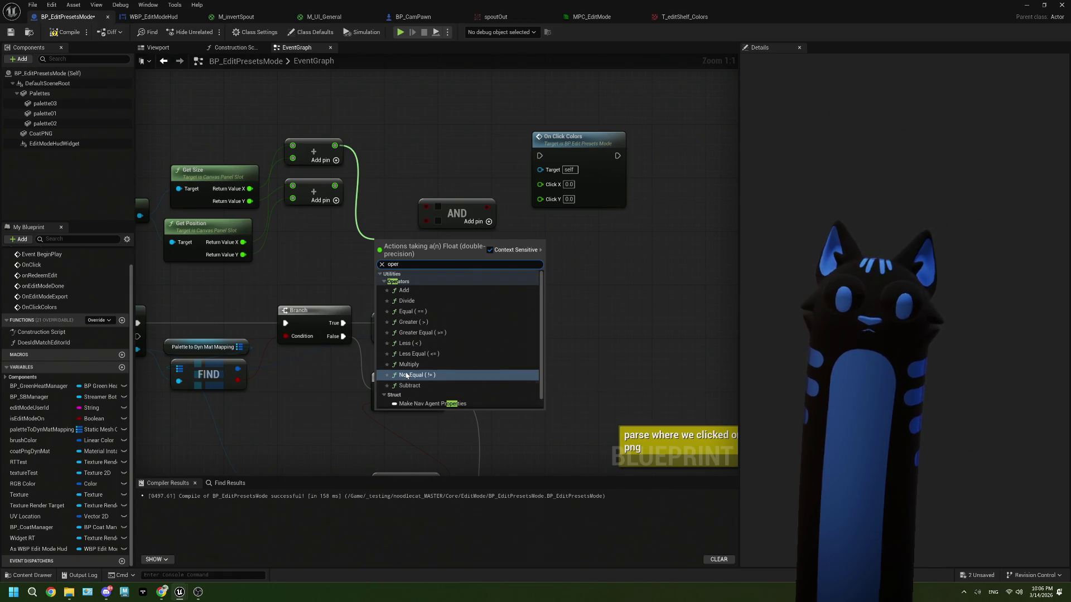
# Step: Browse the Operators, Math and Conversions categories of the action list
pyautogui.click(403, 282)
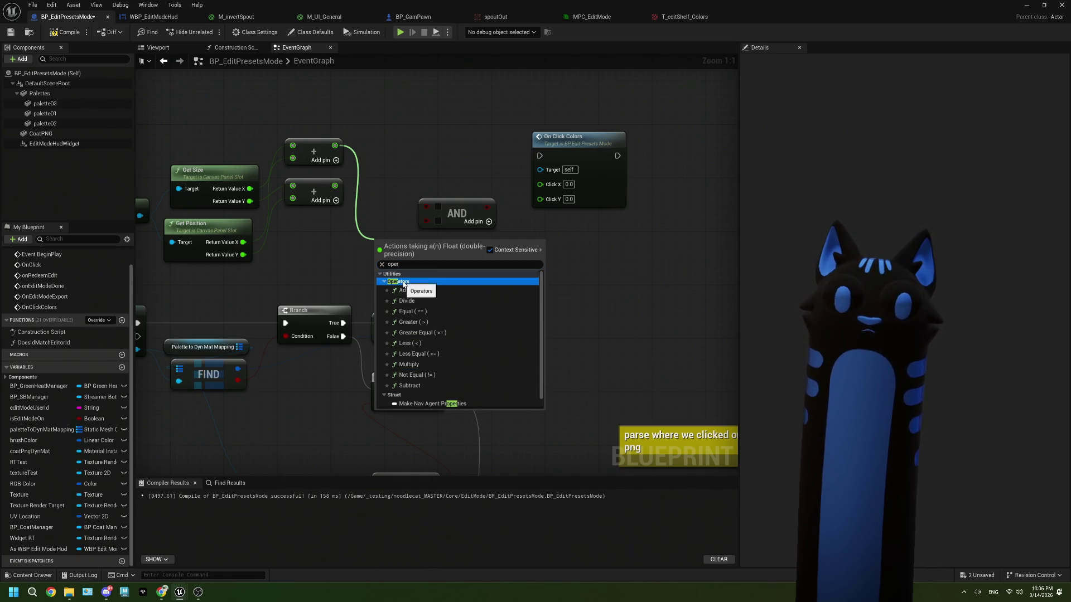
pyautogui.click(382, 265)
pyautogui.scroll(-5, 424, 340)
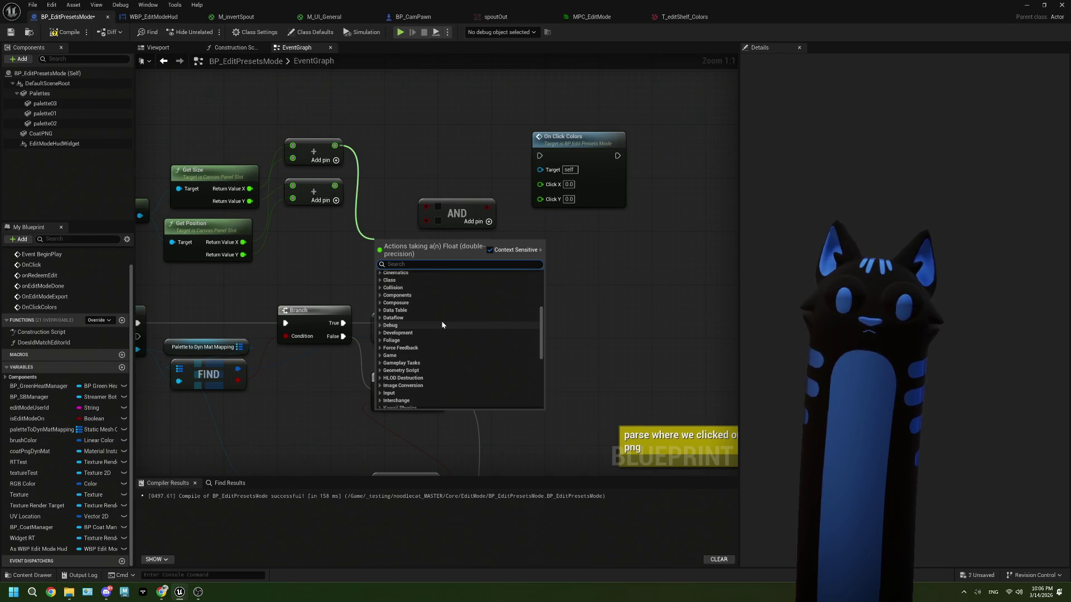
pyautogui.scroll(-4, 426, 340)
pyautogui.click(389, 337)
pyautogui.scroll(-4, 395, 357)
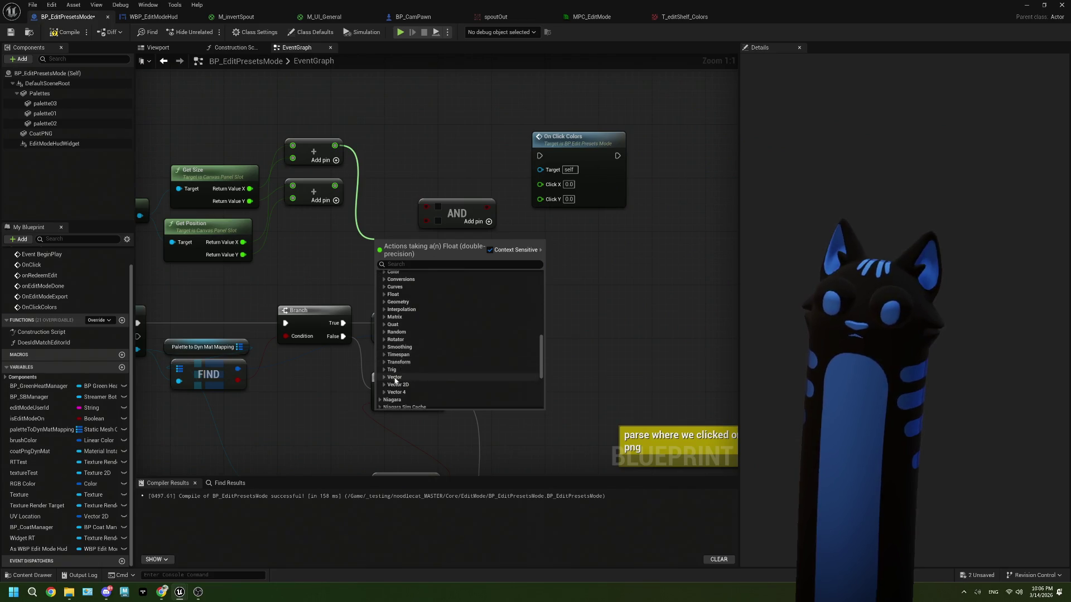
pyautogui.scroll(2, 413, 353)
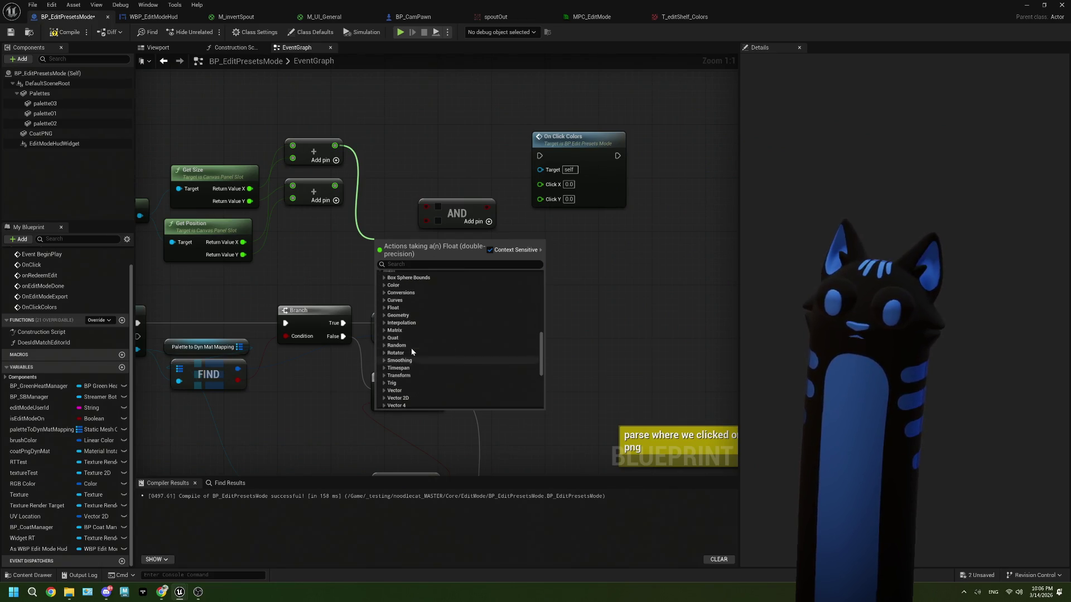
pyautogui.scroll(-2, 412, 350)
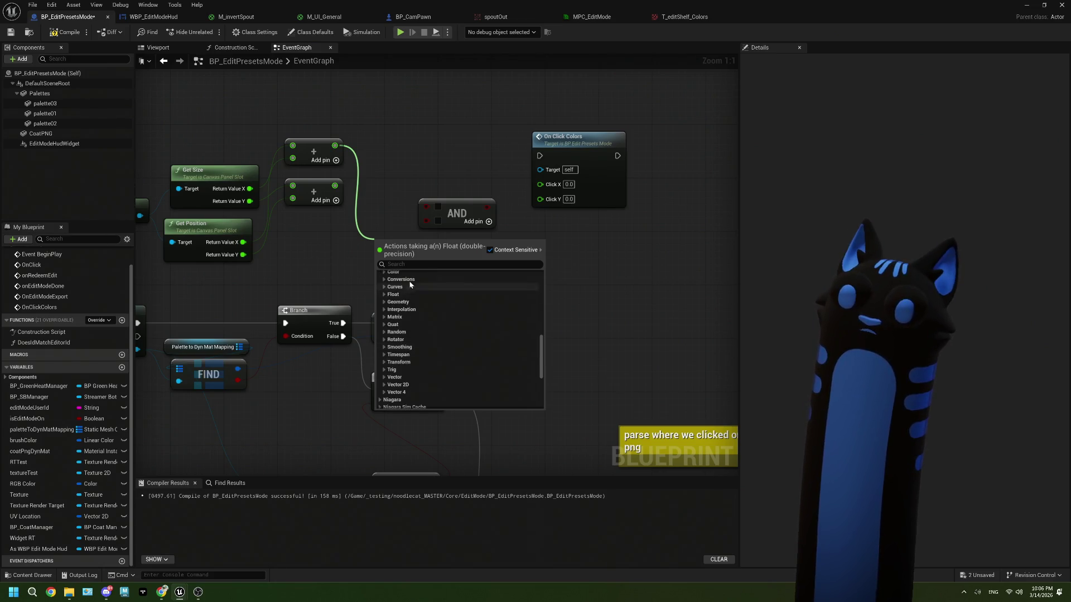
pyautogui.scroll(1, 410, 283)
pyautogui.click(388, 293)
pyautogui.click(388, 294)
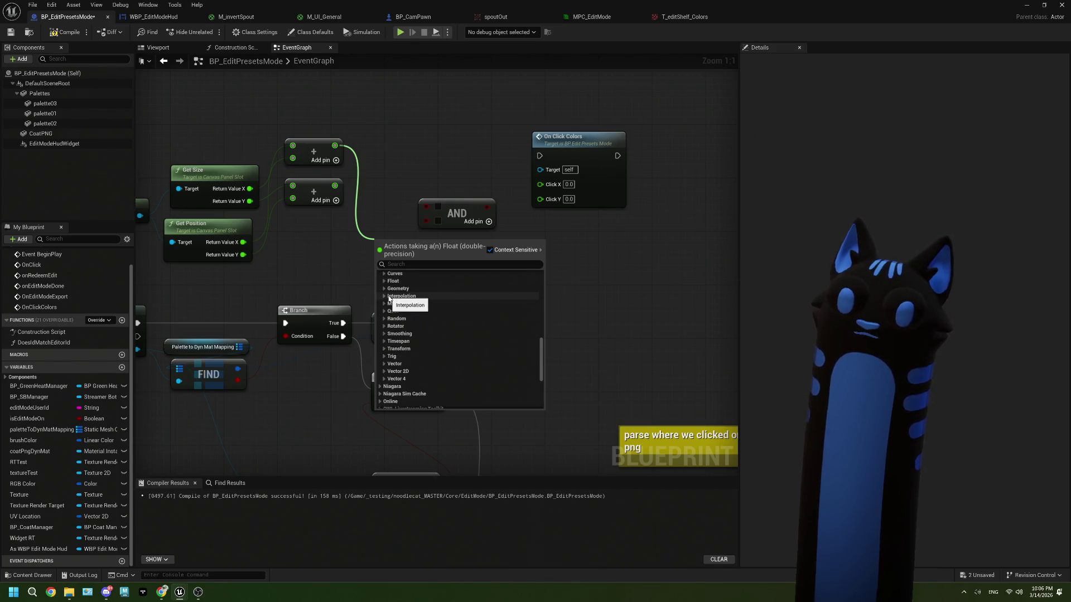
pyautogui.scroll(-3, 409, 327)
pyautogui.scroll(-1, 412, 368)
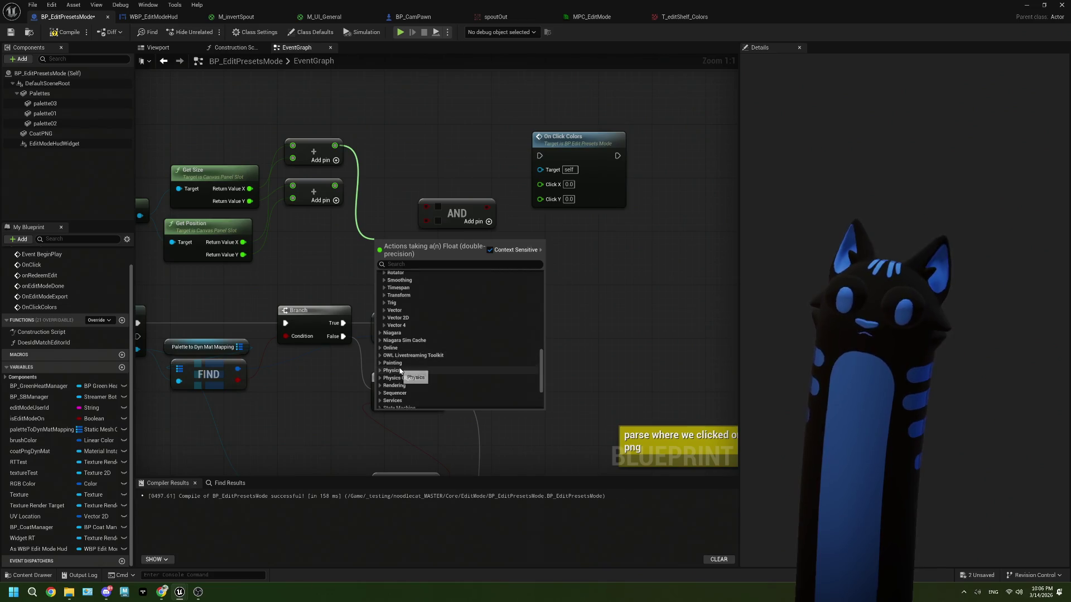
# Step: Place a Greater (>) node on the Add sum via Utilities > Operators
pyautogui.click(407, 265)
pyautogui.write('oper')
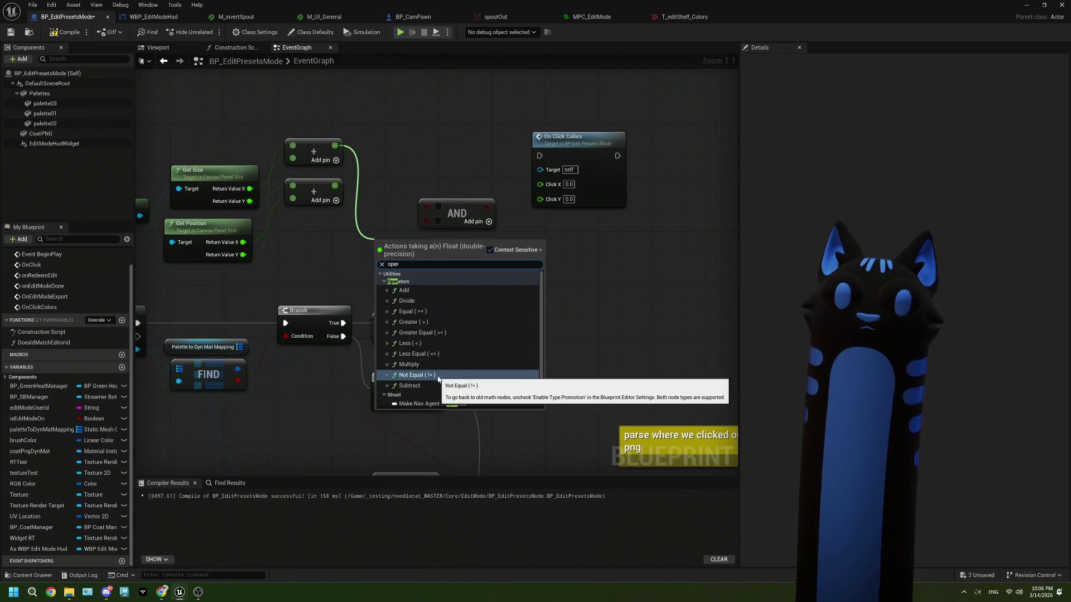
pyautogui.click(385, 266)
pyautogui.scroll(-5, 416, 325)
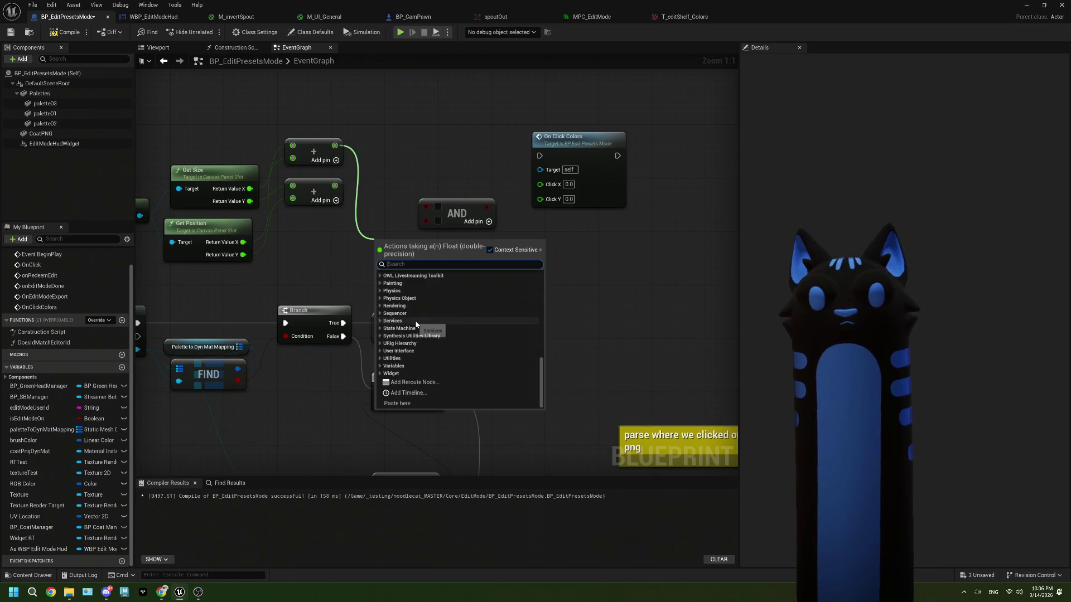
pyautogui.scroll(1, 383, 346)
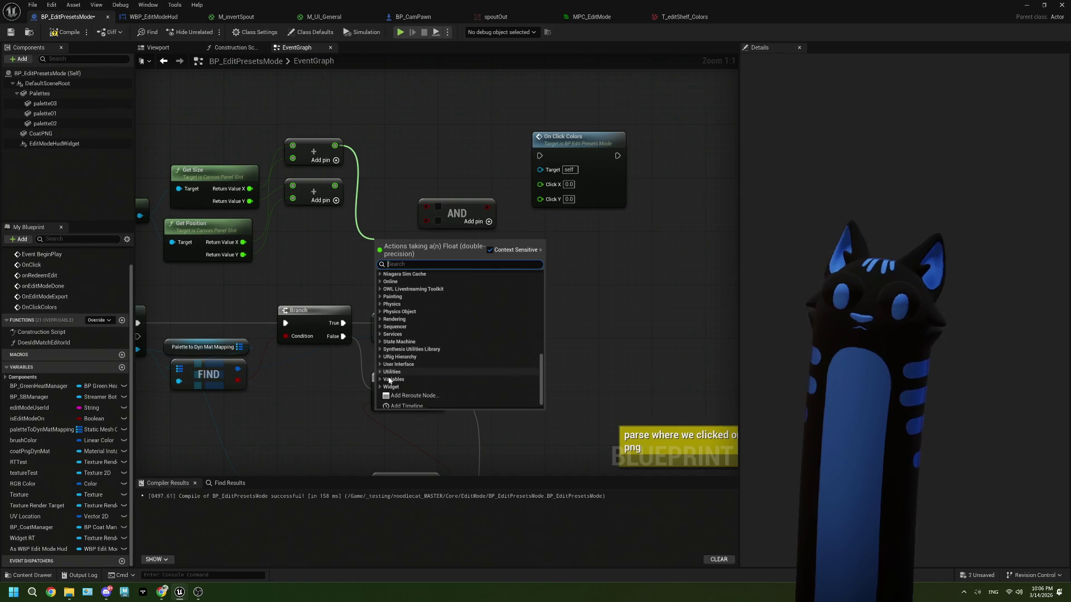
pyautogui.click(381, 372)
pyautogui.scroll(-3, 390, 334)
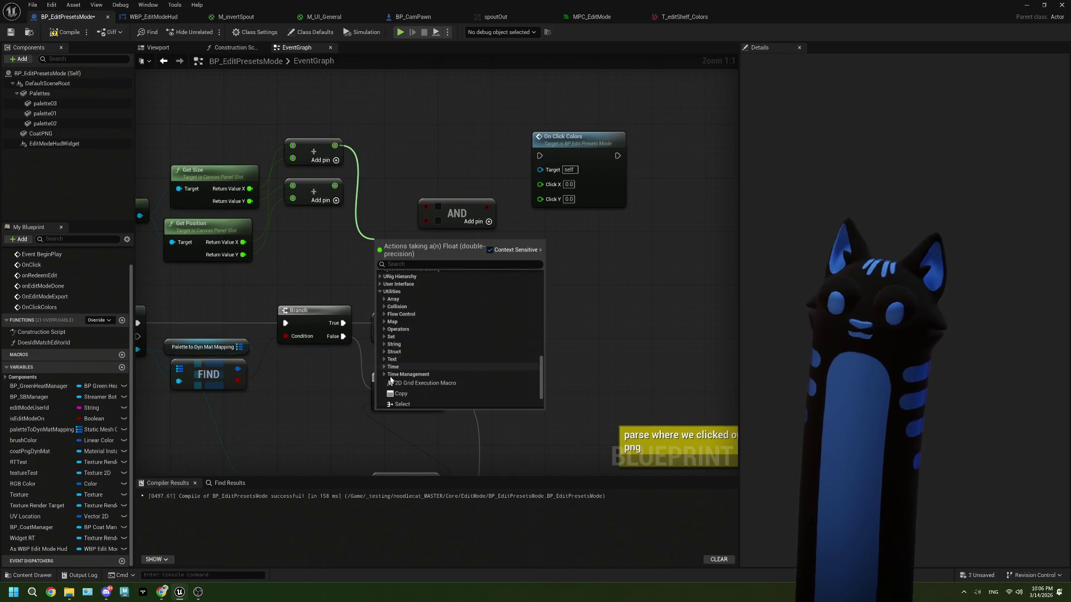
pyautogui.click(385, 329)
pyautogui.scroll(-1, 435, 346)
pyautogui.scroll(-1, 440, 350)
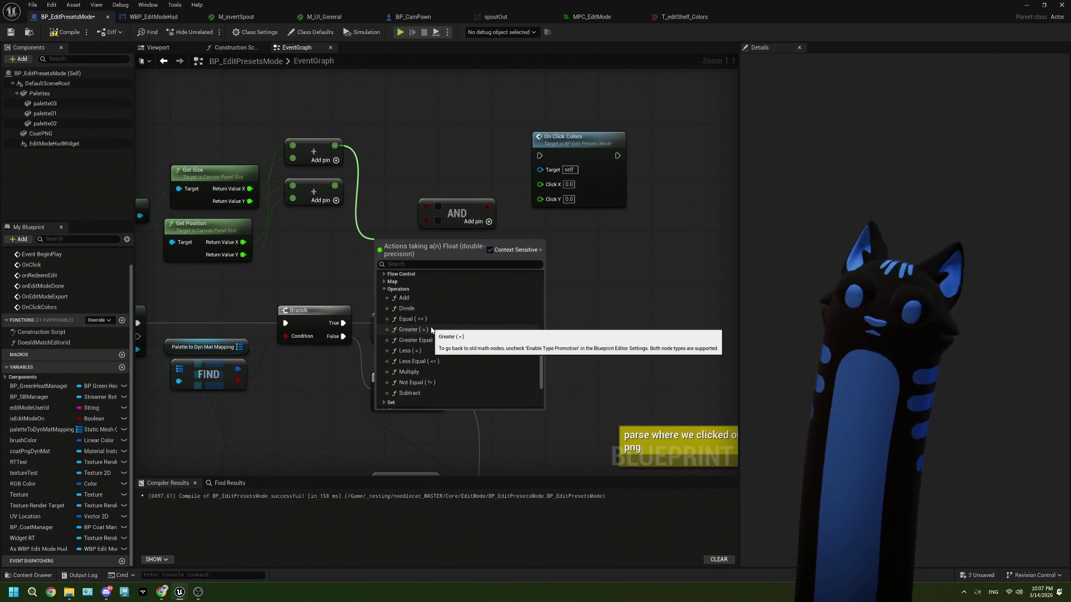
pyautogui.click(431, 330)
pyautogui.click(427, 298)
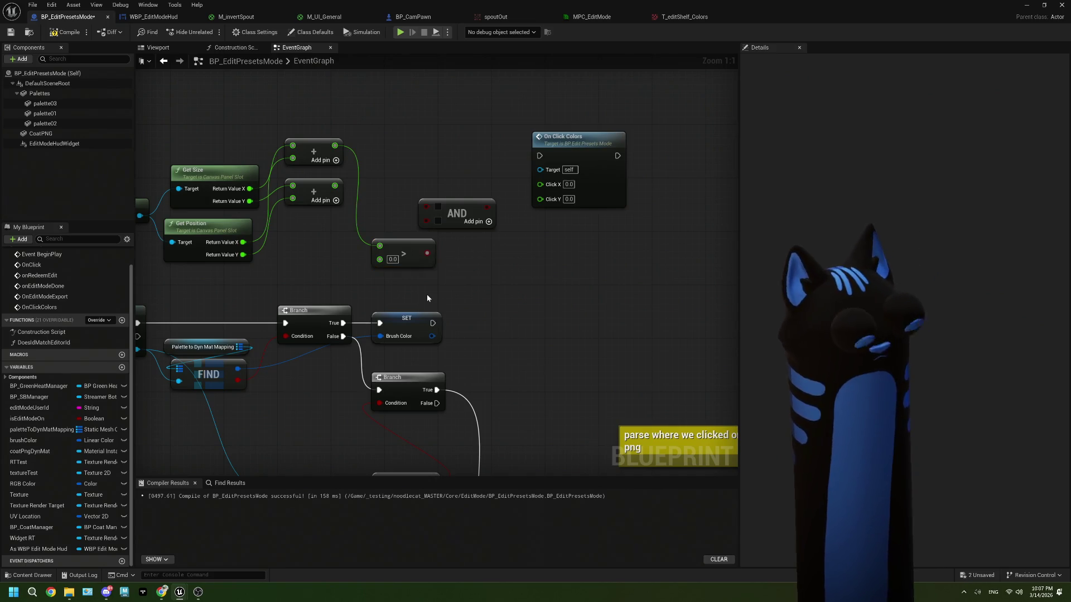
# Step: Reset the Greater node's links, feed it an X value and Get Position X, and connect it to AND
pyautogui.rightClick(371, 246)
pyautogui.click(413, 304)
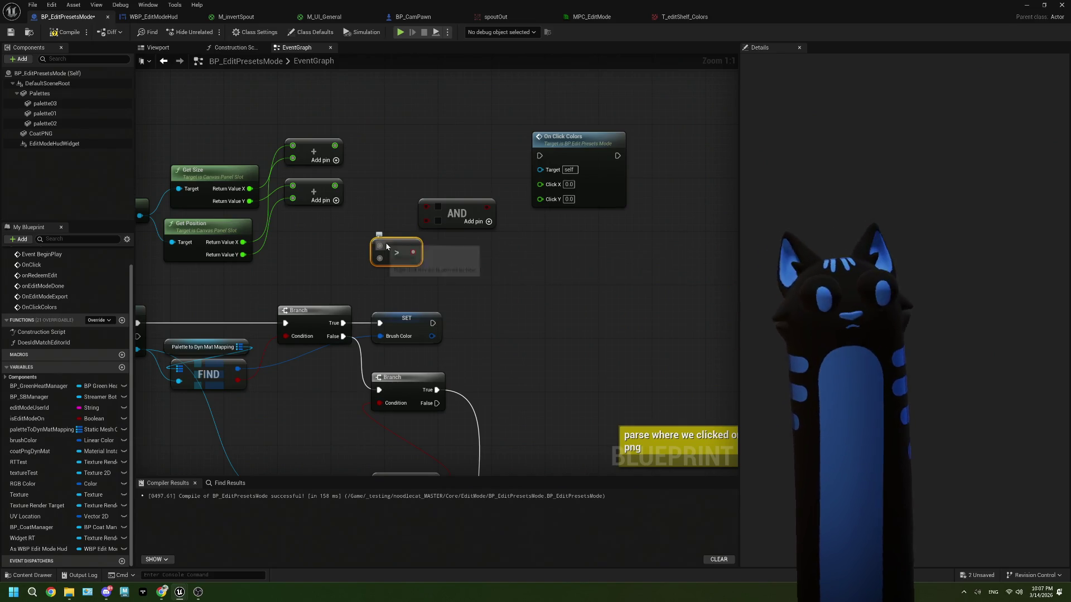
pyautogui.moveTo(391, 247); pyautogui.dragTo(397, 256)
pyautogui.scroll(-2, 397, 255)
pyautogui.moveTo(304, 240)
pyautogui.mouseDown()
pyautogui.moveTo(394, 231)
pyautogui.moveTo(475, 253)
pyautogui.mouseUp()
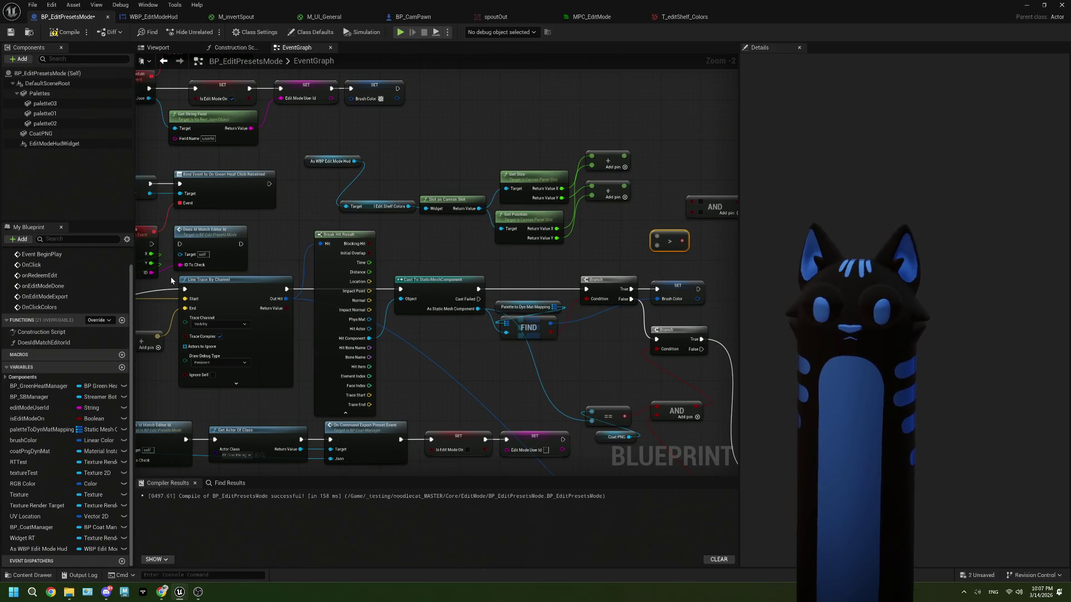
pyautogui.moveTo(151, 254); pyautogui.dragTo(657, 237)
pyautogui.scroll(2, 558, 240)
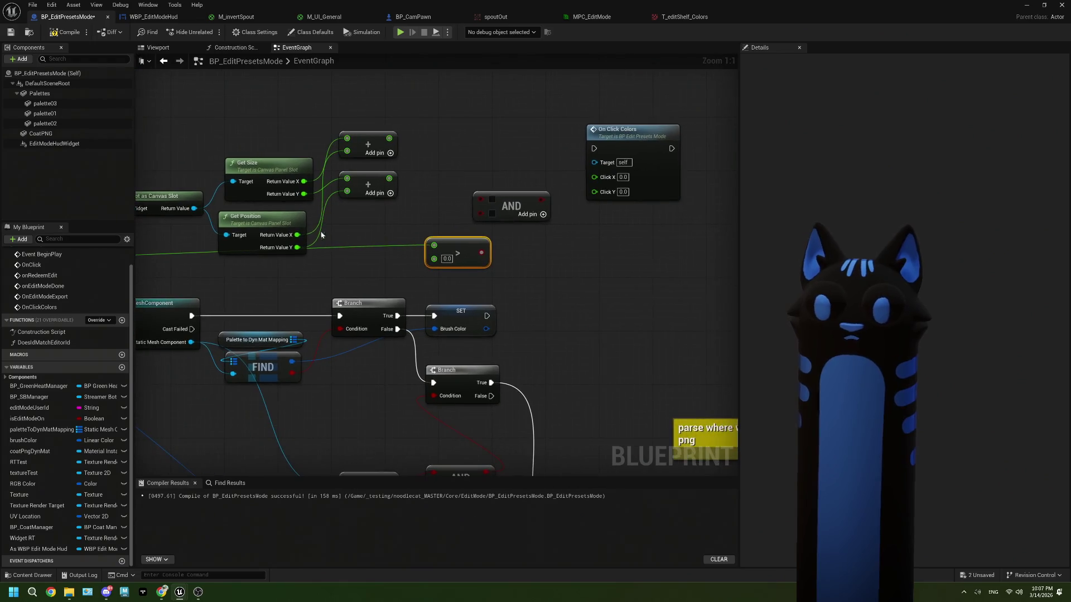
pyautogui.moveTo(300, 235)
pyautogui.mouseDown()
pyautogui.moveTo(450, 259)
pyautogui.moveTo(381, 249)
pyautogui.mouseUp()
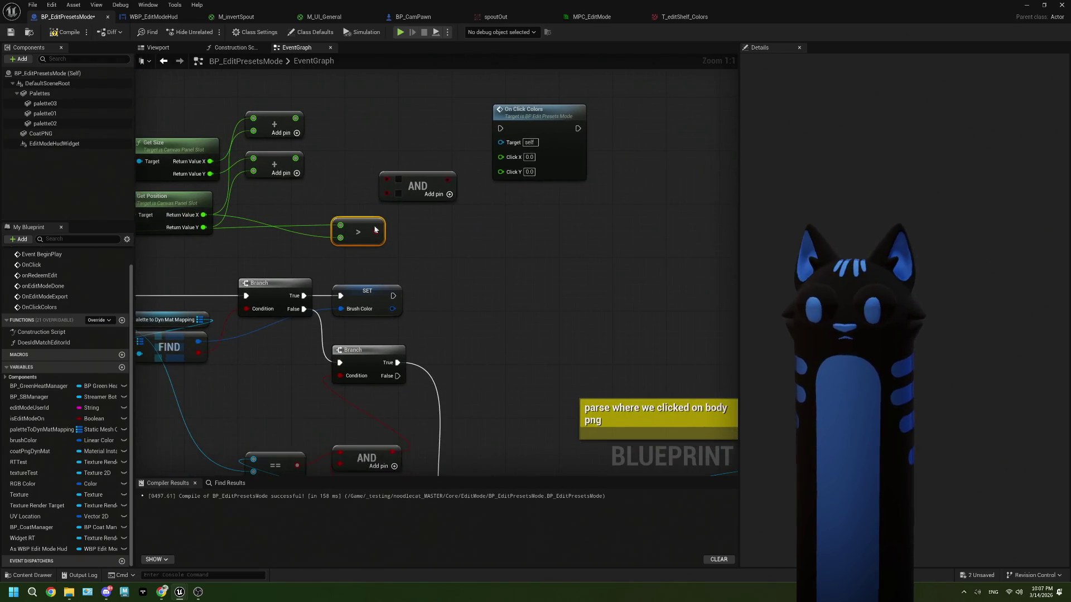
pyautogui.moveTo(390, 180); pyautogui.dragTo(388, 180)
# Step: Add a Less (<) comparison node beneath the Greater node
pyautogui.moveTo(417, 186); pyautogui.dragTo(442, 230)
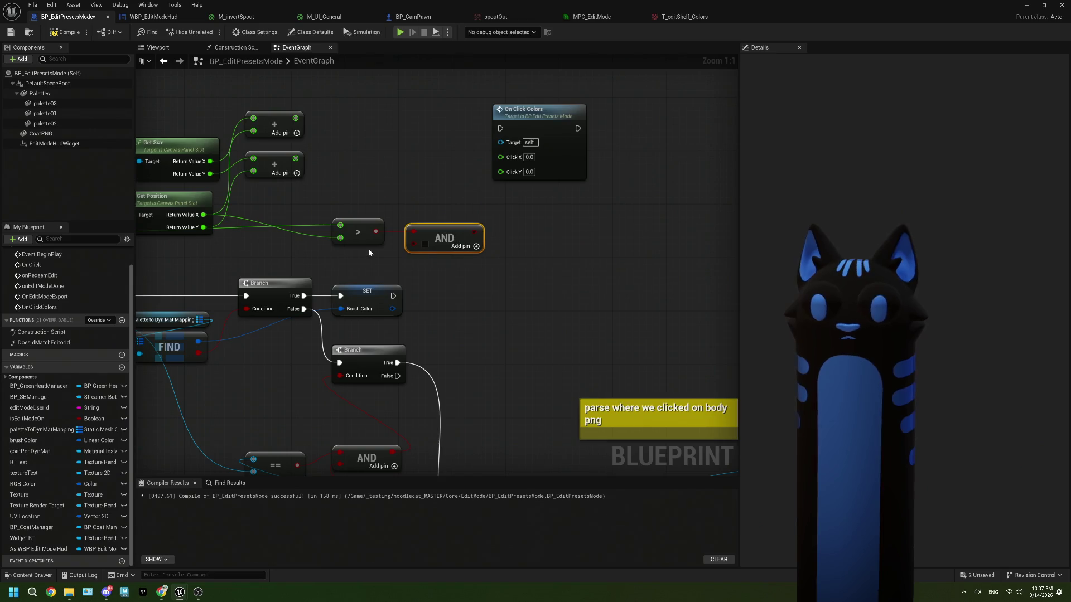
pyautogui.moveTo(464, 286); pyautogui.dragTo(472, 252)
pyautogui.rightClick(471, 251)
pyautogui.write('lesss th')
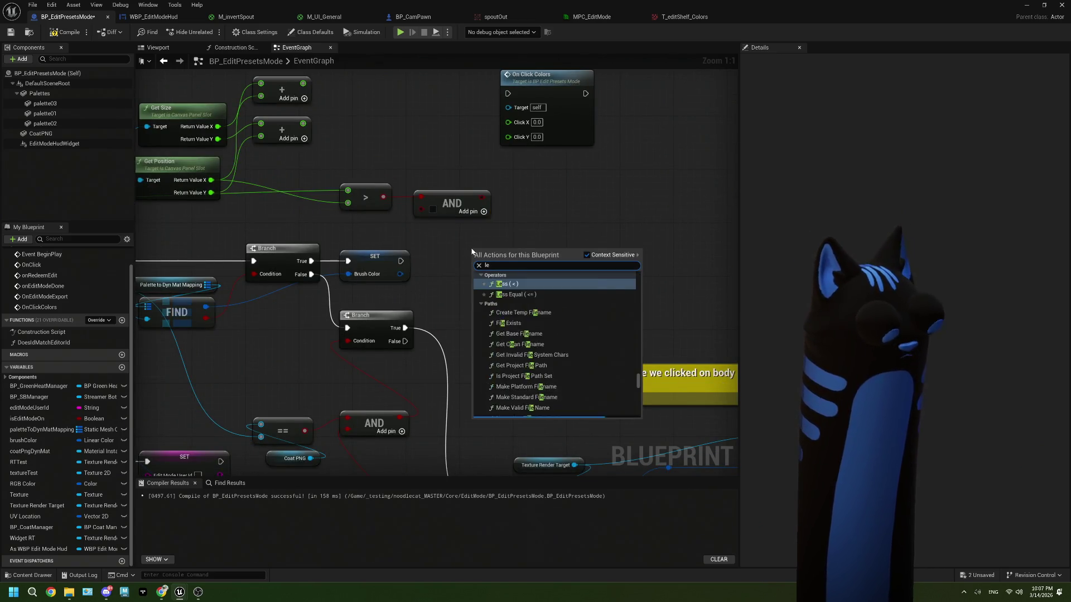
pyautogui.press('BackSpace')
pyautogui.press('BackSpace')
pyautogui.press('BackSpace')
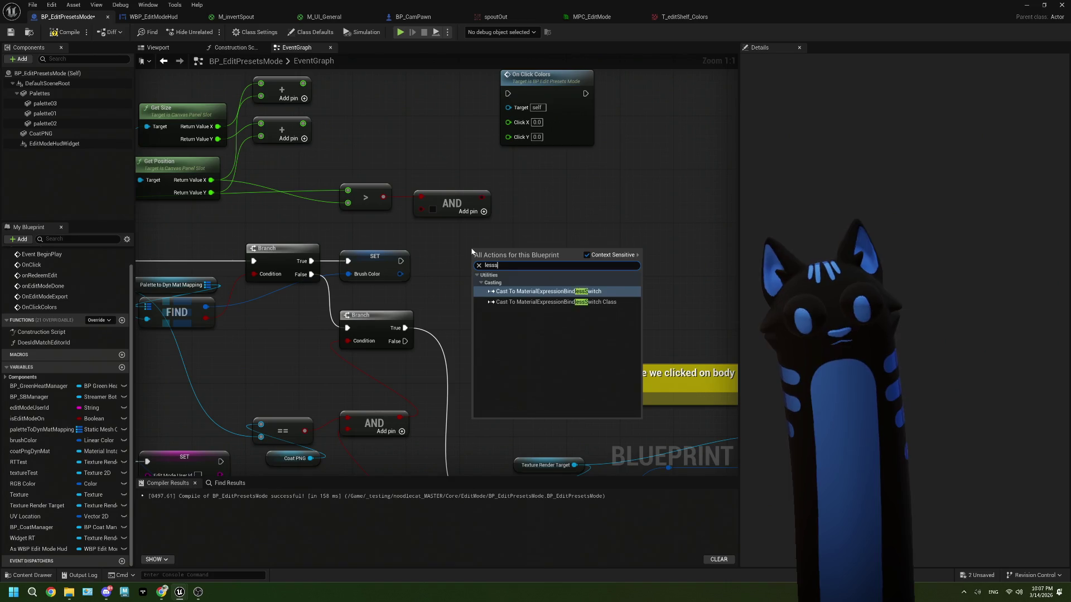
pyautogui.click(505, 284)
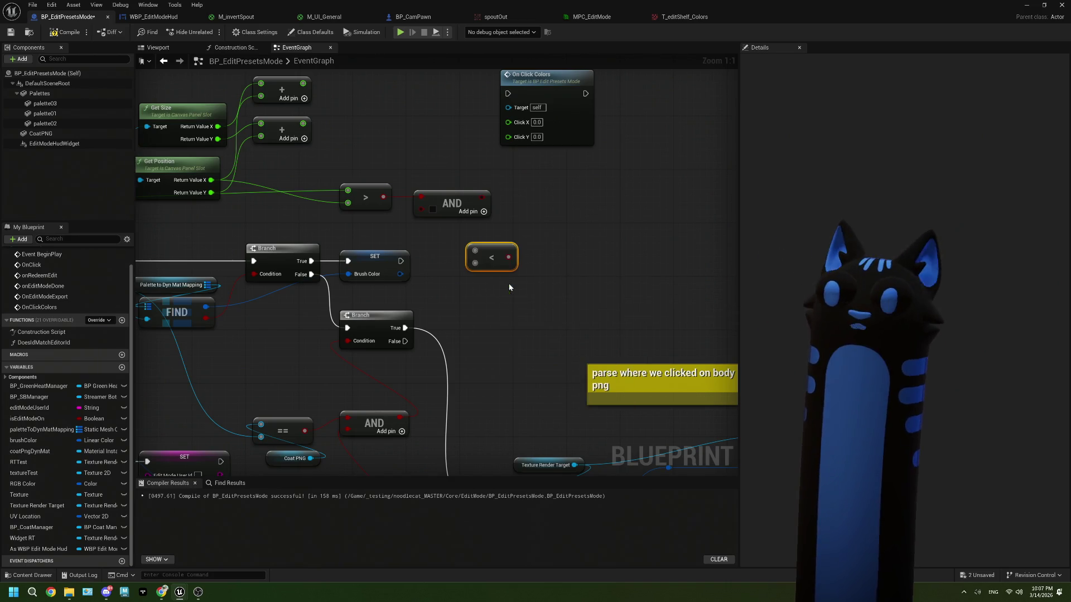
pyautogui.moveTo(494, 253); pyautogui.dragTo(441, 237)
# Step: Wire an X value and the Add sum into the Less node, and its result into AND
pyautogui.moveTo(206, 160); pyautogui.dragTo(257, 160)
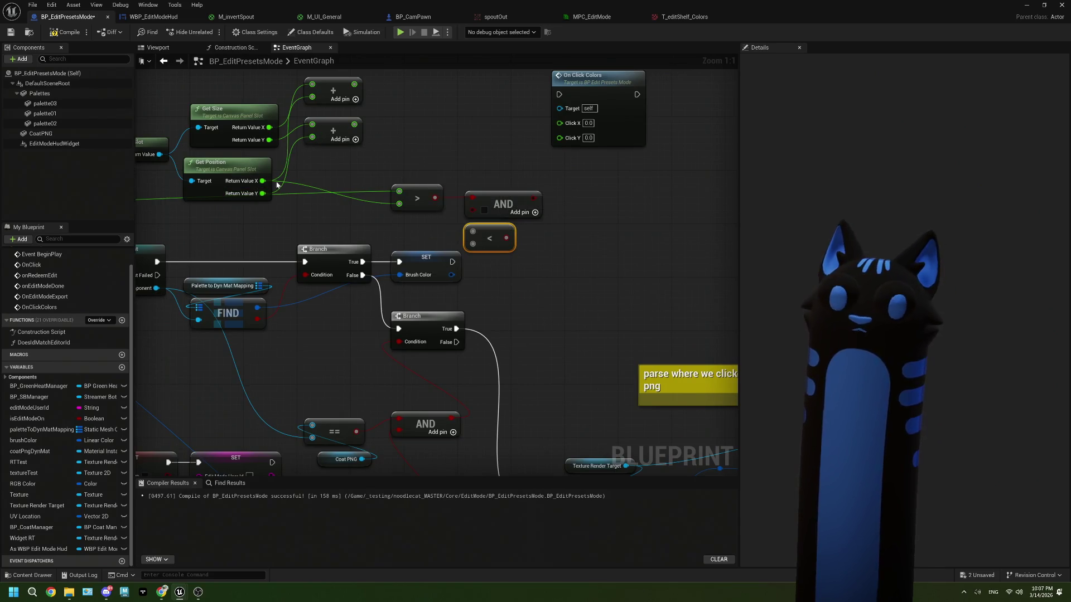
pyautogui.scroll(-2, 278, 185)
pyautogui.moveTo(278, 185)
pyautogui.mouseDown()
pyautogui.moveTo(210, 221)
pyautogui.moveTo(204, 206)
pyautogui.moveTo(731, 204)
pyautogui.moveTo(527, 209)
pyautogui.mouseUp()
pyautogui.scroll(3, 663, 214)
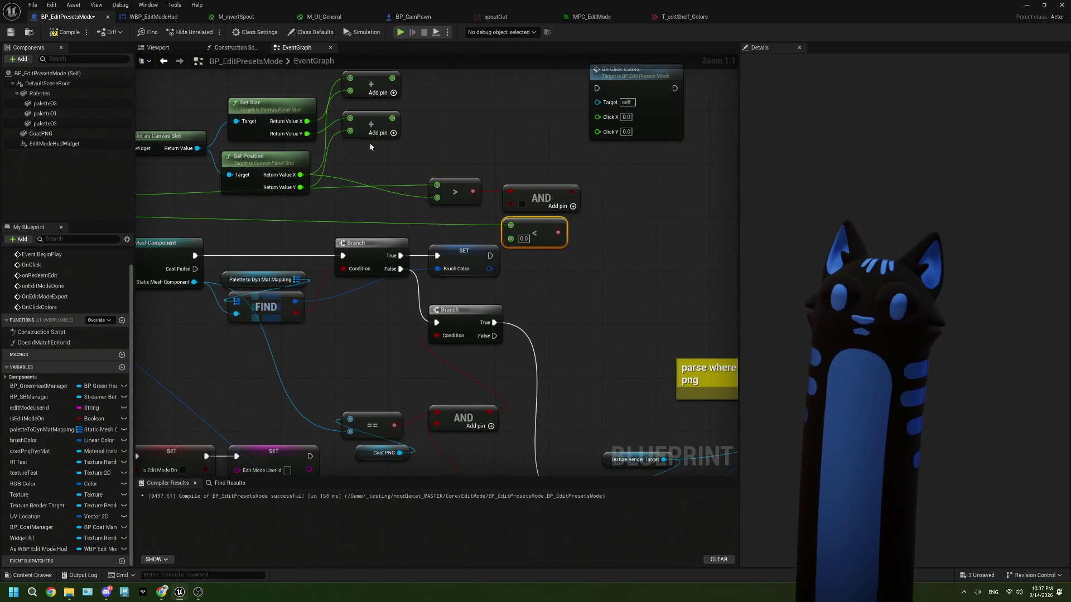
pyautogui.moveTo(373, 146); pyautogui.dragTo(372, 156)
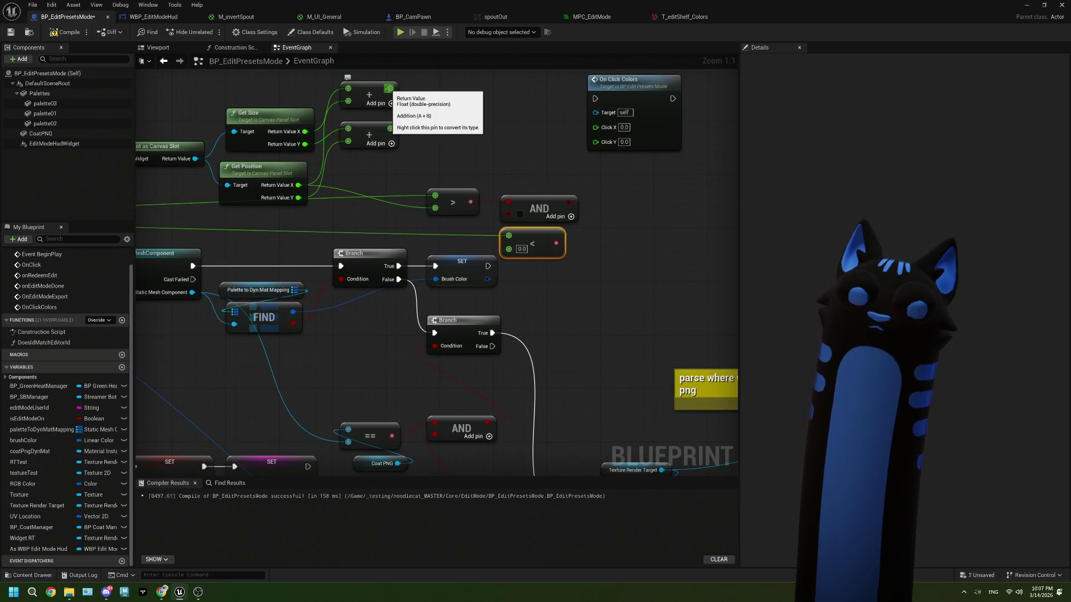
pyautogui.moveTo(389, 88)
pyautogui.mouseDown()
pyautogui.moveTo(508, 235)
pyautogui.moveTo(454, 238)
pyautogui.mouseUp()
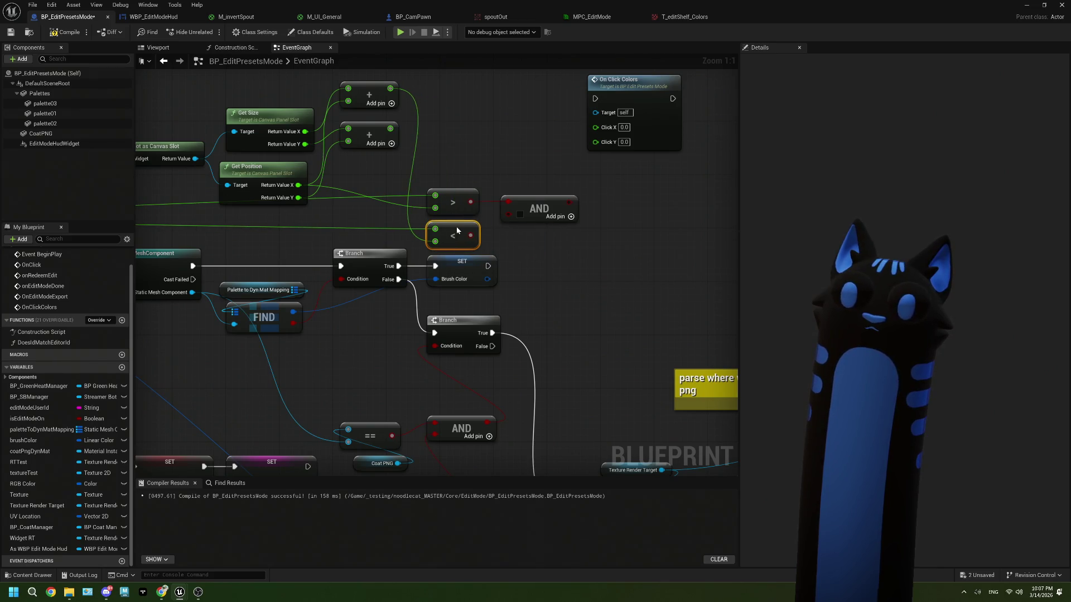
pyautogui.moveTo(513, 219); pyautogui.dragTo(518, 193)
pyautogui.click(480, 193)
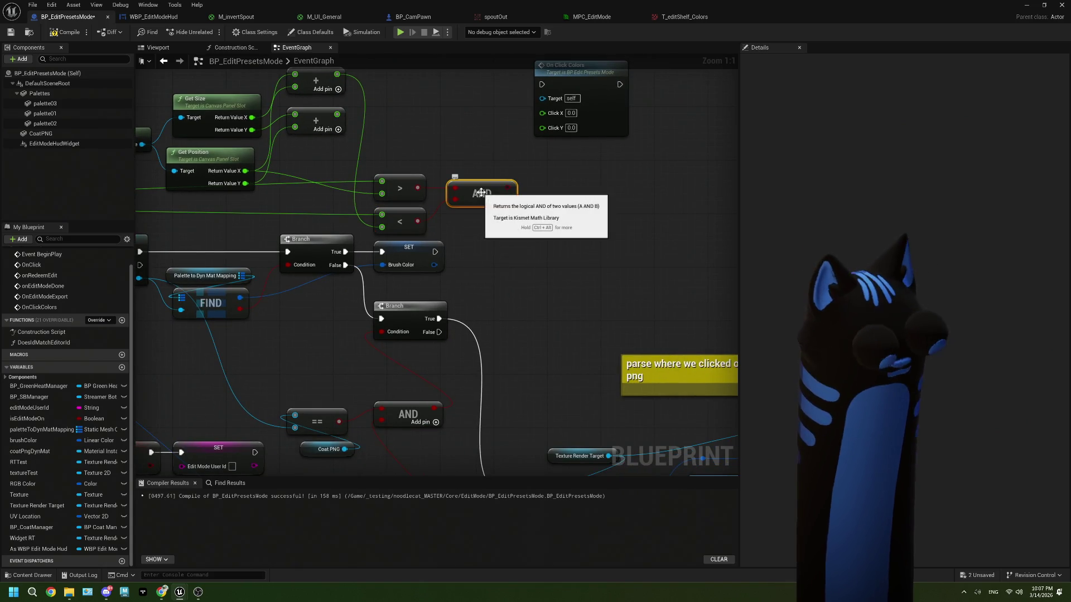
# Step: Give the AND node two extra inputs and paste a copy of the Greater and Less nodes
pyautogui.click(509, 197)
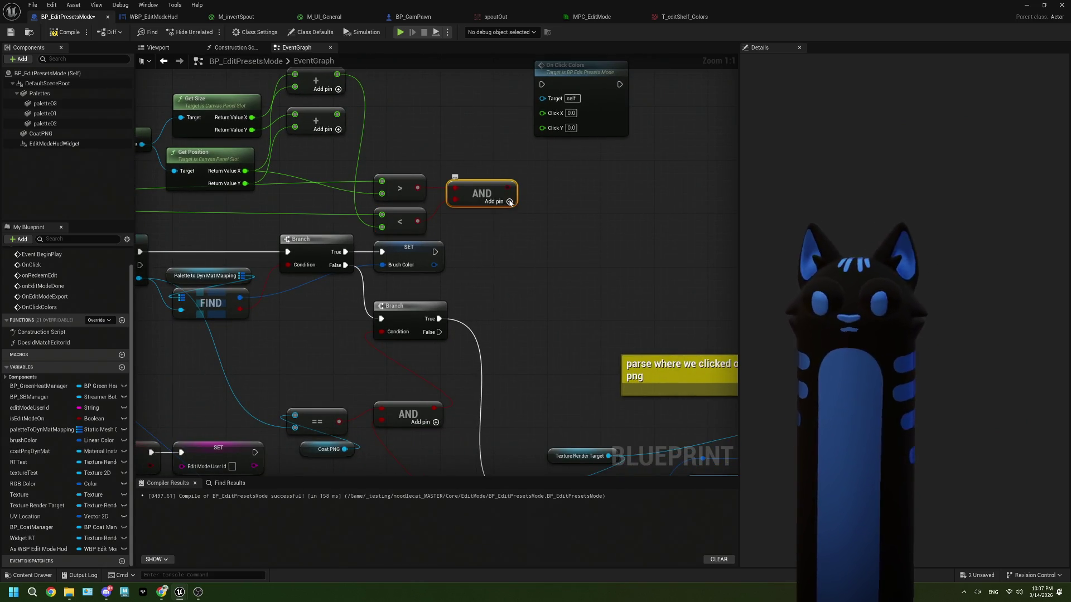
pyautogui.click(518, 208)
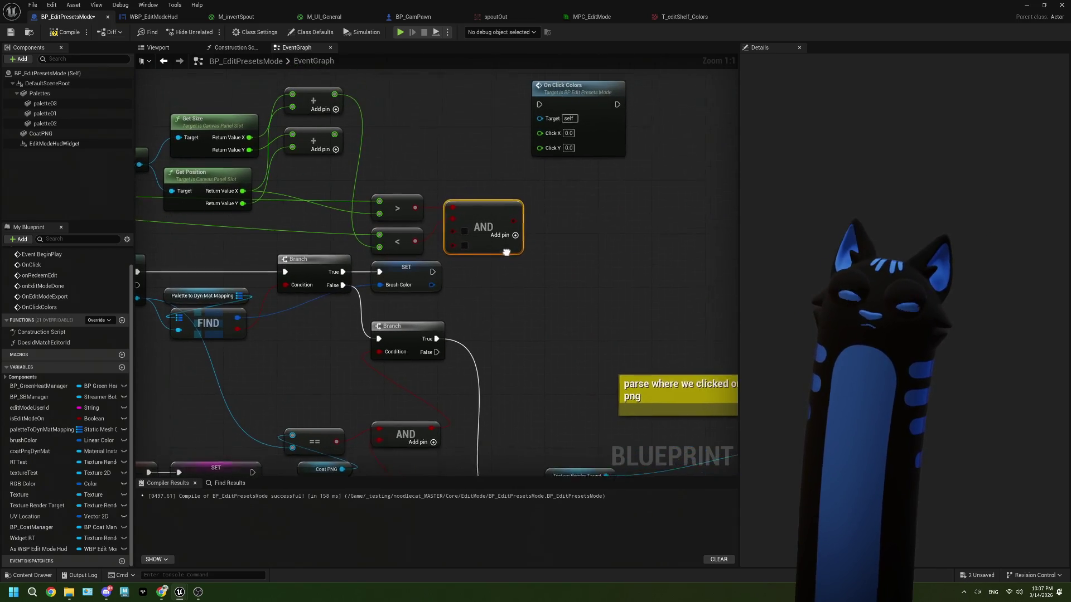
pyautogui.moveTo(472, 232); pyautogui.dragTo(487, 225)
pyautogui.moveTo(407, 194); pyautogui.dragTo(405, 247)
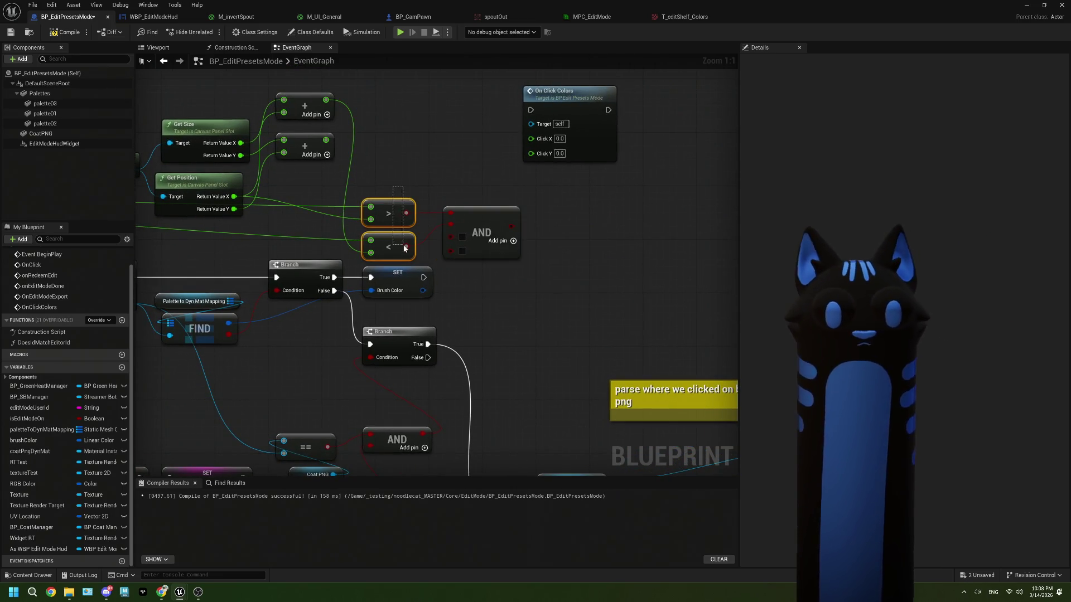
pyautogui.moveTo(394, 209); pyautogui.dragTo(400, 102)
pyautogui.click(396, 186)
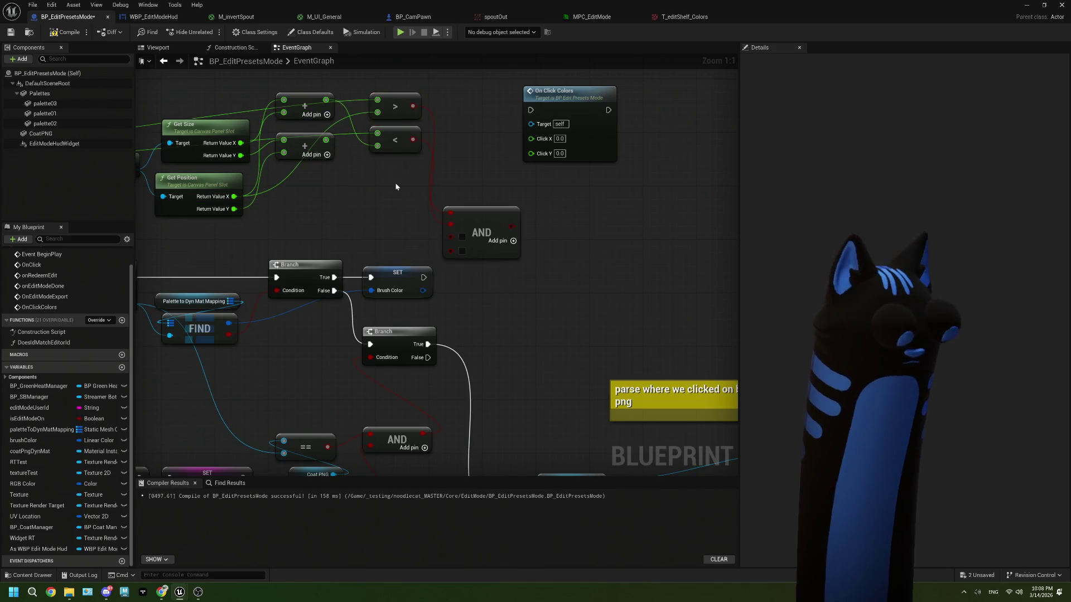
pyautogui.hotkey('ctrl', 'v')
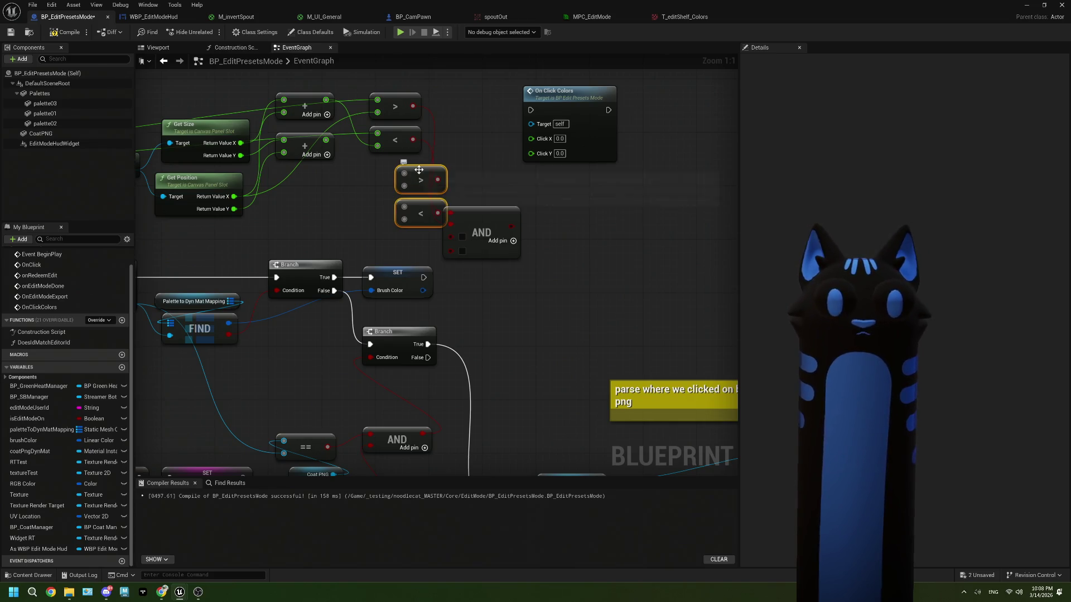
# Step: Feed OnClick Y, Get Position Y and the Y sum into the copies, outputs to AND inputs 3-4
pyautogui.scroll(-2, 316, 203)
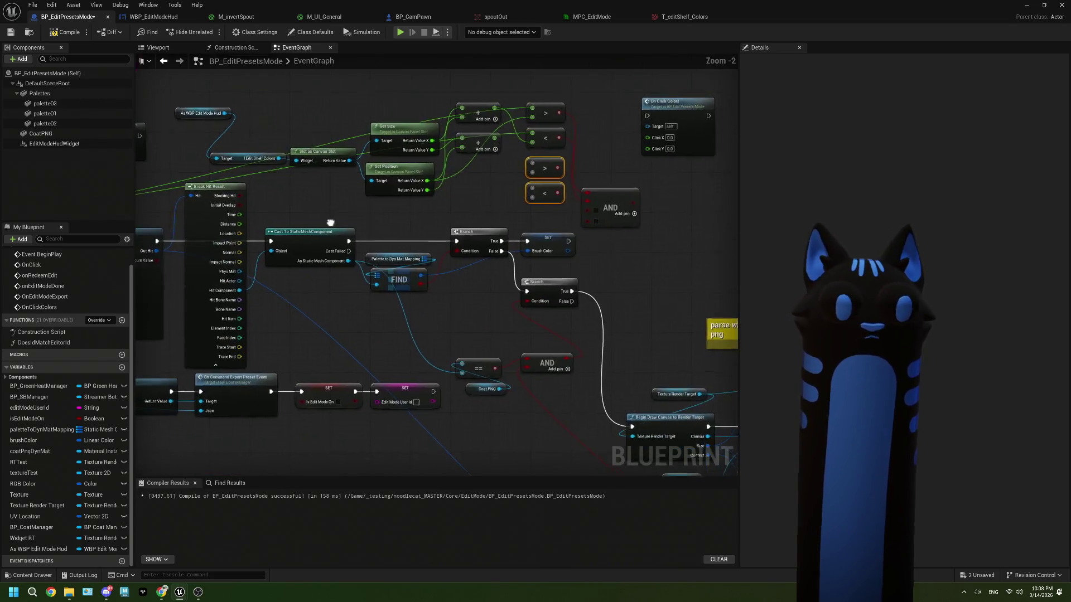
pyautogui.moveTo(198, 223)
pyautogui.mouseDown()
pyautogui.moveTo(605, 207)
pyautogui.moveTo(708, 171)
pyautogui.mouseUp()
pyautogui.moveTo(200, 227)
pyautogui.mouseDown()
pyautogui.moveTo(676, 208)
pyautogui.moveTo(709, 192)
pyautogui.moveTo(435, 244)
pyautogui.moveTo(284, 202)
pyautogui.moveTo(413, 203)
pyautogui.mouseUp()
pyautogui.scroll(1, 669, 214)
pyautogui.scroll(1, 283, 202)
pyautogui.moveTo(362, 156)
pyautogui.mouseDown()
pyautogui.moveTo(405, 246)
pyautogui.moveTo(413, 236)
pyautogui.mouseUp()
pyautogui.moveTo(464, 259); pyautogui.dragTo(382, 267)
pyautogui.moveTo(365, 204)
pyautogui.mouseDown()
pyautogui.moveTo(404, 259)
pyautogui.moveTo(399, 280)
pyautogui.moveTo(404, 271)
pyautogui.mouseUp()
pyautogui.moveTo(456, 247)
pyautogui.mouseDown()
pyautogui.moveTo(468, 223)
pyautogui.moveTo(432, 169)
pyautogui.mouseUp()
# Step: Add a Branch node, break its True link to On Click Colors, and move that node aside
pyautogui.press('b')
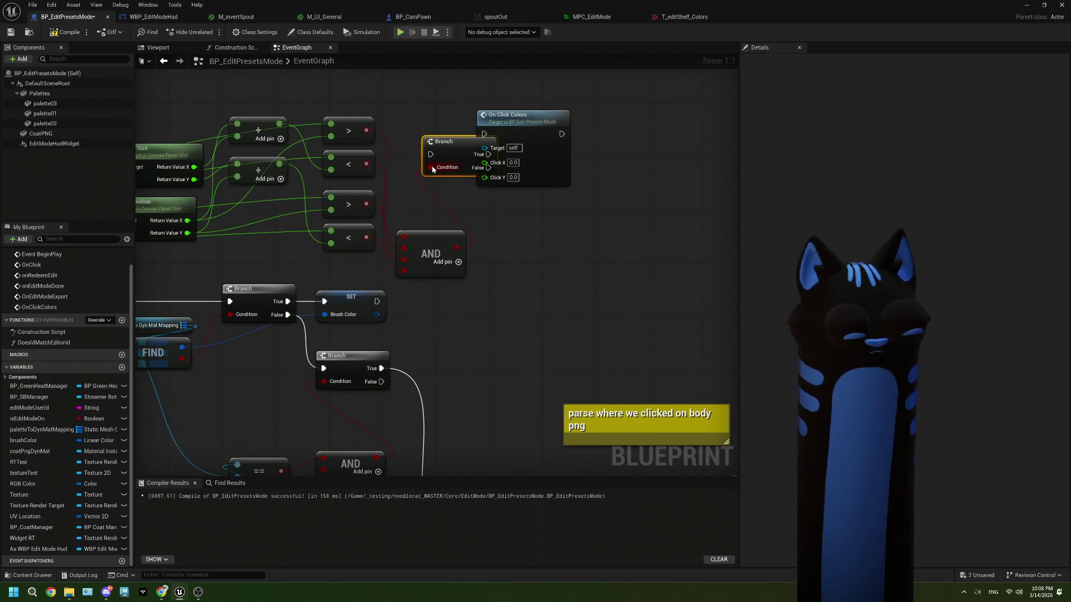
pyautogui.moveTo(518, 114); pyautogui.dragTo(611, 106)
pyautogui.moveTo(490, 146)
pyautogui.mouseDown()
pyautogui.moveTo(406, 203)
pyautogui.moveTo(495, 183)
pyautogui.mouseUp()
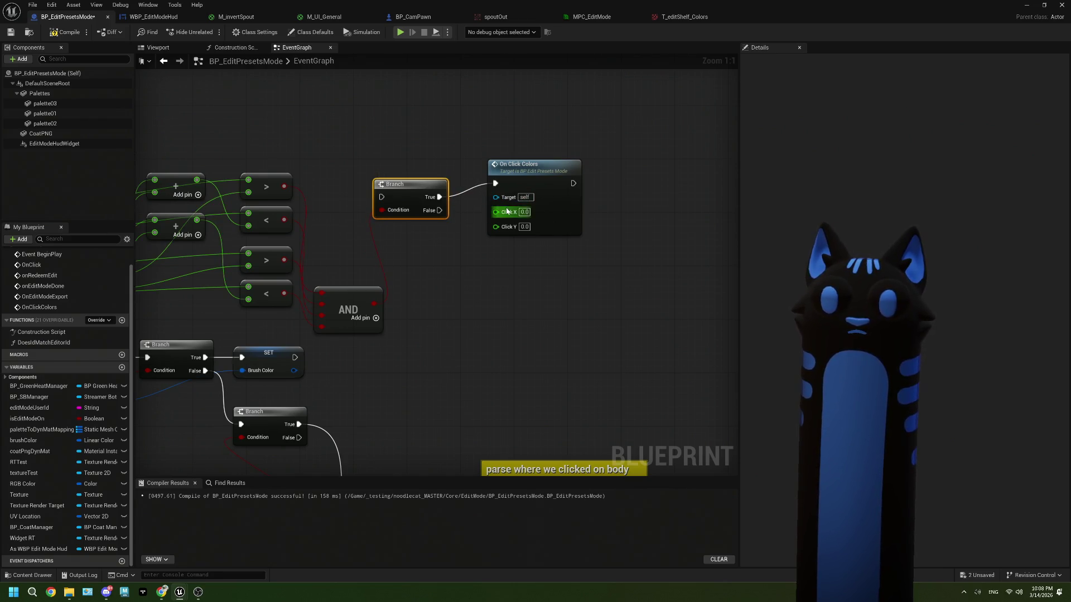
pyautogui.moveTo(424, 214); pyautogui.dragTo(422, 183)
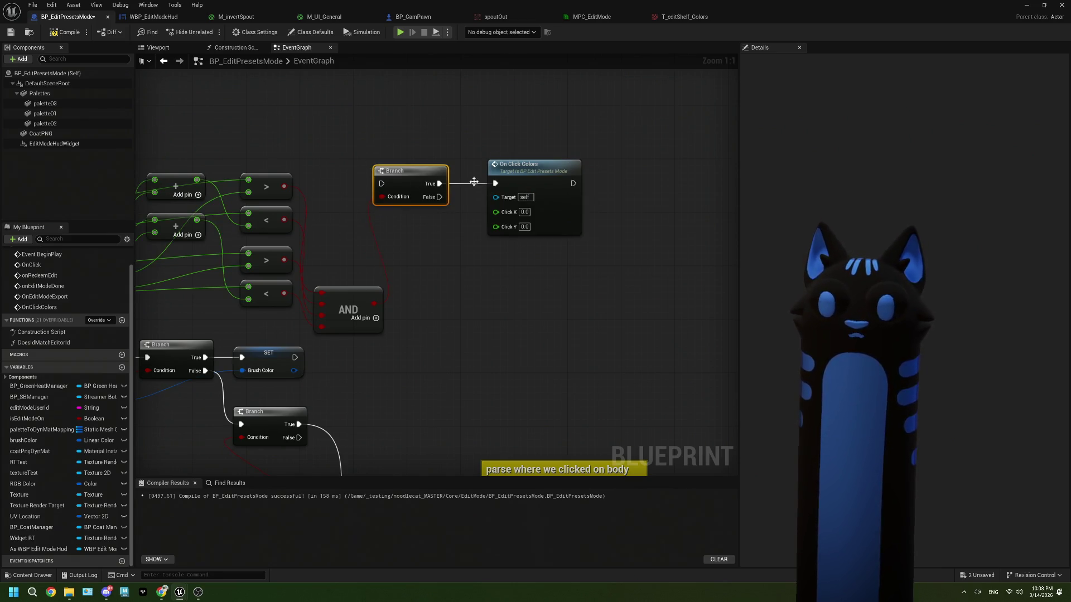
pyautogui.rightClick(440, 185)
pyautogui.click(490, 210)
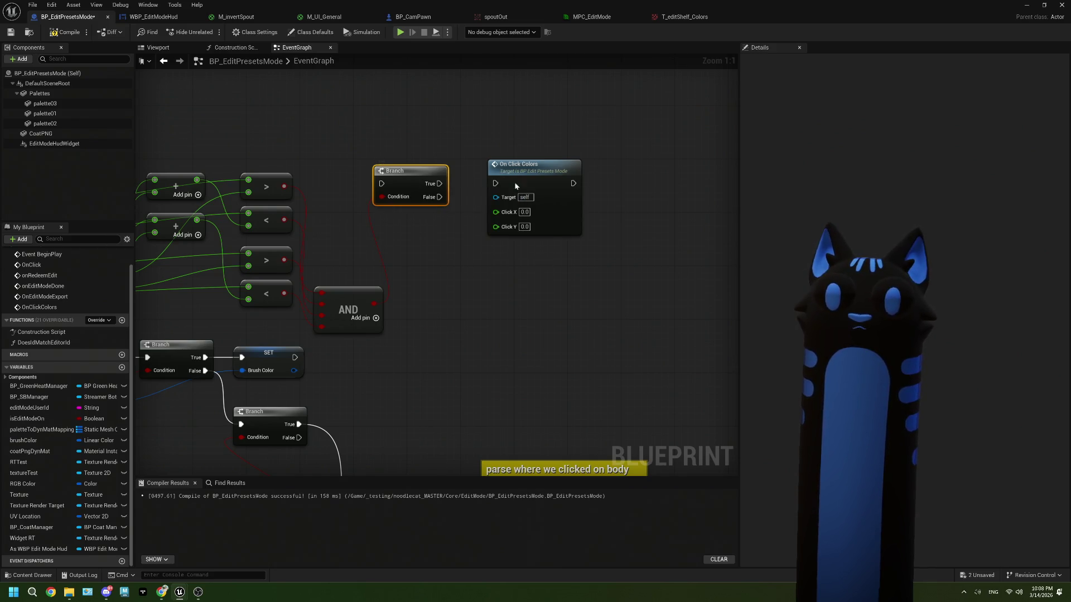
pyautogui.moveTo(527, 174); pyautogui.dragTo(607, 174)
# Step: Add a Print String on the Branch's True path with the message 'widget clicked!'
pyautogui.moveTo(440, 184)
pyautogui.mouseDown()
pyautogui.moveTo(477, 230)
pyautogui.moveTo(469, 225)
pyautogui.mouseUp()
pyautogui.write('break')
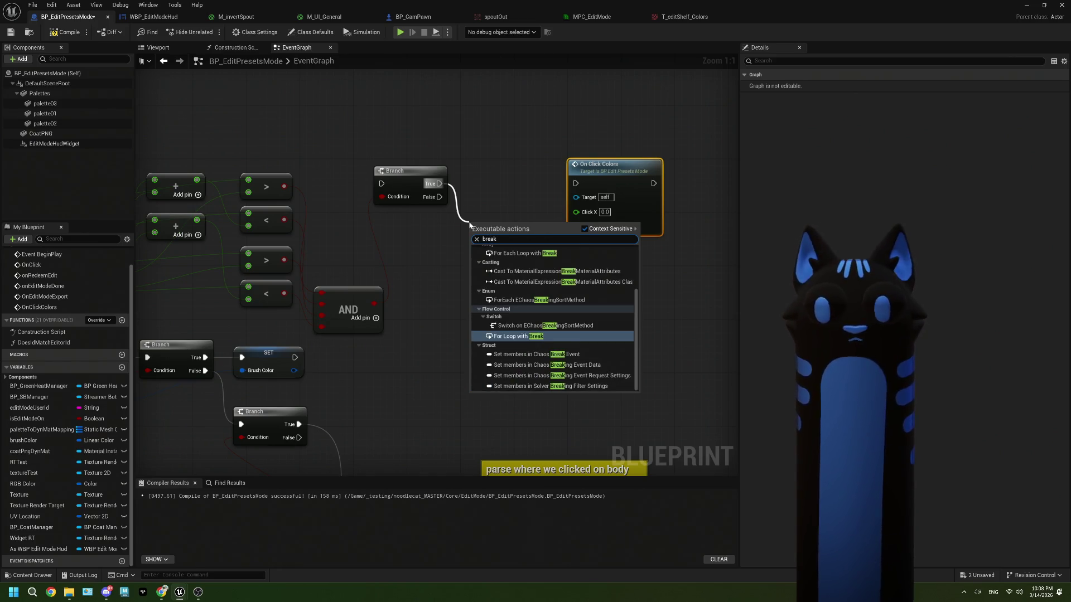
pyautogui.press('BackSpace')
pyautogui.press('BackSpace')
pyautogui.press('BackSpace')
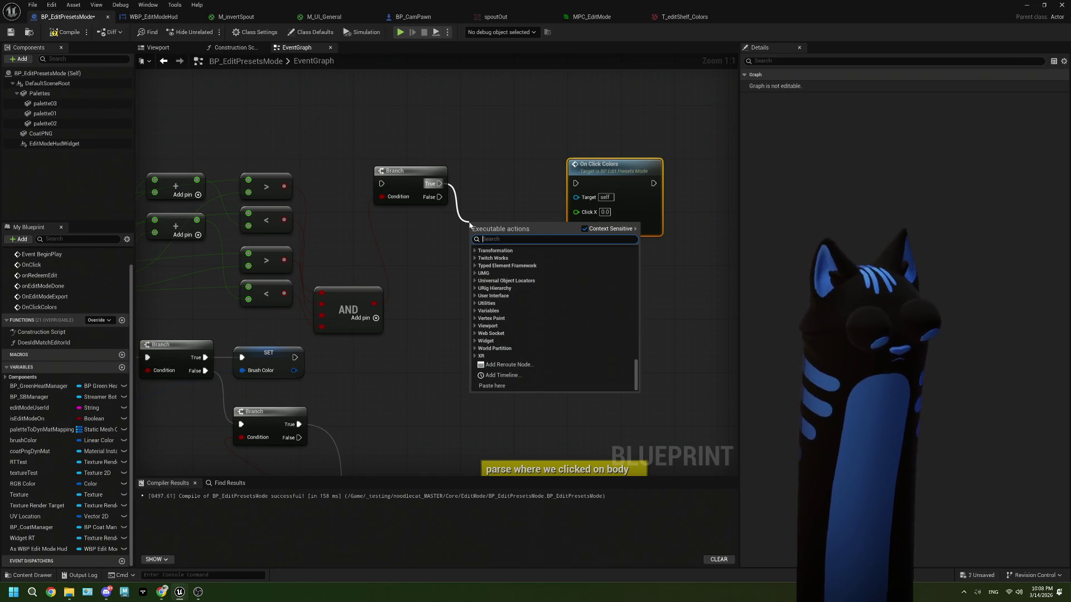
pyautogui.write('print')
pyautogui.press('Return')
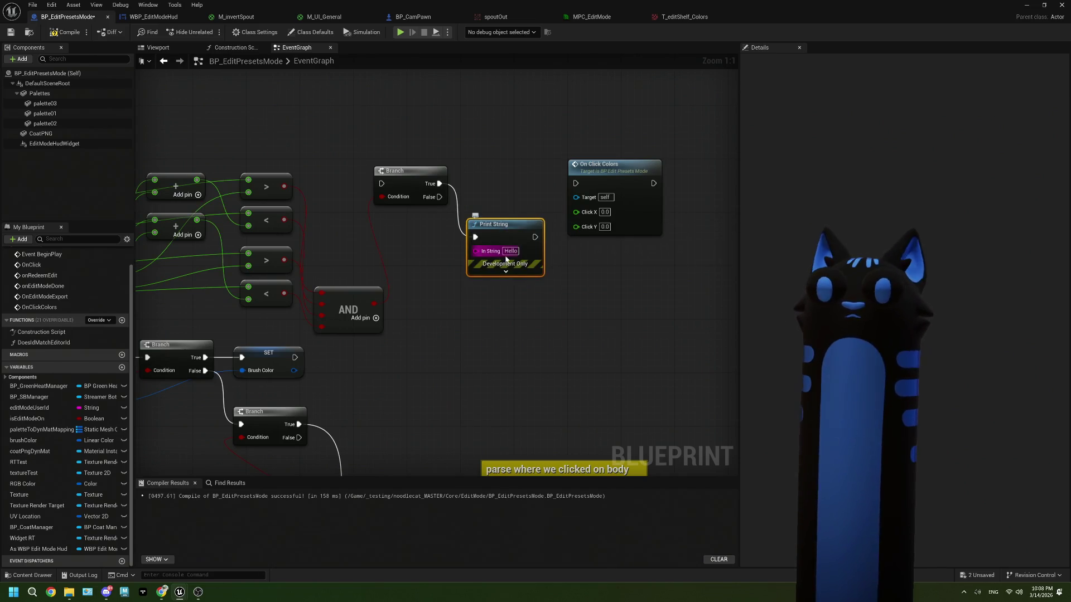
pyautogui.click(510, 251)
pyautogui.write('widget clicked!')
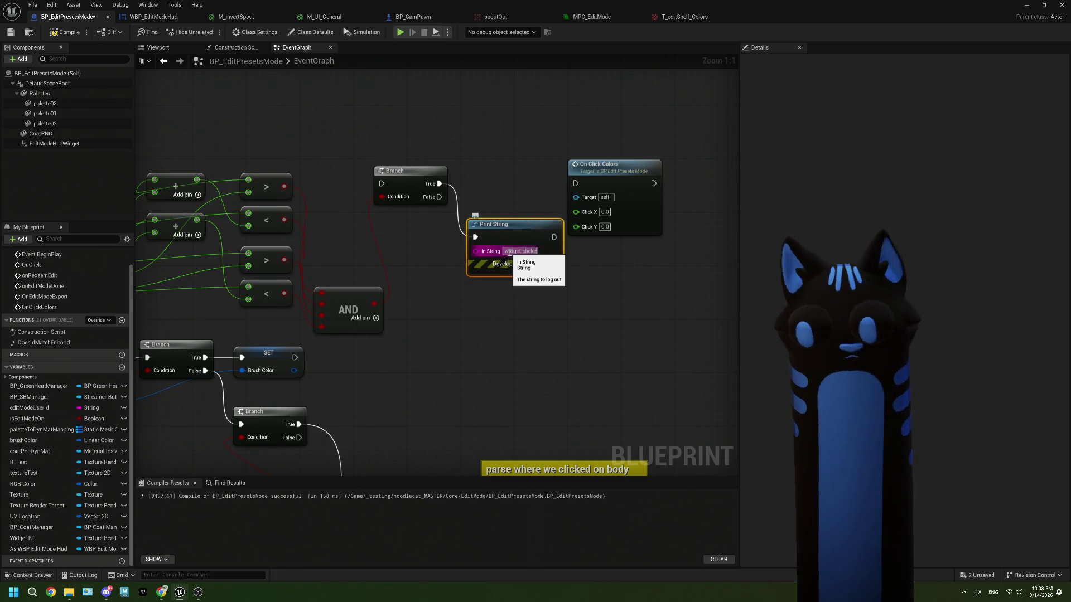
pyautogui.press('Return')
pyautogui.scroll(-3, 475, 267)
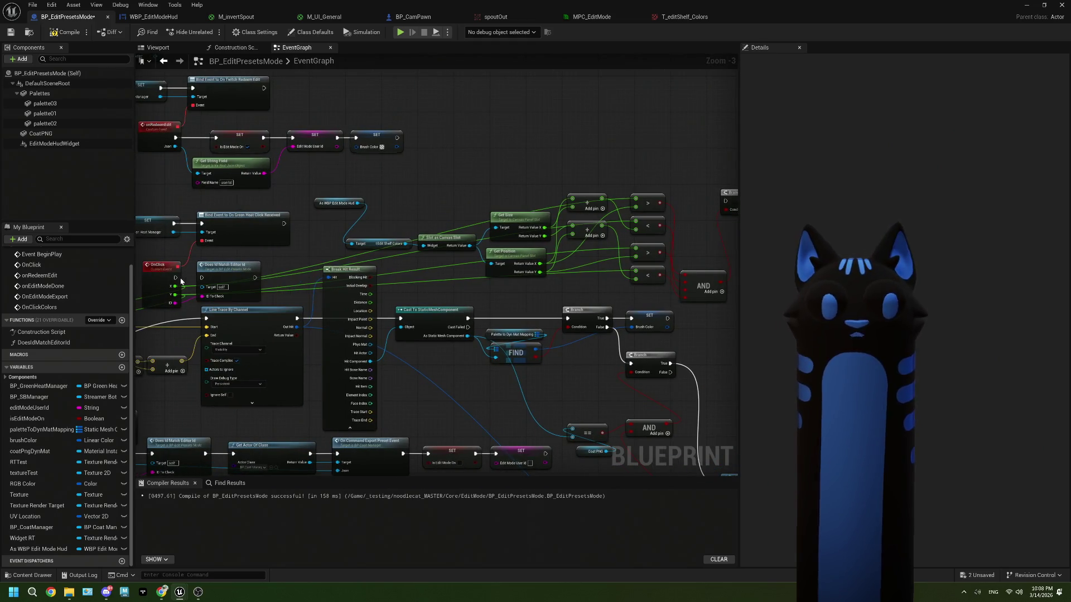
# Step: Wire OnClick's execution into the Branch and compile the blueprint
pyautogui.moveTo(175, 277); pyautogui.dragTo(727, 203)
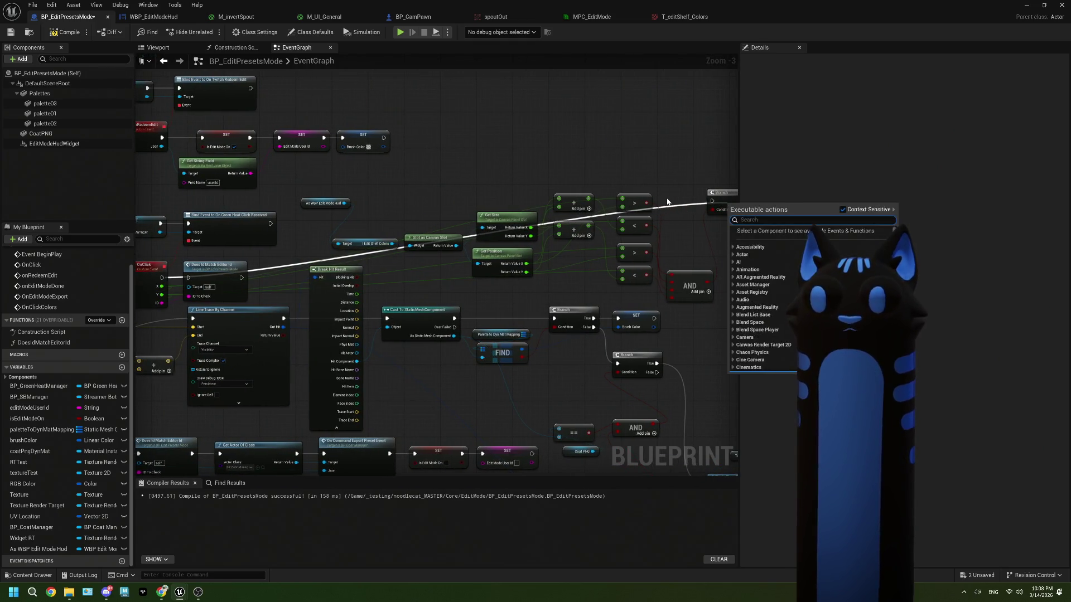
pyautogui.press('Escape')
pyautogui.moveTo(163, 278); pyautogui.dragTo(713, 200)
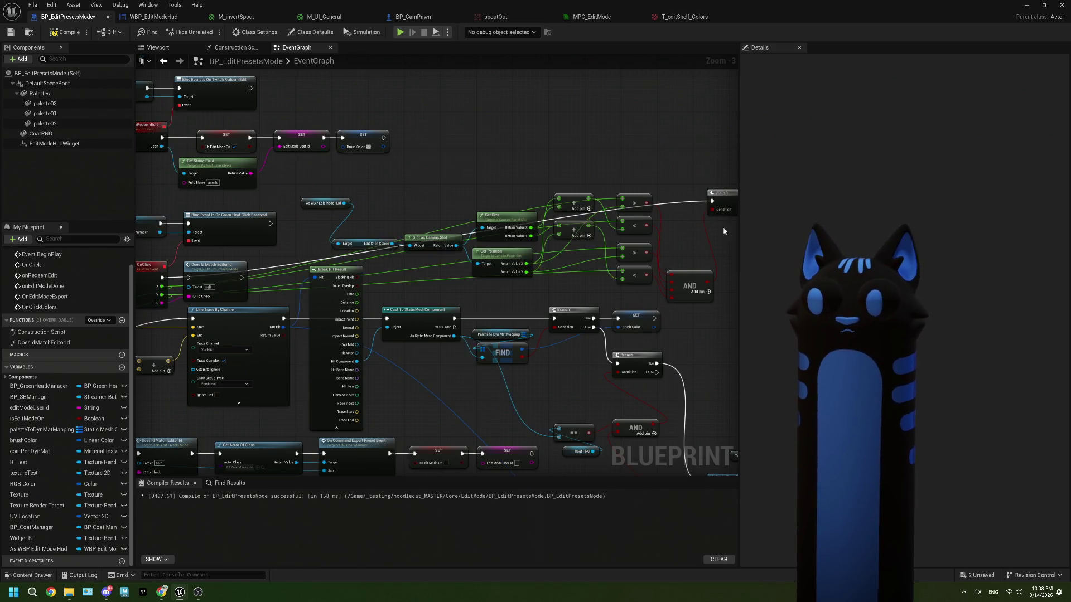
pyautogui.click(13, 34)
pyautogui.scroll(1, 583, 272)
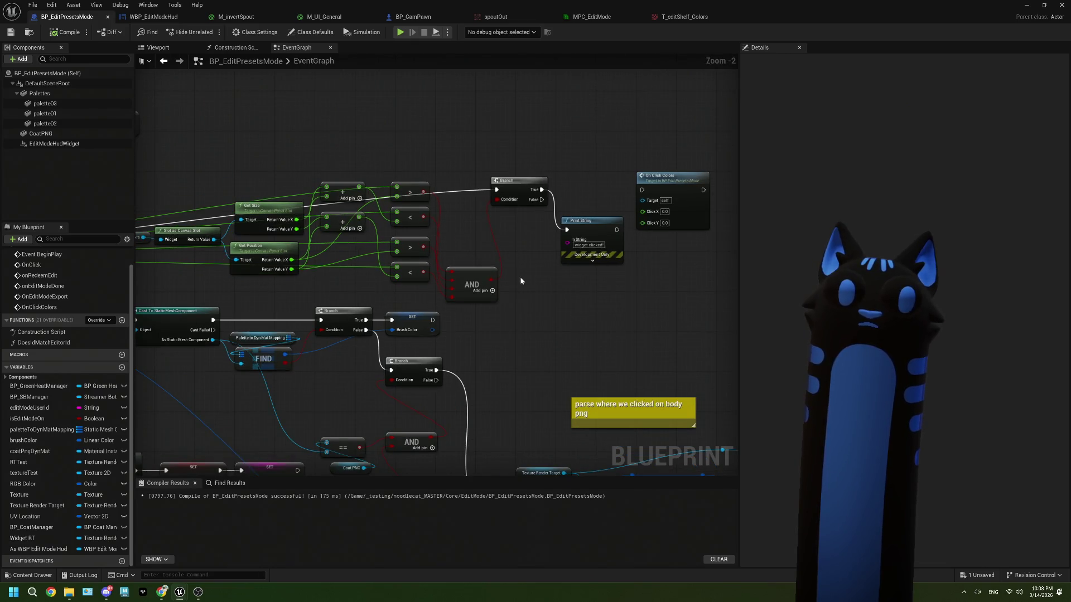
# Step: Minimize the blueprint editor, play the level in editor with Alt+P, then stop the test
pyautogui.click(154, 16)
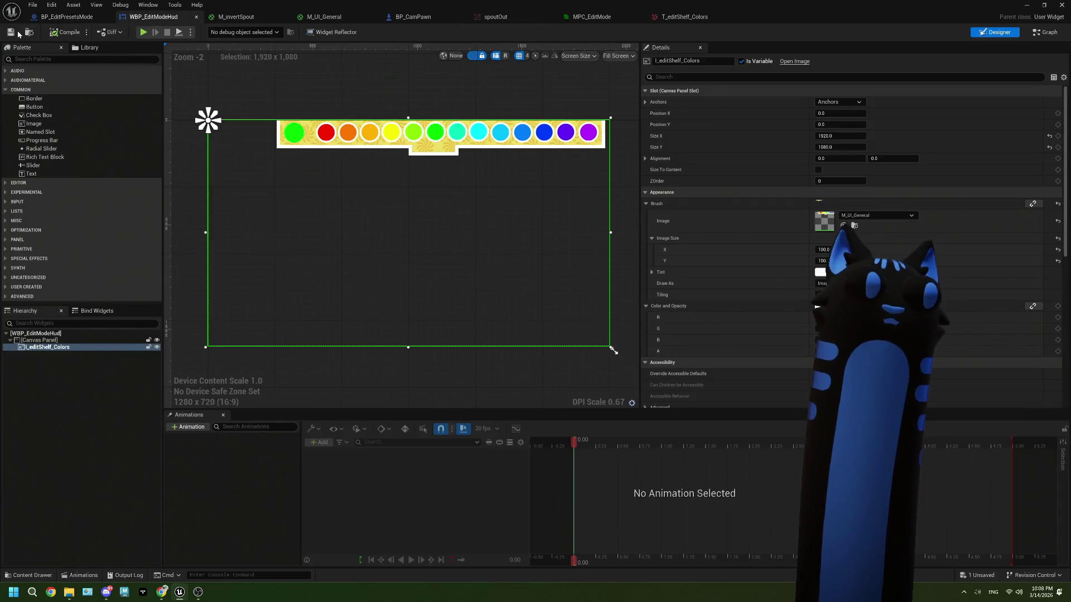
pyautogui.hotkey('ctrl', 'Tab')
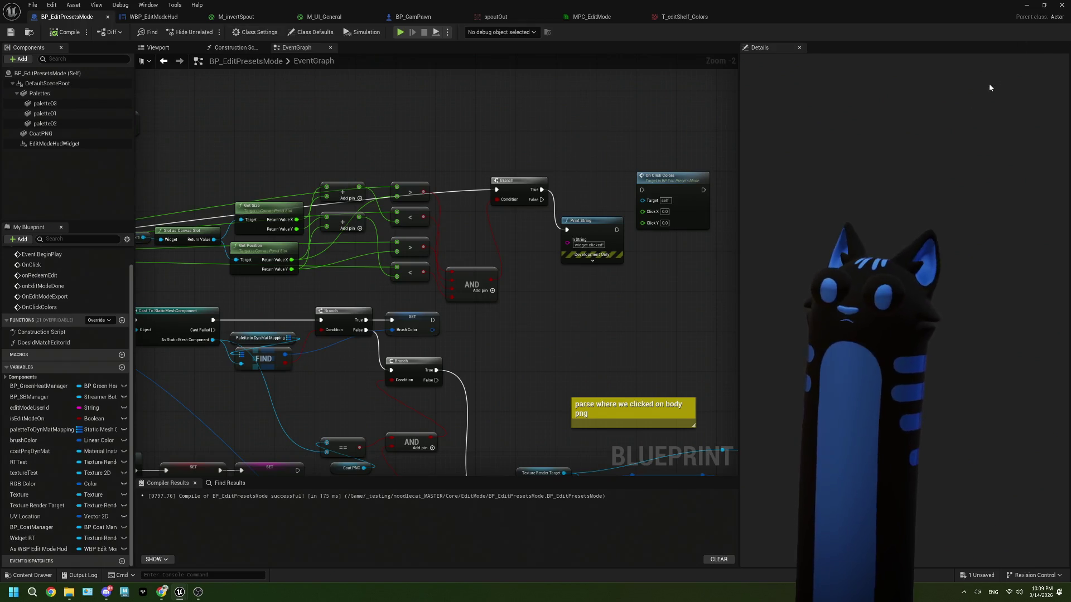
pyautogui.click(1025, 7)
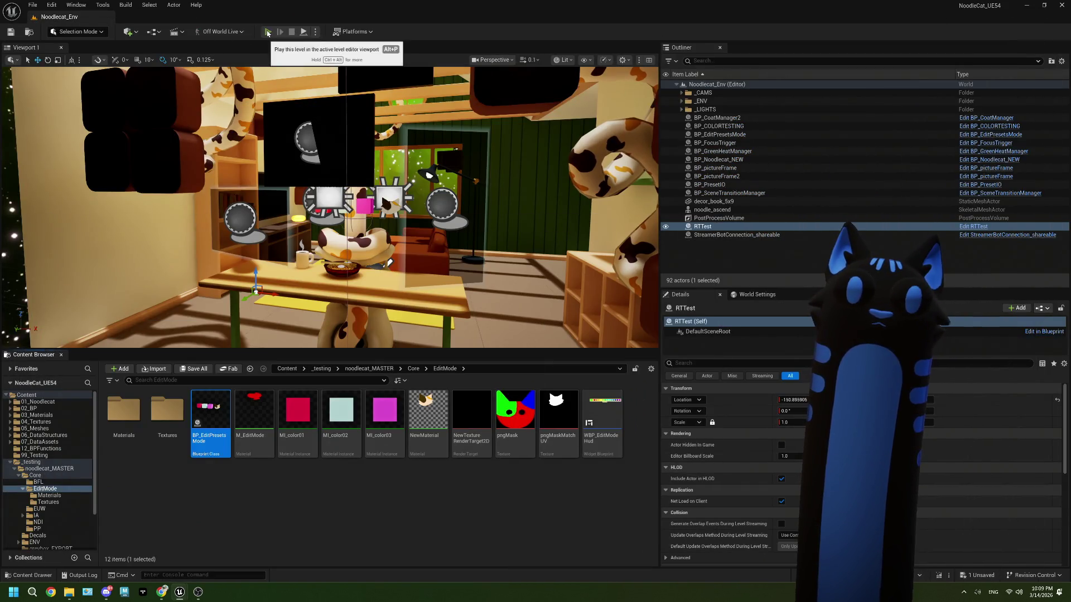
pyautogui.hotkey('alt', 'p')
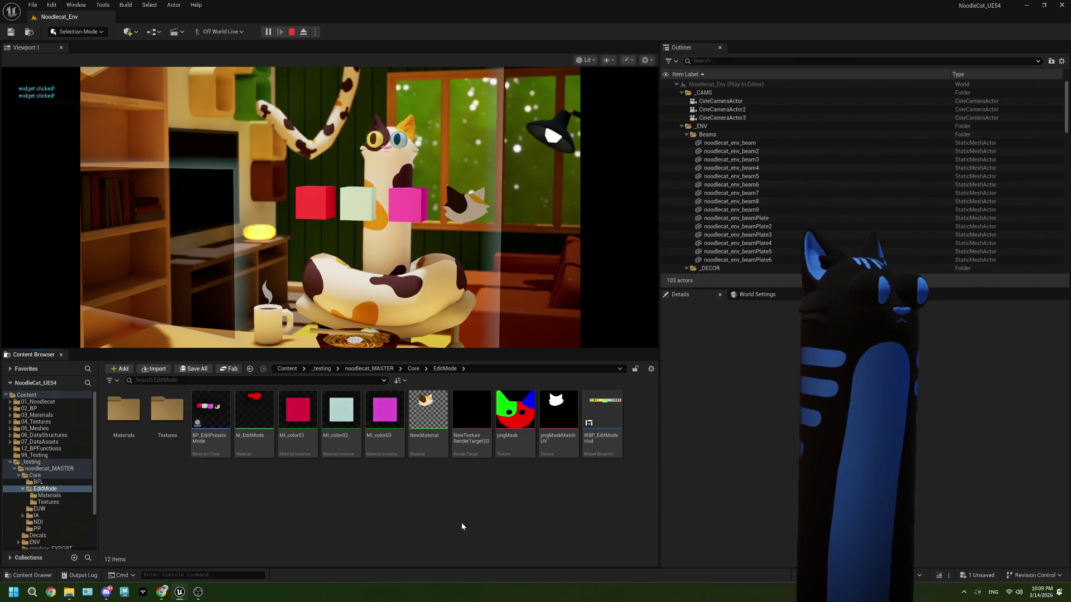
pyautogui.click(292, 32)
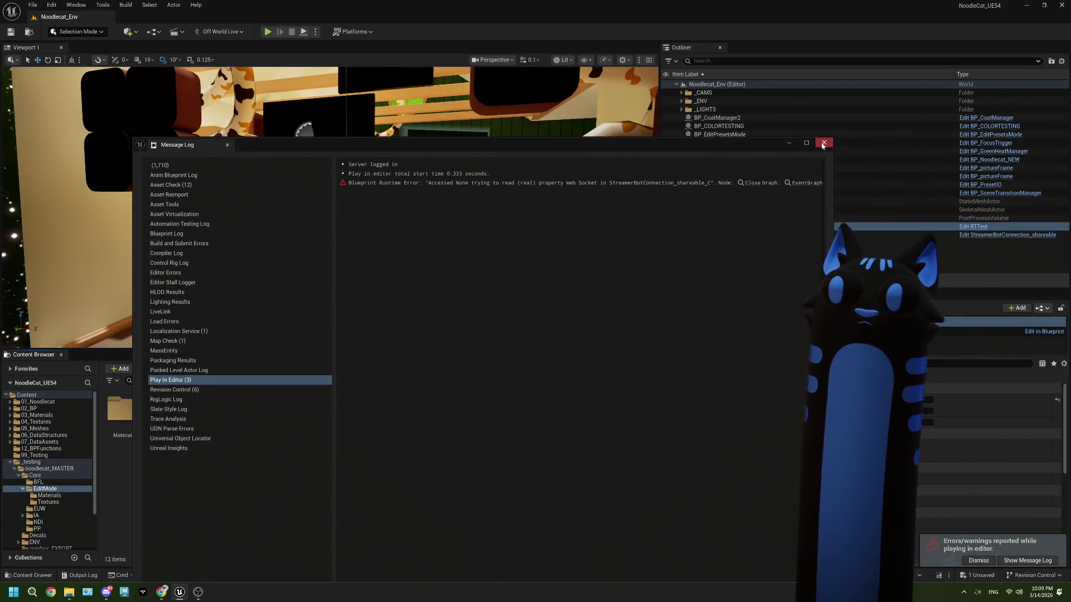
# Step: Open WBP_EditModeHud, drag the colour shelf image down to 0, 516, and return to BP_EditPresetsMode
pyautogui.doubleClick(602, 413)
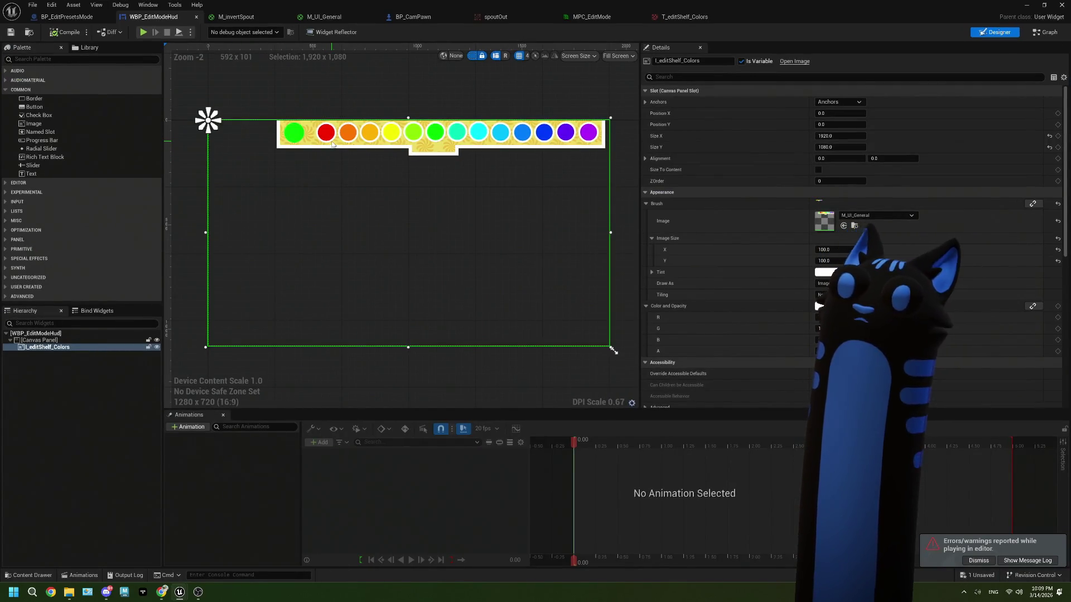
pyautogui.moveTo(334, 138)
pyautogui.mouseDown()
pyautogui.moveTo(362, 161)
pyautogui.moveTo(344, 251)
pyautogui.mouseUp()
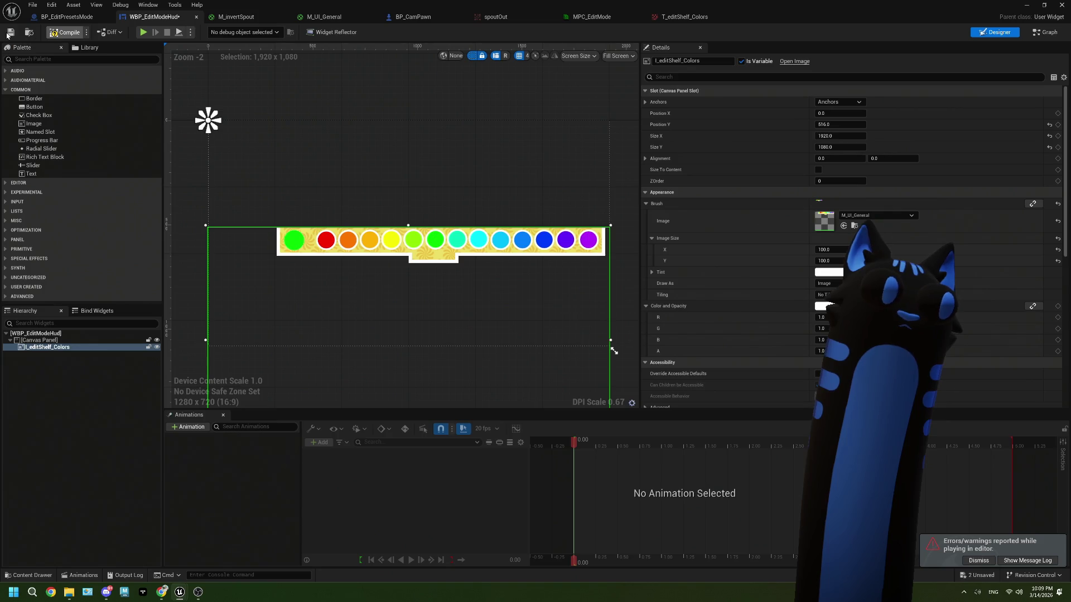
pyautogui.click(67, 16)
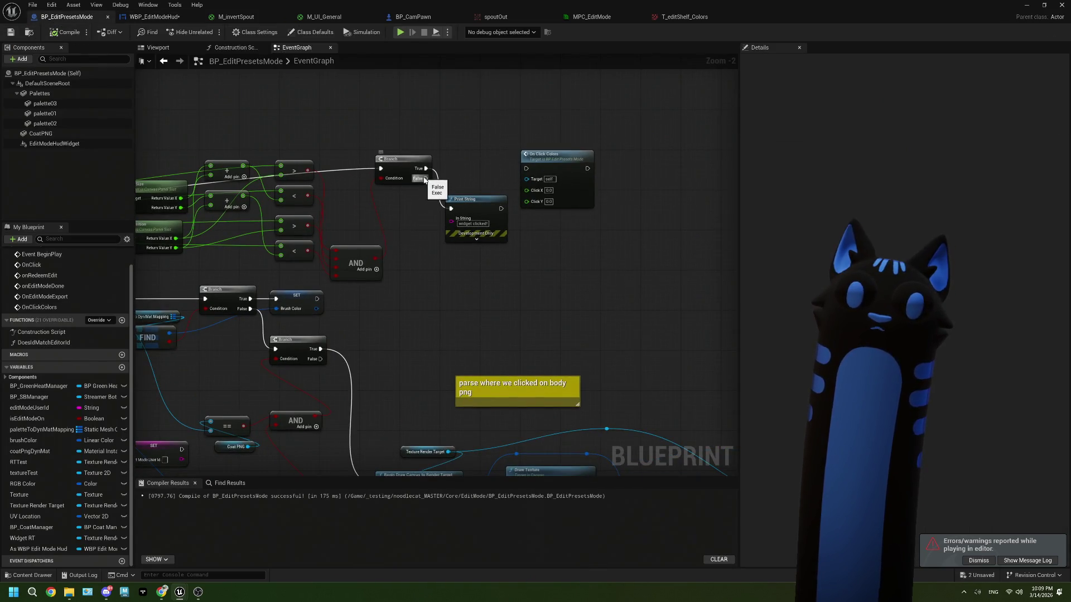
# Step: Duplicate the Print String onto the Branch's False path printing 'not', compile, and minimize the blueprint
pyautogui.click(474, 207)
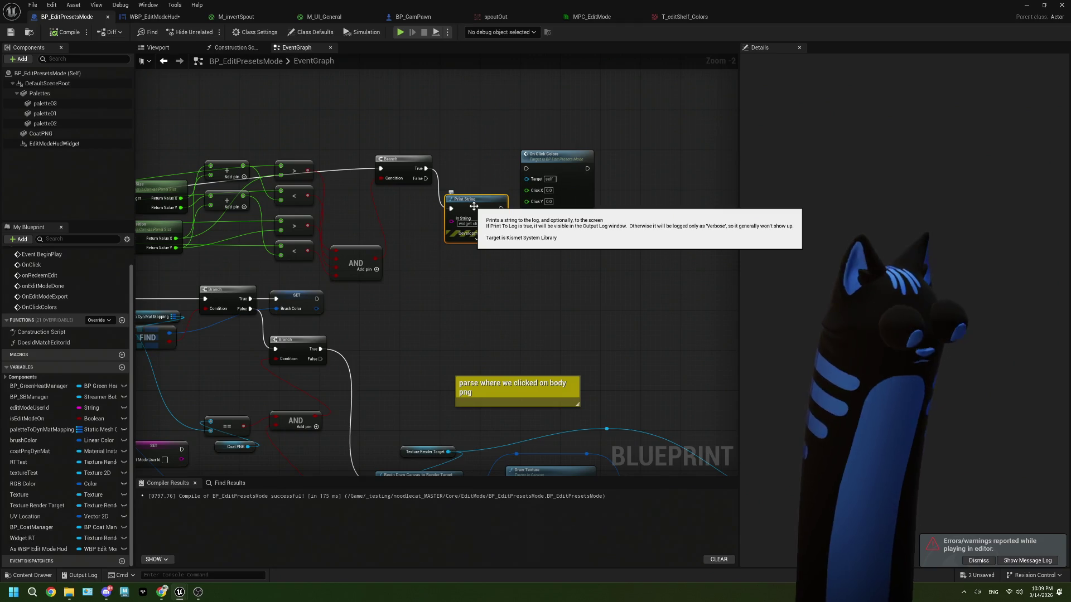
pyautogui.hotkey('ctrl', 'c')
pyautogui.hotkey('ctrl', 'v')
pyautogui.moveTo(534, 261); pyautogui.dragTo(474, 259)
pyautogui.moveTo(425, 179); pyautogui.dragTo(451, 264)
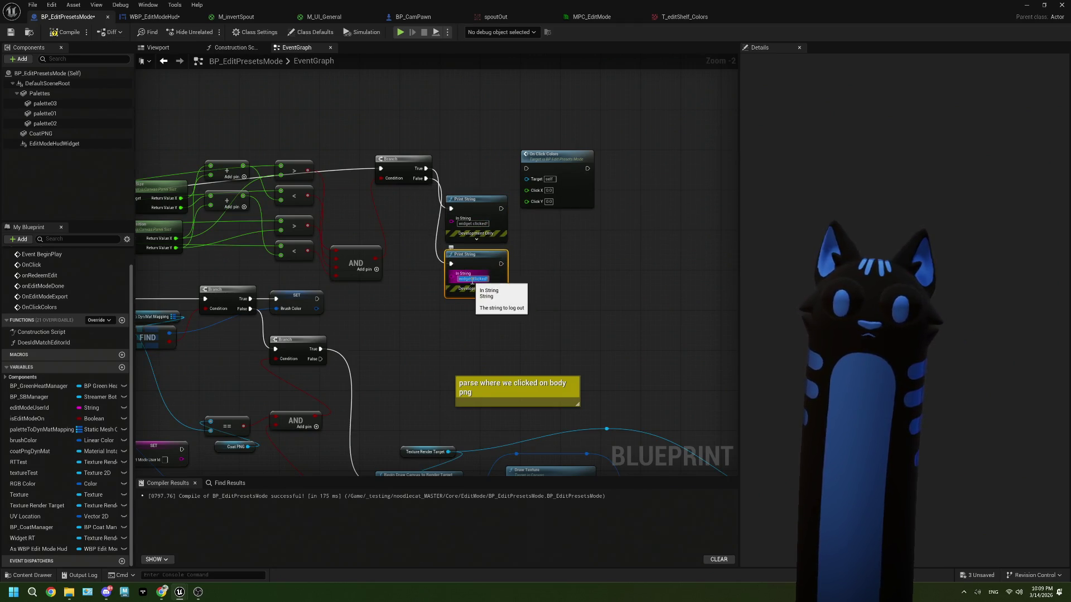
pyautogui.write('not')
pyautogui.press('Return')
pyautogui.click(529, 295)
pyautogui.click(12, 31)
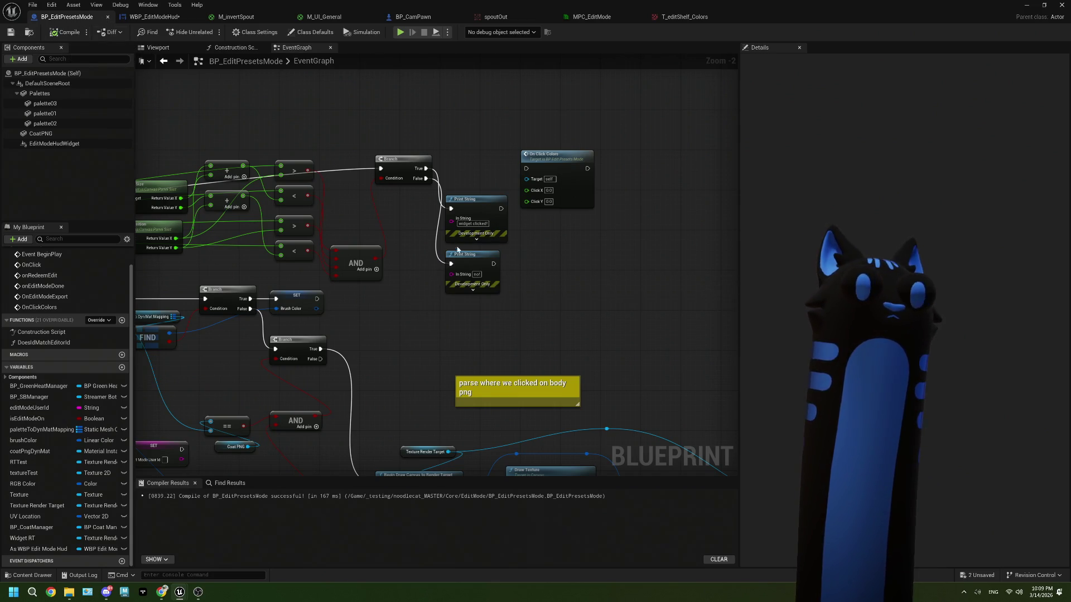
pyautogui.click(1027, 5)
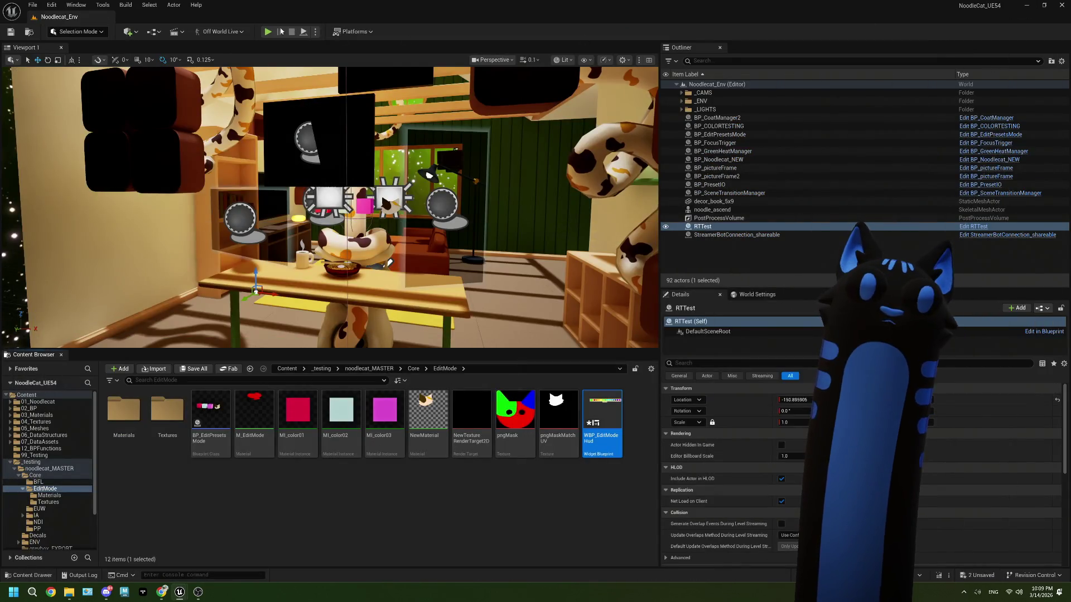
# Step: Run a play-in-editor test of the level, stop it, and close the Message Log
pyautogui.hotkey('alt', 'p')
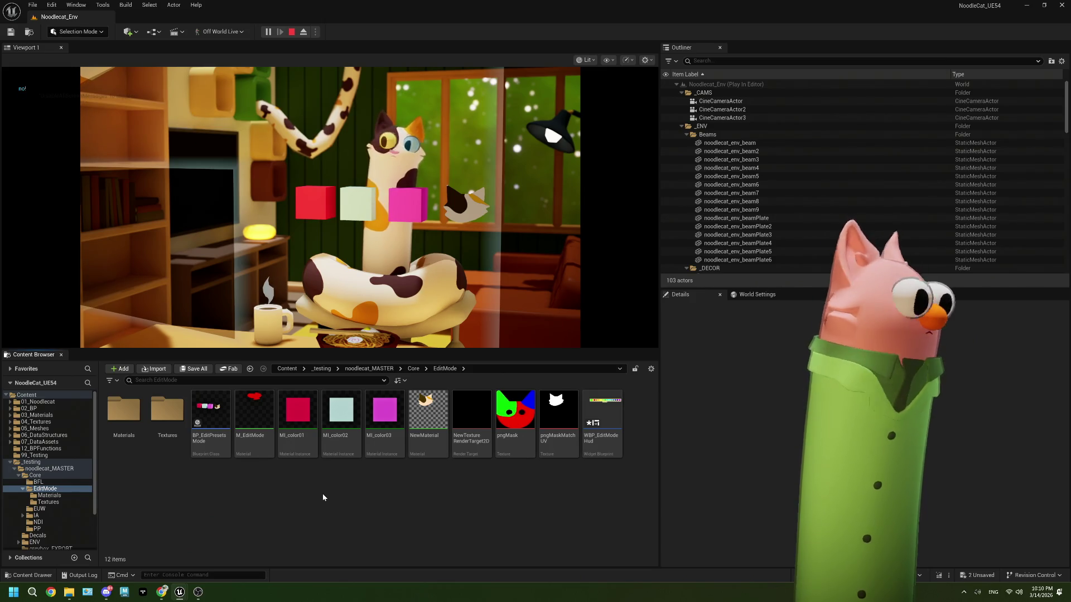
pyautogui.click(292, 32)
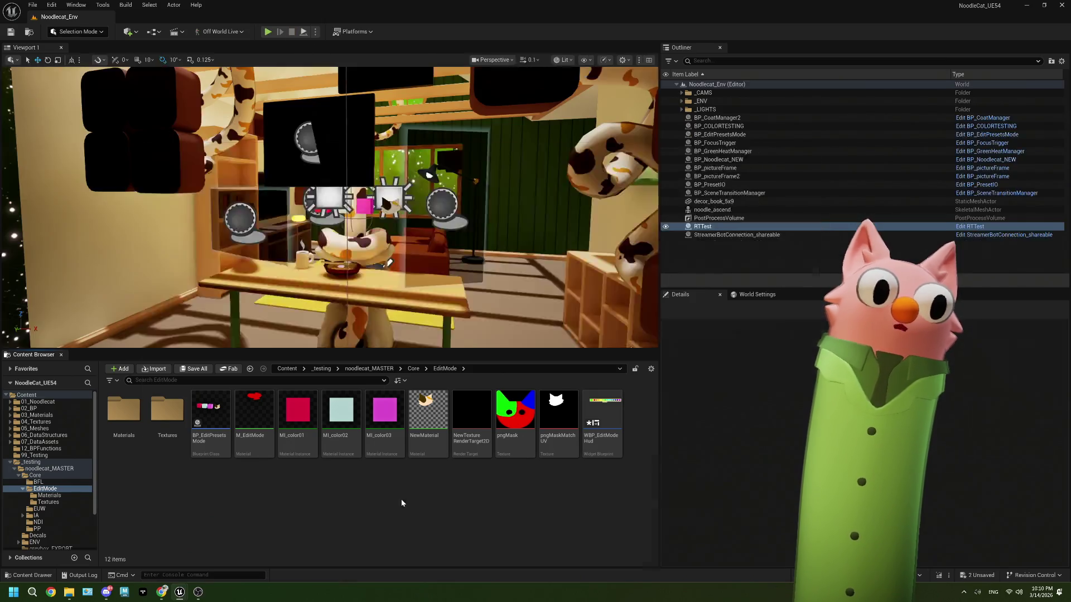
pyautogui.click(825, 144)
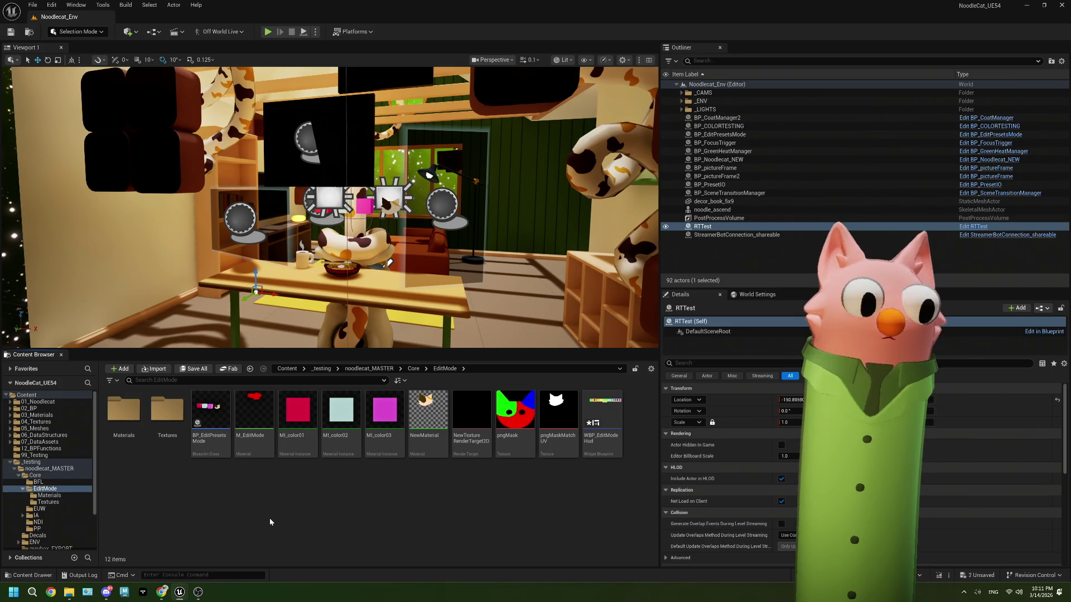
# Step: Open BP_EditPresetsMode and connect the Add output to the lower '<' compare input
pyautogui.doubleClick(226, 415)
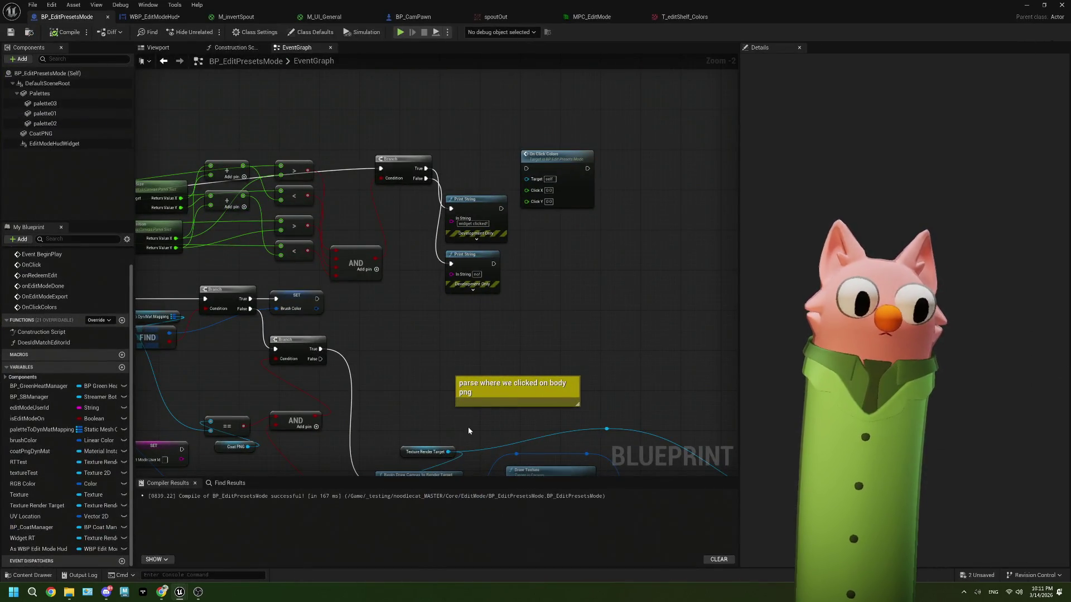
pyautogui.scroll(1, 534, 265)
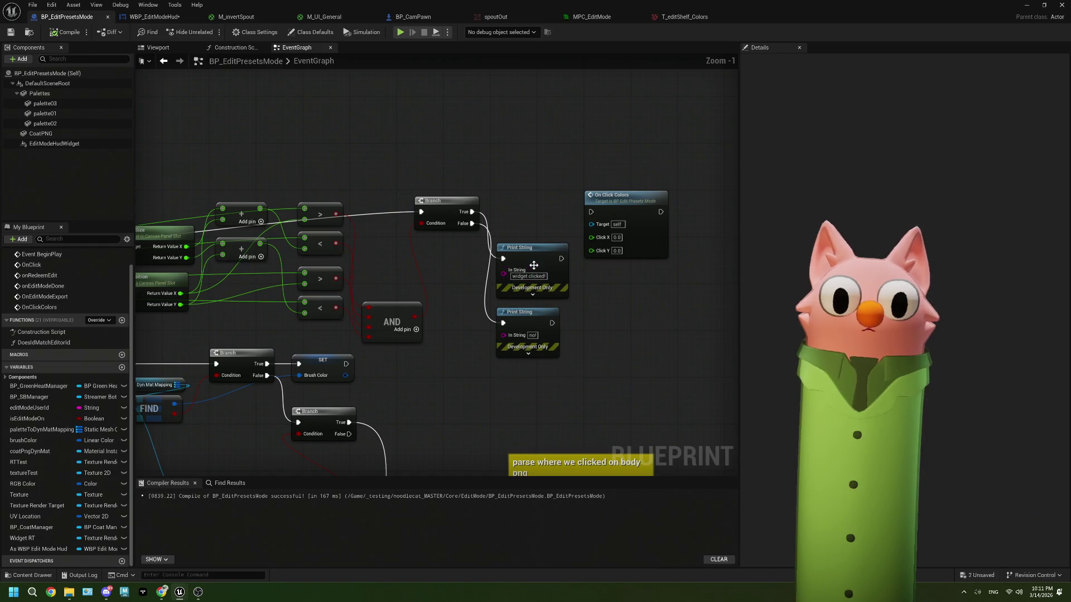
pyautogui.moveTo(534, 265)
pyautogui.mouseDown()
pyautogui.moveTo(580, 267)
pyautogui.moveTo(547, 341)
pyautogui.moveTo(516, 341)
pyautogui.mouseUp()
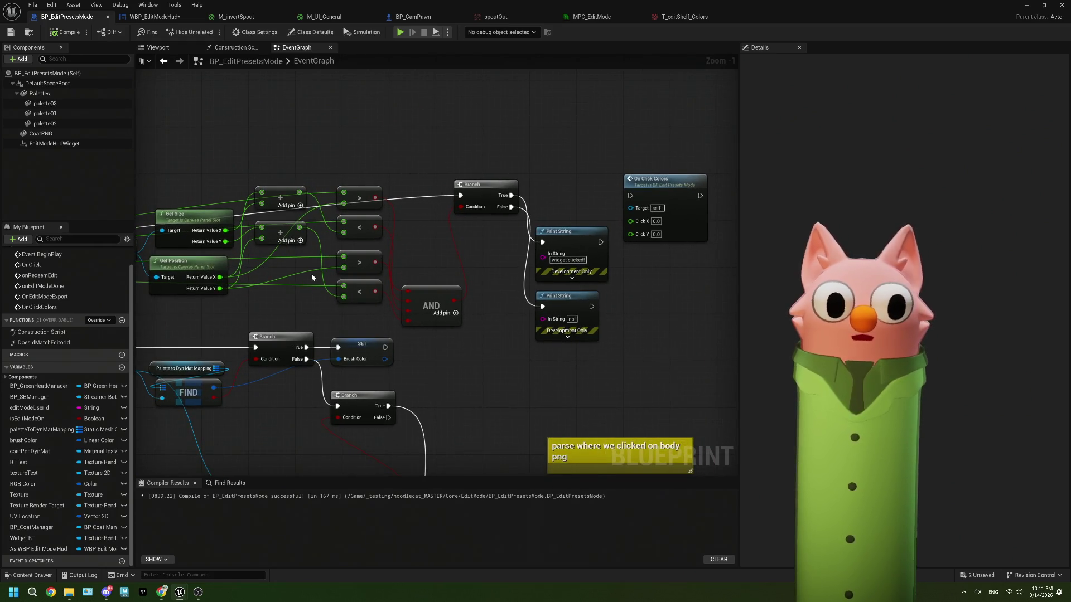
pyautogui.scroll(1, 311, 273)
pyautogui.moveTo(298, 300); pyautogui.dragTo(405, 344)
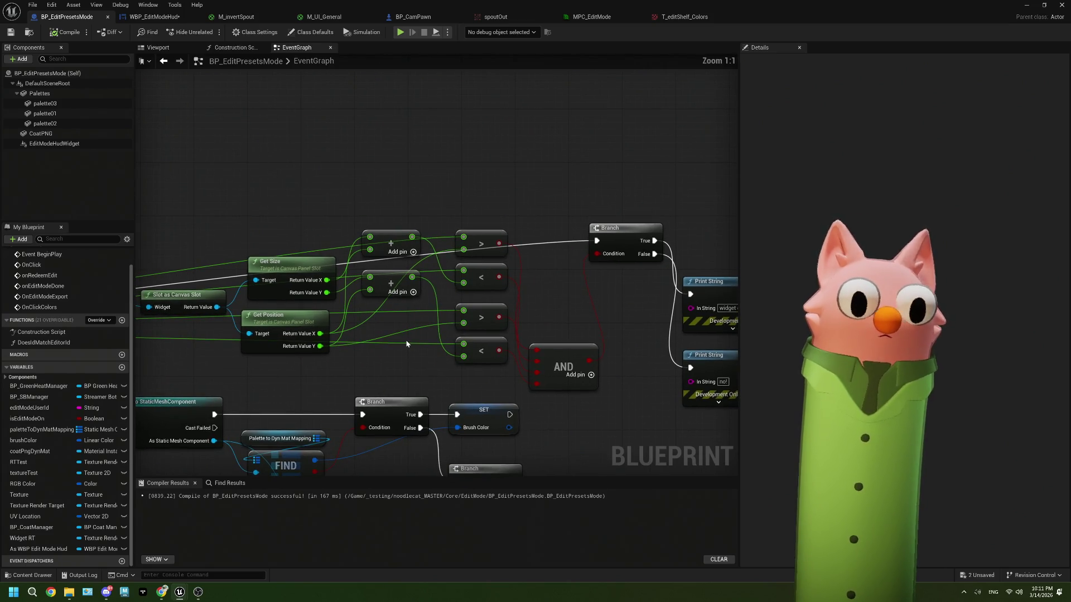
pyautogui.moveTo(439, 334); pyautogui.dragTo(464, 356)
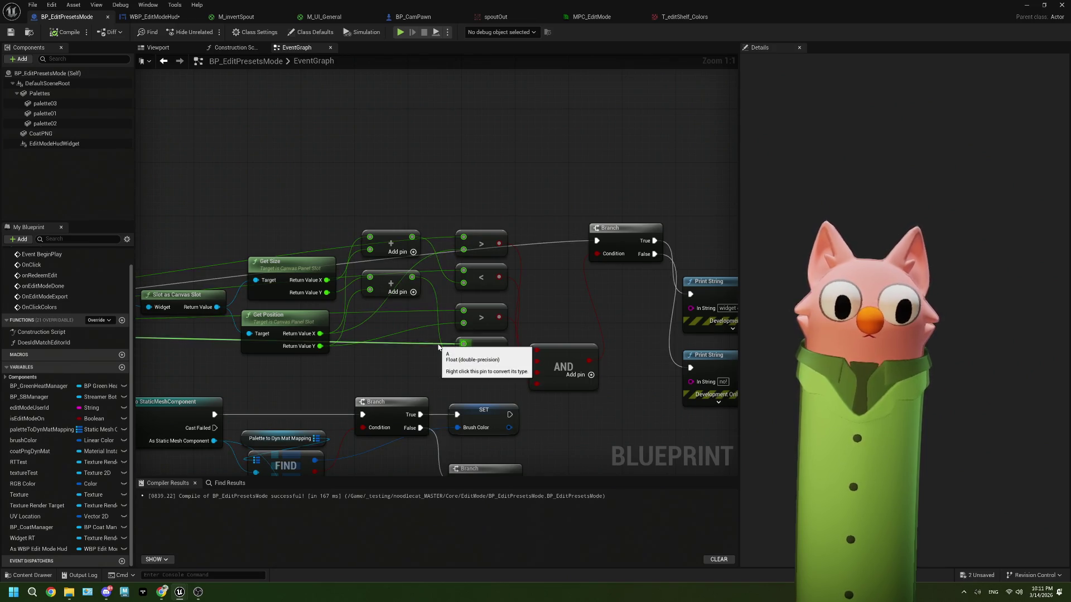
pyautogui.scroll(-3, 438, 350)
pyautogui.moveTo(432, 349)
pyautogui.mouseDown()
pyautogui.moveTo(415, 352)
pyautogui.moveTo(463, 350)
pyautogui.mouseUp()
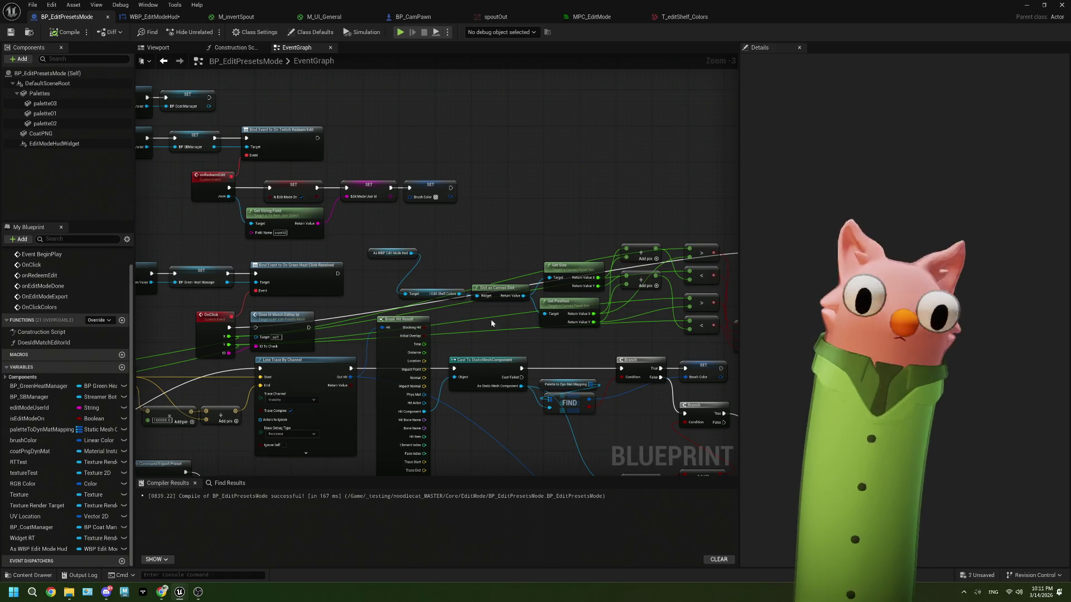
pyautogui.scroll(3, 555, 328)
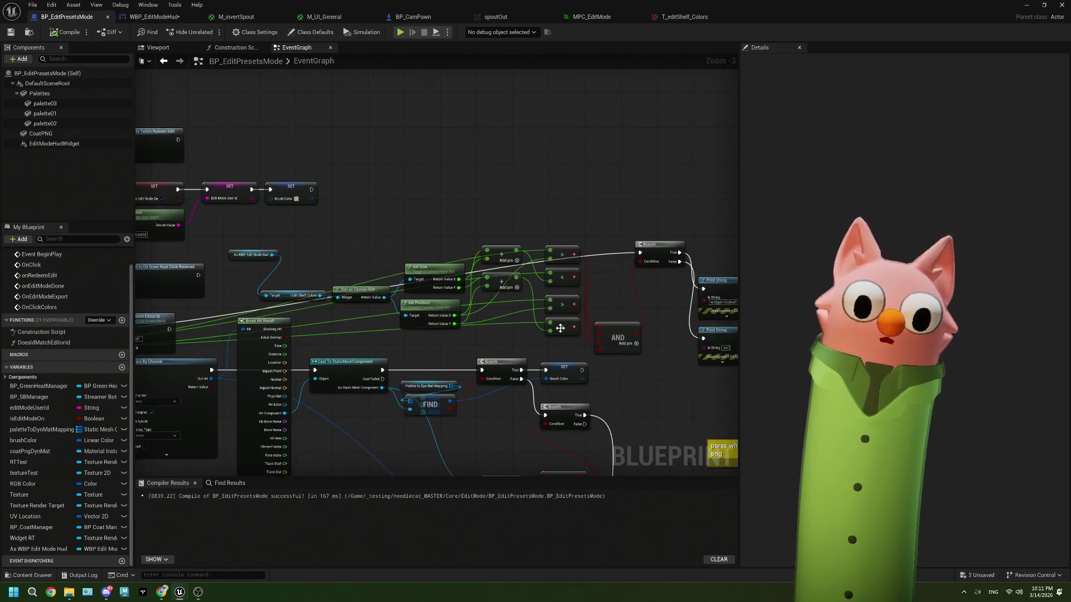
pyautogui.moveTo(504, 346); pyautogui.dragTo(421, 347)
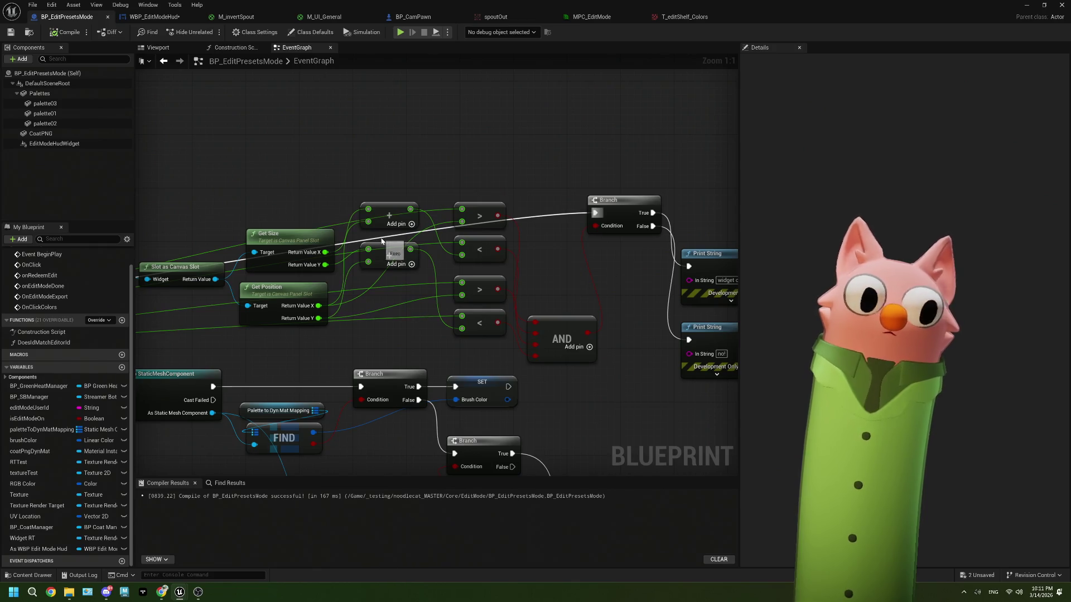
# Step: Switch to WBP_EditModeHud and save the widget blueprint
pyautogui.click(155, 17)
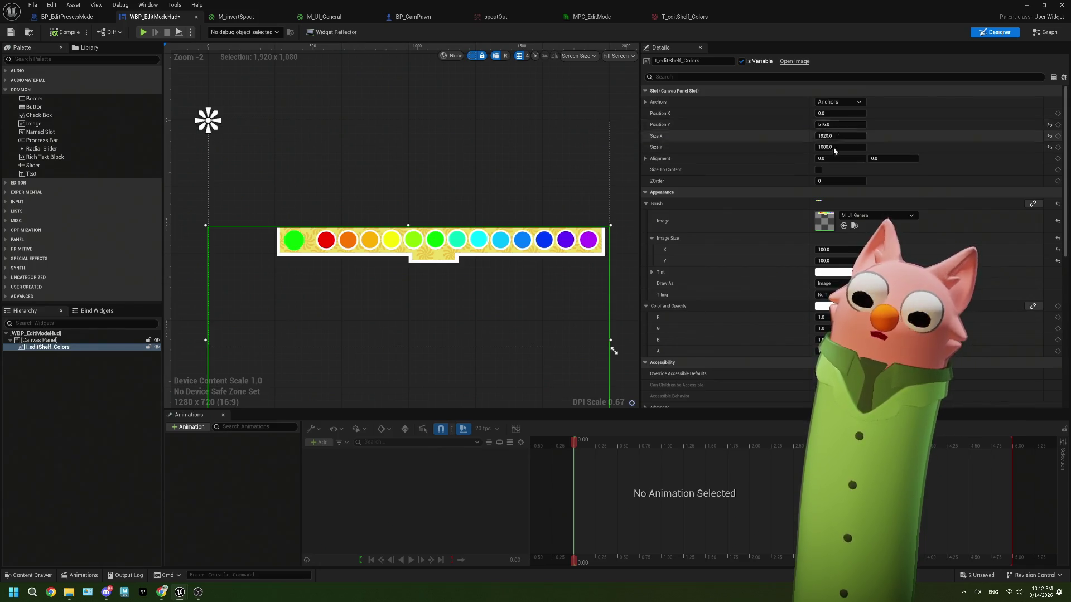
pyautogui.click(11, 32)
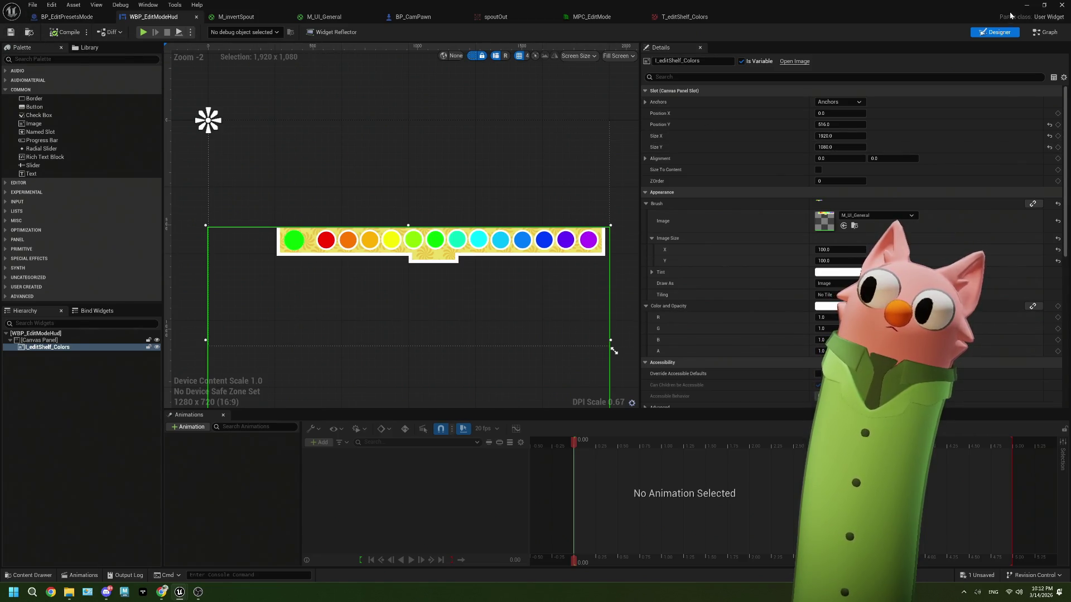
pyautogui.hotkey('alt', 'Tab')
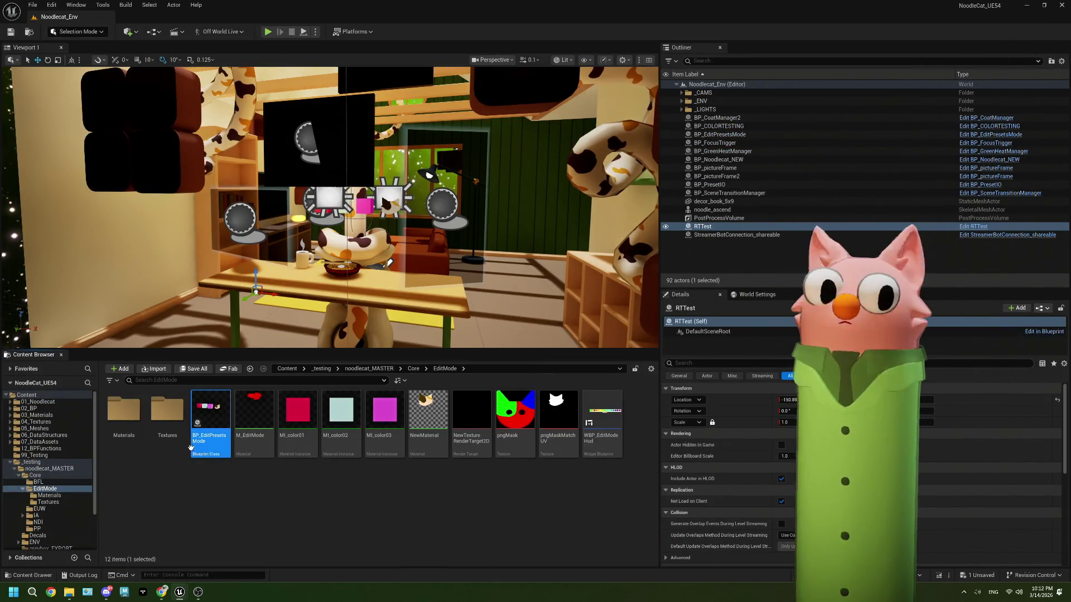
# Step: Reopen BP_EditPresetsMode and paste copies of Get Viewport Size and its two multiply nodes
pyautogui.doubleClick(210, 413)
pyautogui.scroll(-3, 430, 344)
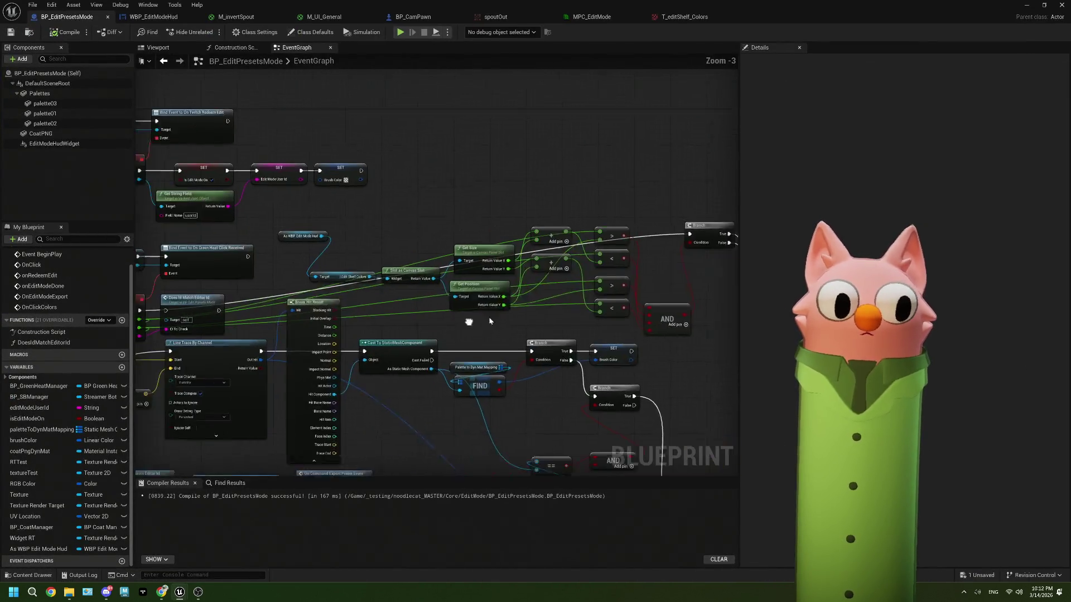
pyautogui.moveTo(472, 316); pyautogui.dragTo(529, 228)
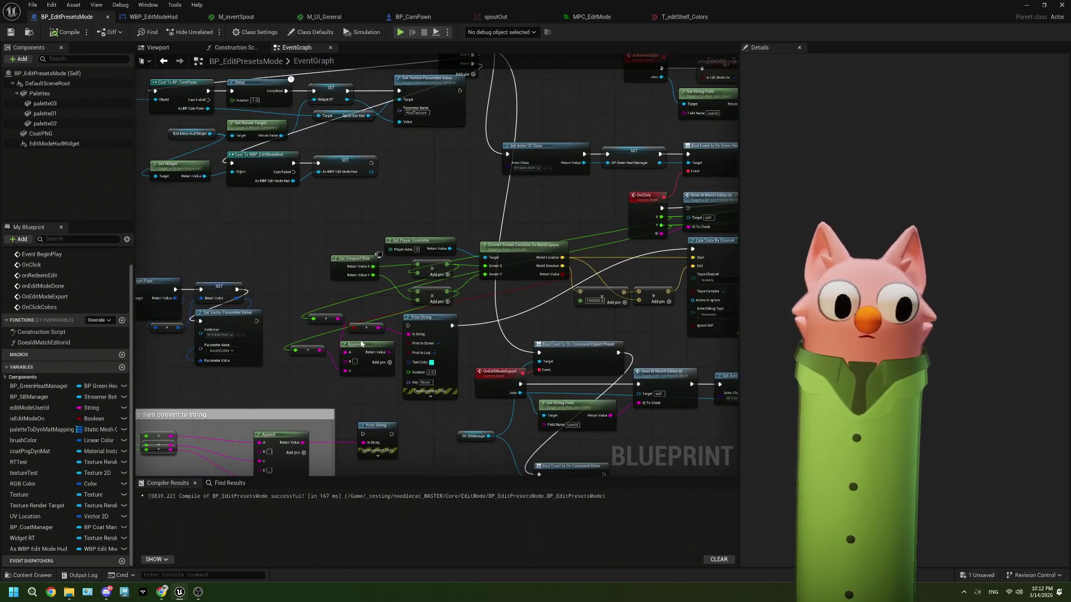
pyautogui.moveTo(168, 296); pyautogui.dragTo(291, 340)
pyautogui.moveTo(192, 351); pyautogui.dragTo(365, 329)
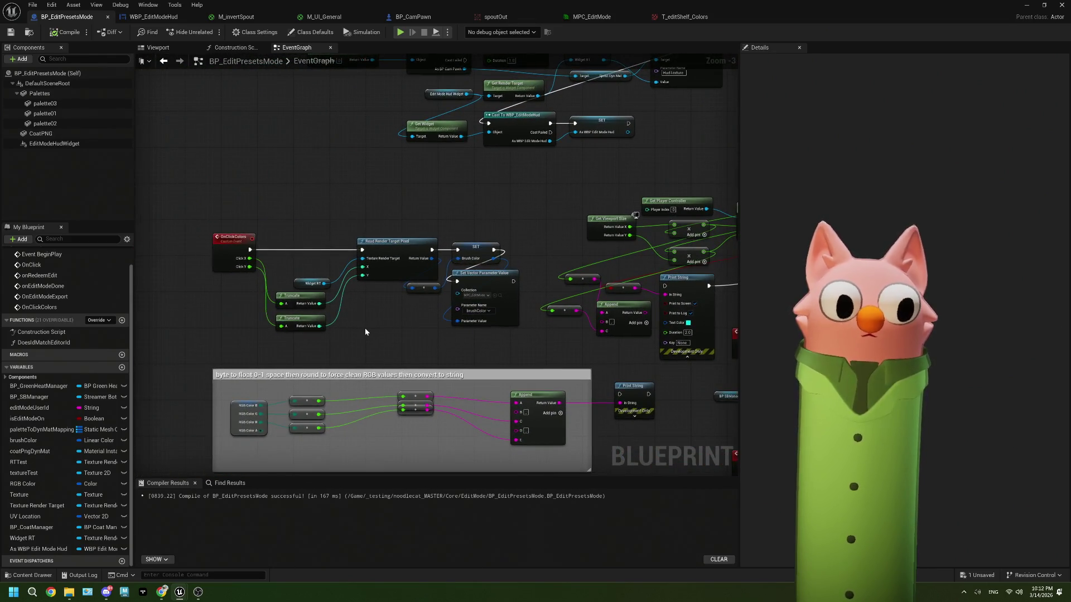
pyautogui.moveTo(669, 299); pyautogui.dragTo(424, 304)
pyautogui.moveTo(389, 272)
pyautogui.mouseDown()
pyautogui.moveTo(389, 295)
pyautogui.moveTo(365, 303)
pyautogui.mouseUp()
pyautogui.moveTo(450, 301)
pyautogui.mouseDown()
pyautogui.moveTo(318, 256)
pyautogui.moveTo(470, 207)
pyautogui.mouseUp()
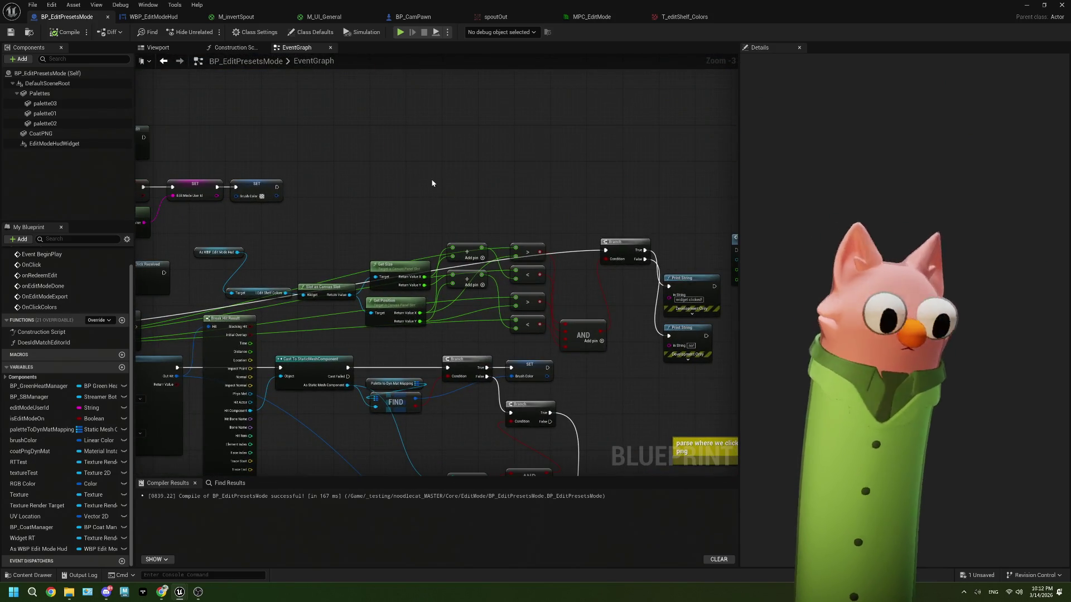
pyautogui.hotkey('ctrl', 'v')
pyautogui.scroll(1, 508, 218)
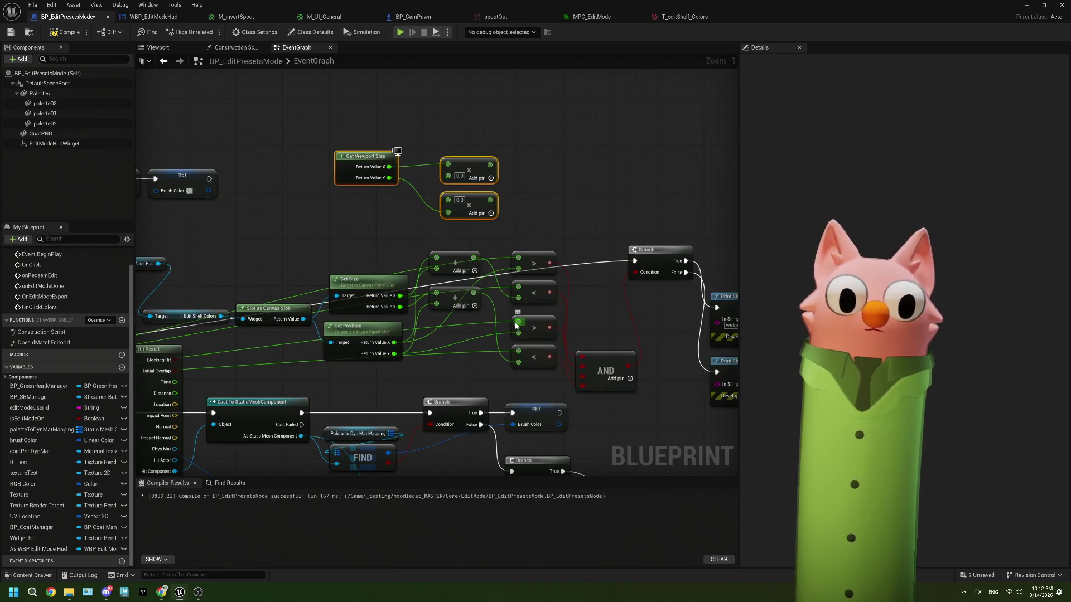
# Step: Rewire the '>' and '<' compare inputs to the viewport-size multiply outputs, then compile
pyautogui.moveTo(517, 258); pyautogui.dragTo(448, 176)
pyautogui.moveTo(519, 297)
pyautogui.mouseDown()
pyautogui.moveTo(449, 216)
pyautogui.moveTo(445, 238)
pyautogui.mouseUp()
pyautogui.press('Escape')
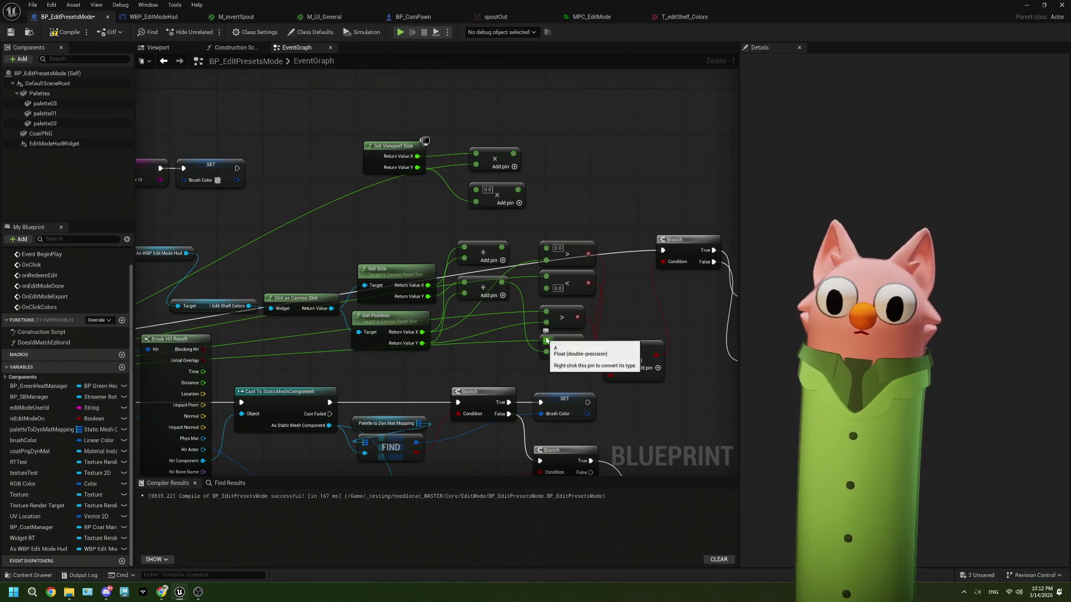
pyautogui.moveTo(546, 312)
pyautogui.mouseDown()
pyautogui.moveTo(424, 193)
pyautogui.moveTo(476, 191)
pyautogui.mouseUp()
pyautogui.moveTo(513, 153)
pyautogui.mouseDown()
pyautogui.moveTo(554, 239)
pyautogui.moveTo(545, 288)
pyautogui.mouseUp()
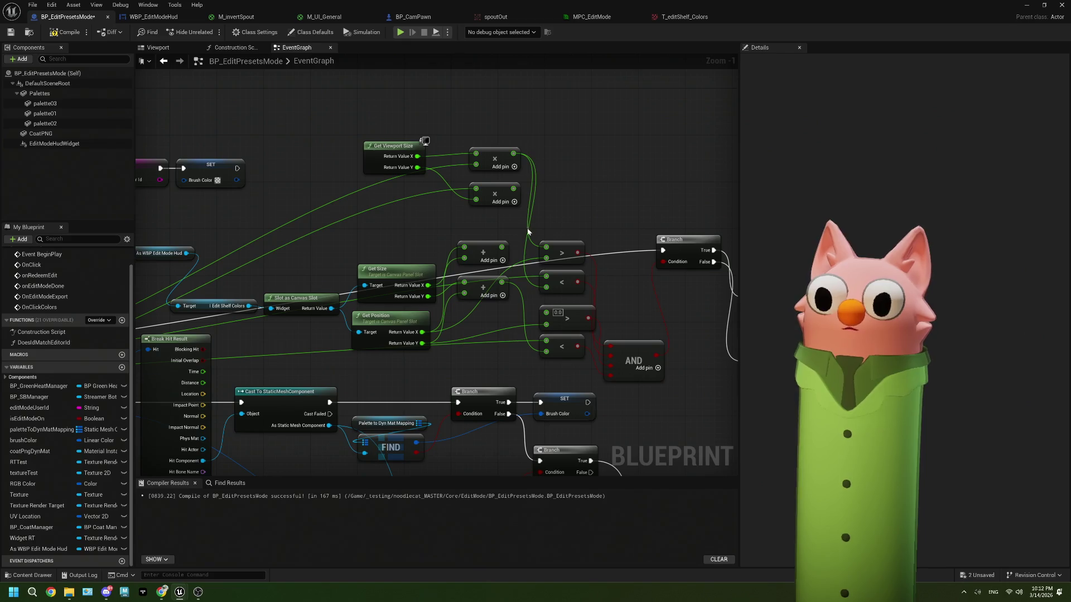
pyautogui.hotkey('ctrl', 'z')
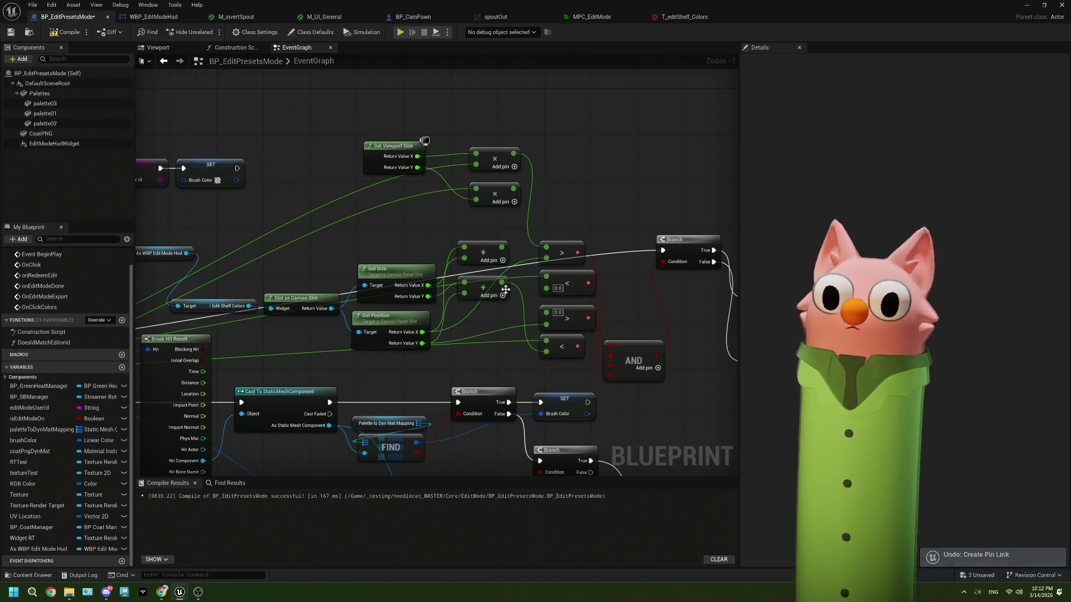
pyautogui.moveTo(500, 245); pyautogui.dragTo(544, 288)
pyautogui.moveTo(513, 189)
pyautogui.mouseDown()
pyautogui.moveTo(552, 257)
pyautogui.moveTo(546, 281)
pyautogui.moveTo(515, 193)
pyautogui.moveTo(546, 316)
pyautogui.mouseUp()
pyautogui.moveTo(513, 189)
pyautogui.mouseDown()
pyautogui.moveTo(549, 348)
pyautogui.moveTo(546, 340)
pyautogui.mouseUp()
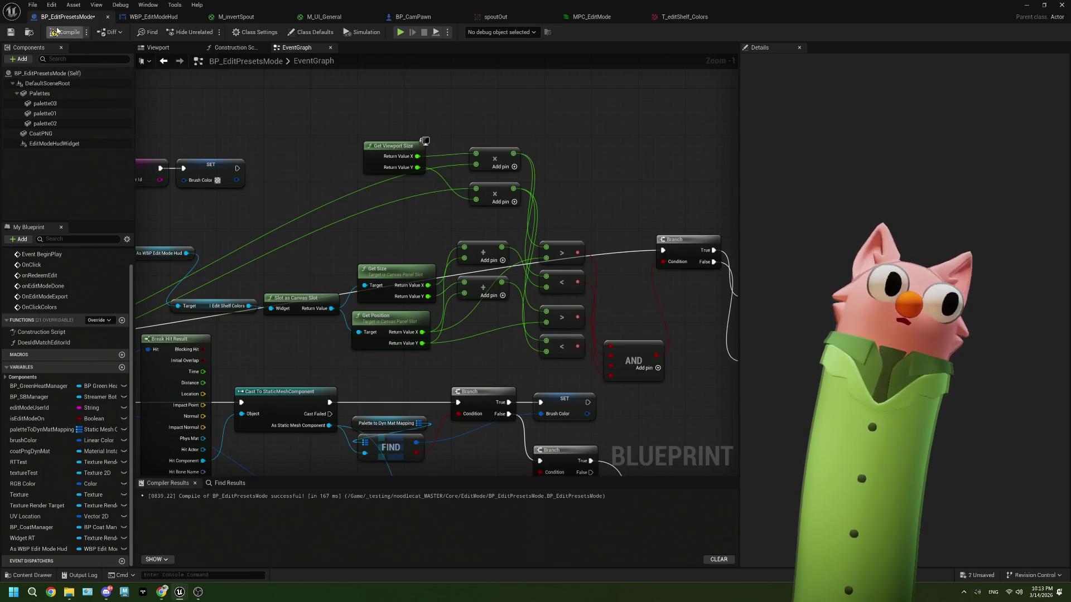
pyautogui.click(10, 32)
pyautogui.hotkey('alt', 'Tab')
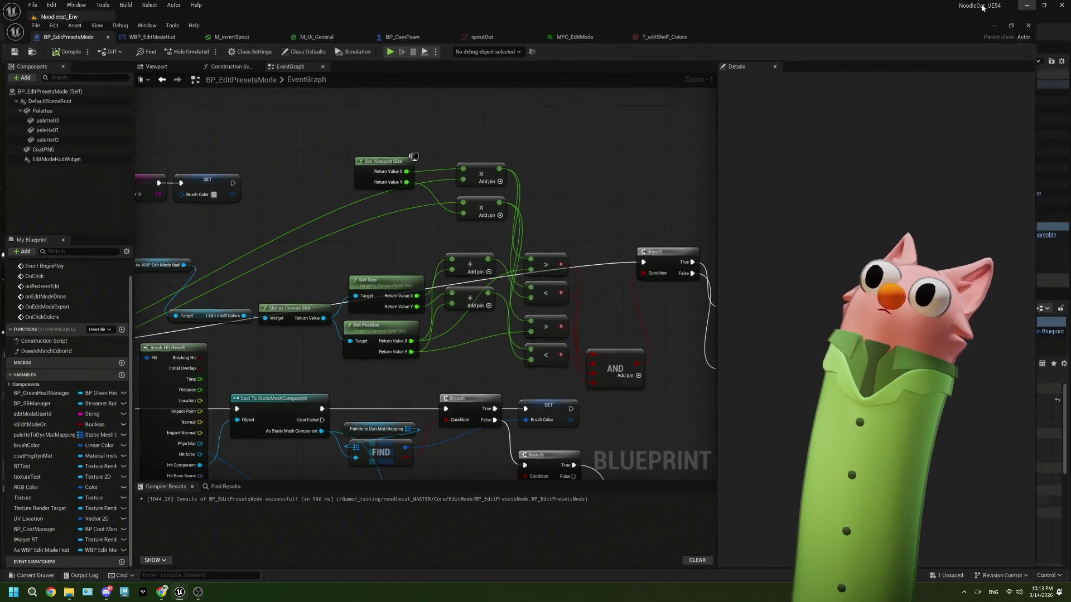
# Step: Play the level again to test the colour-shelf click, then stop and close the Message Log
pyautogui.click(267, 32)
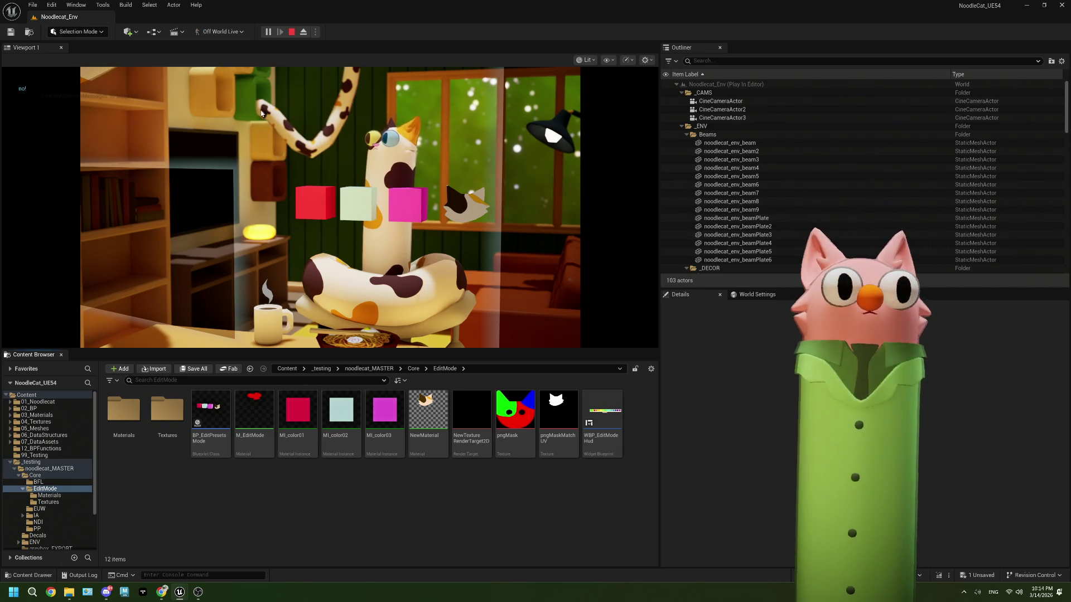
pyautogui.click(291, 32)
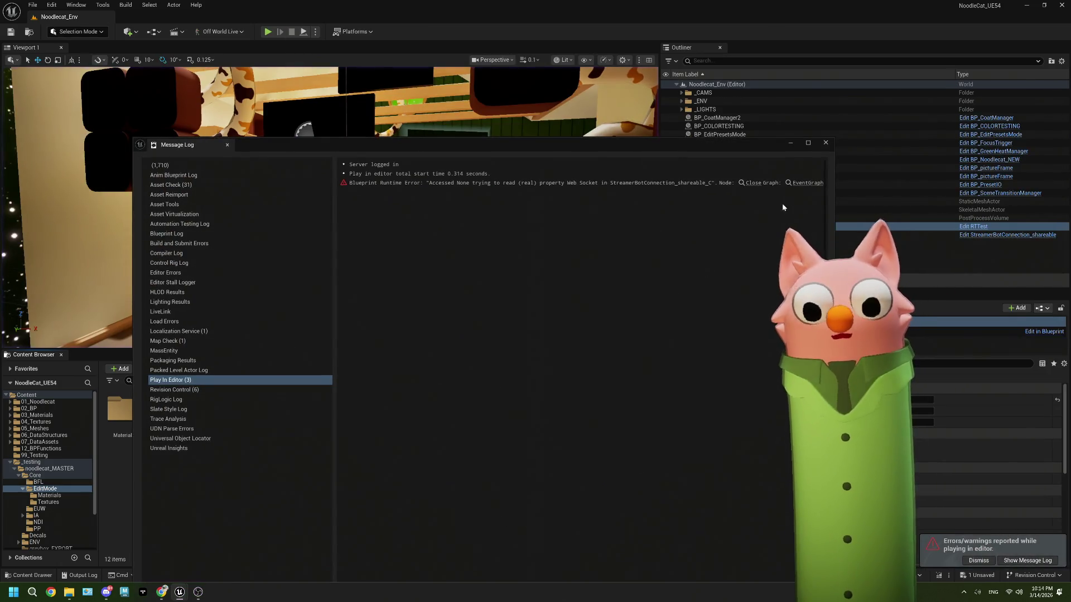
pyautogui.click(819, 146)
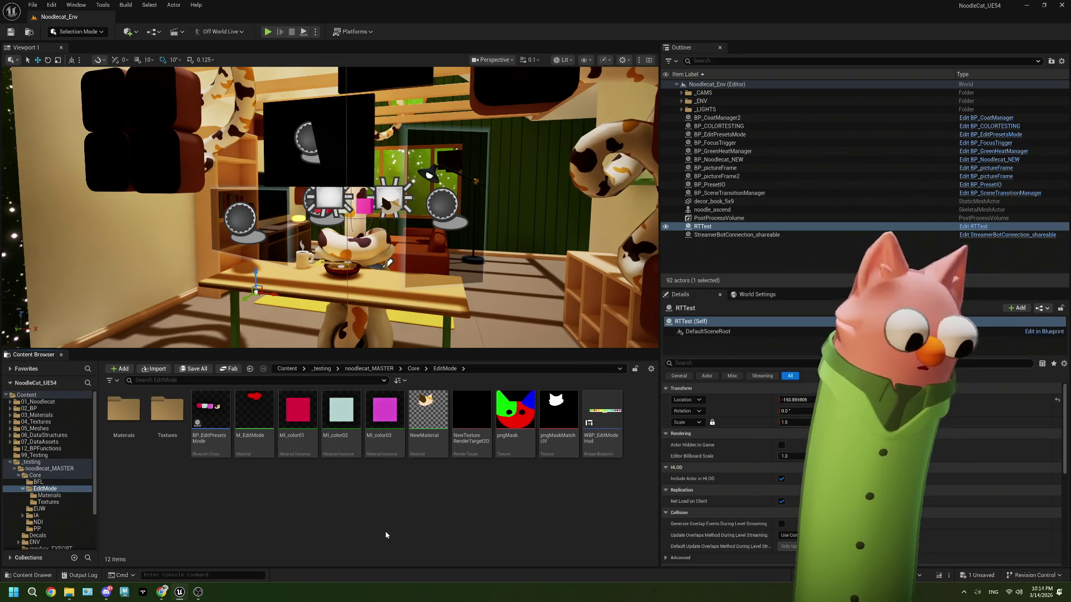
# Step: Bring up the forum thread on widget viewport position, then switch to the Photopea tab
pyautogui.click(167, 590)
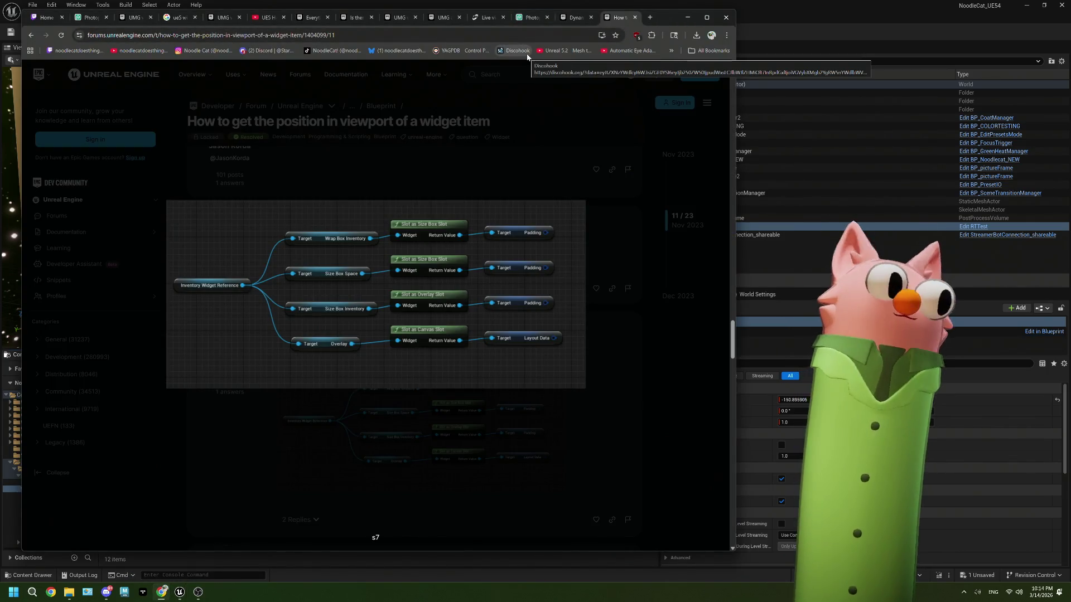
pyautogui.click(533, 18)
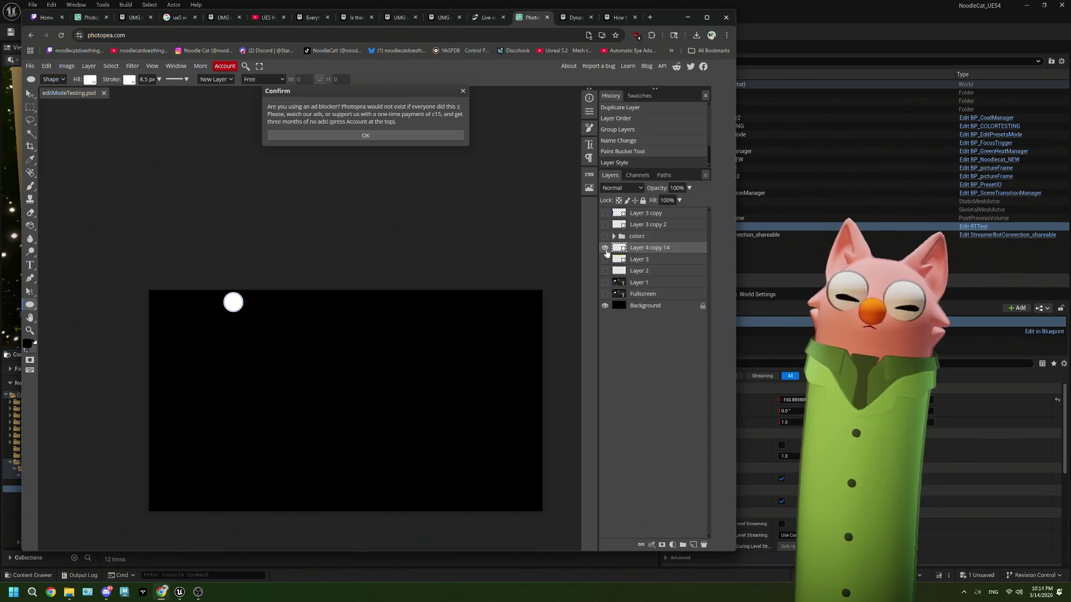
# Step: Dismiss the ad-blocker notice and change the shape's stroke colour from white to black
pyautogui.click(462, 91)
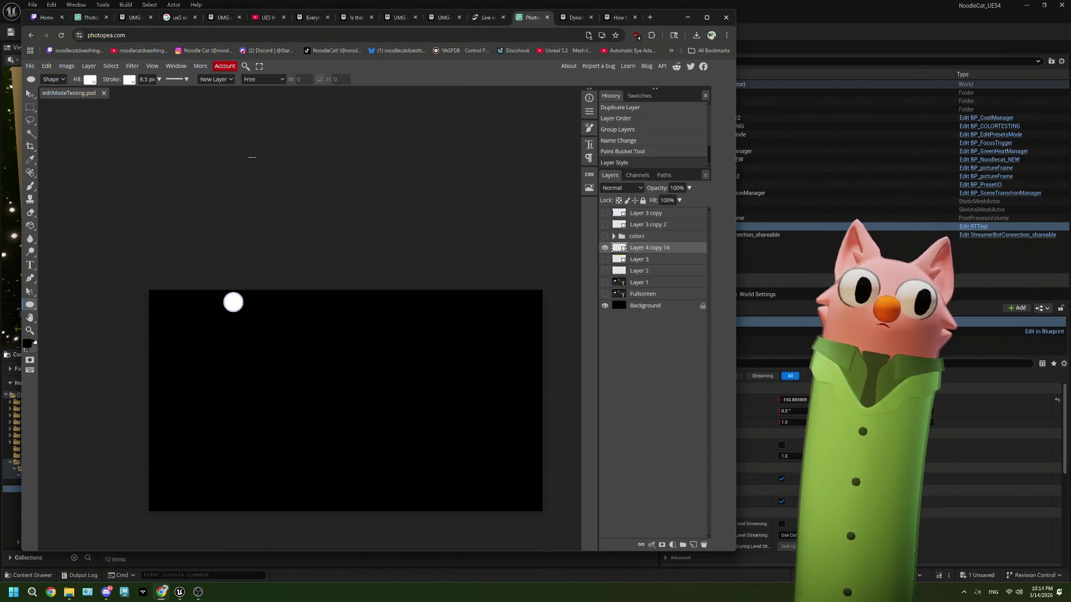
pyautogui.click(130, 82)
pyautogui.click(205, 131)
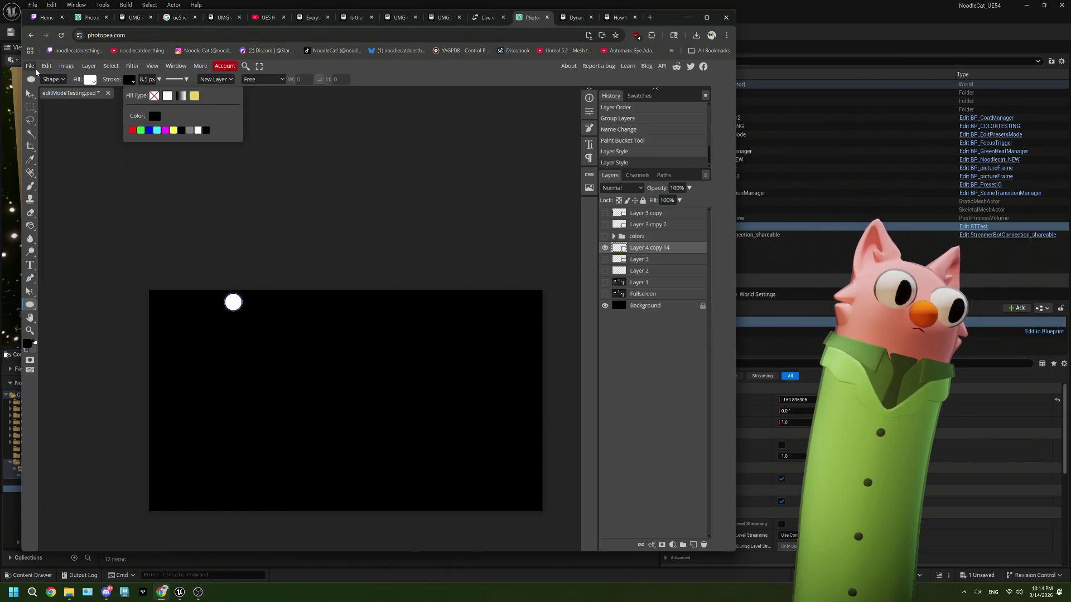
# Step: Save editModeTesting.psd and toggle Layer 4 copy 14's visibility off and back on
pyautogui.click(29, 66)
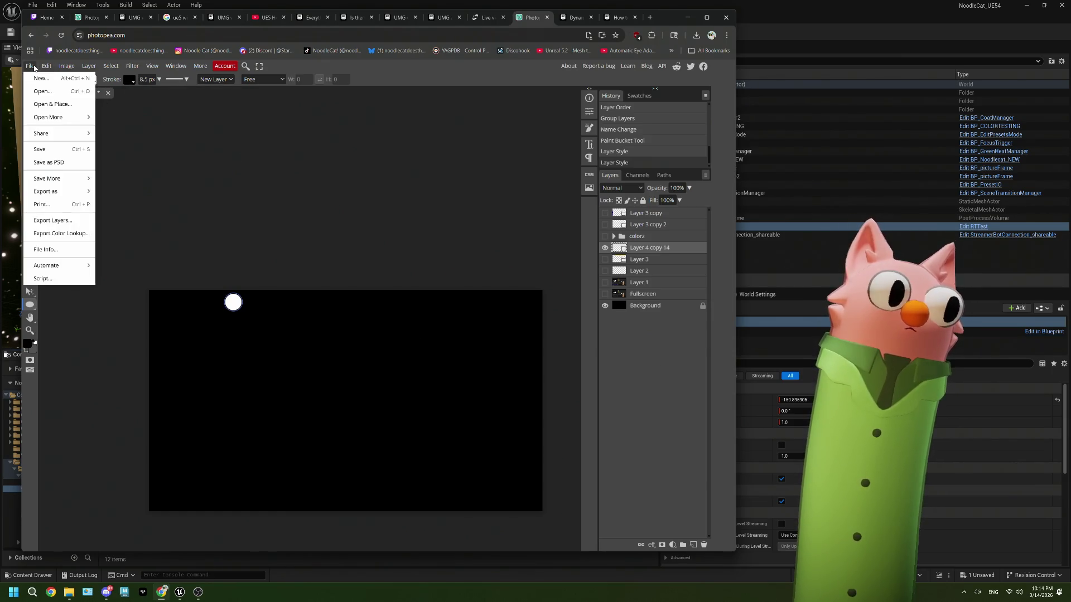
pyautogui.click(42, 148)
pyautogui.click(605, 249)
pyautogui.click(604, 250)
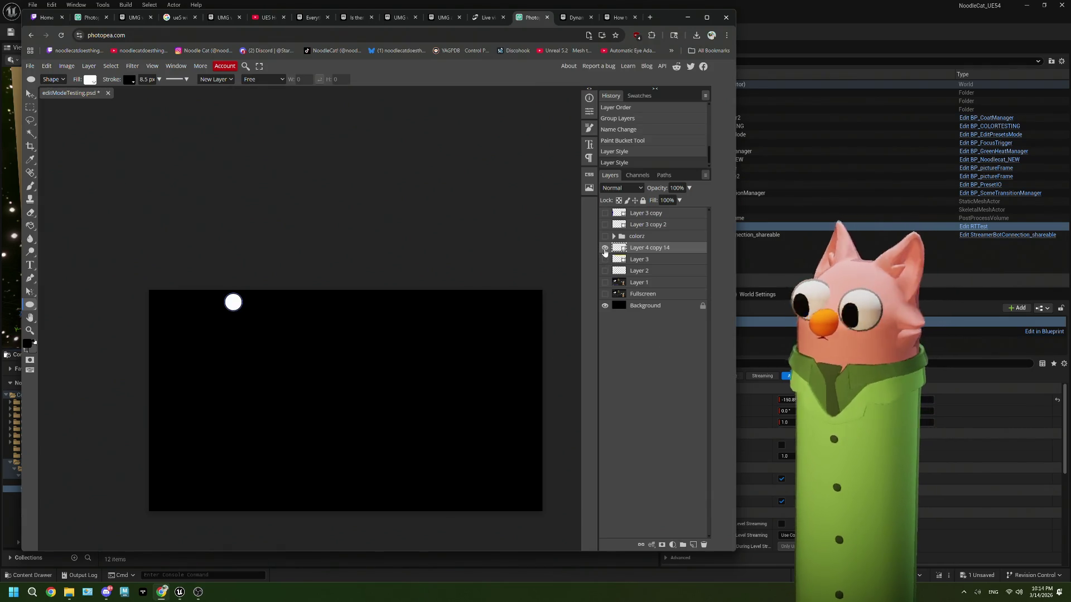